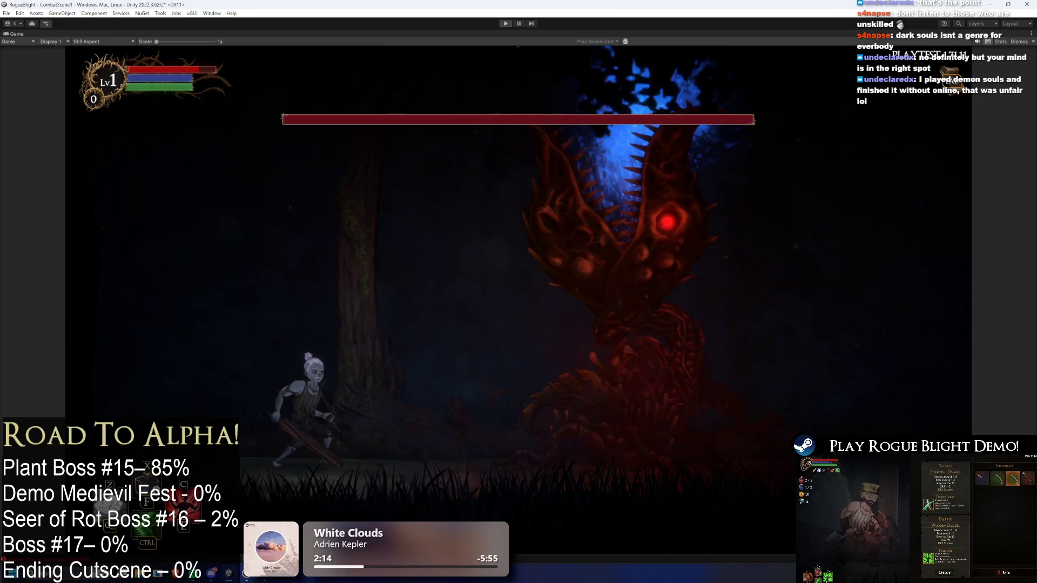
Stop Play mode and return to the Water_Wall_UndeadFlower_Projectile prefab
{"action": "key", "text": "ctrl+p"}
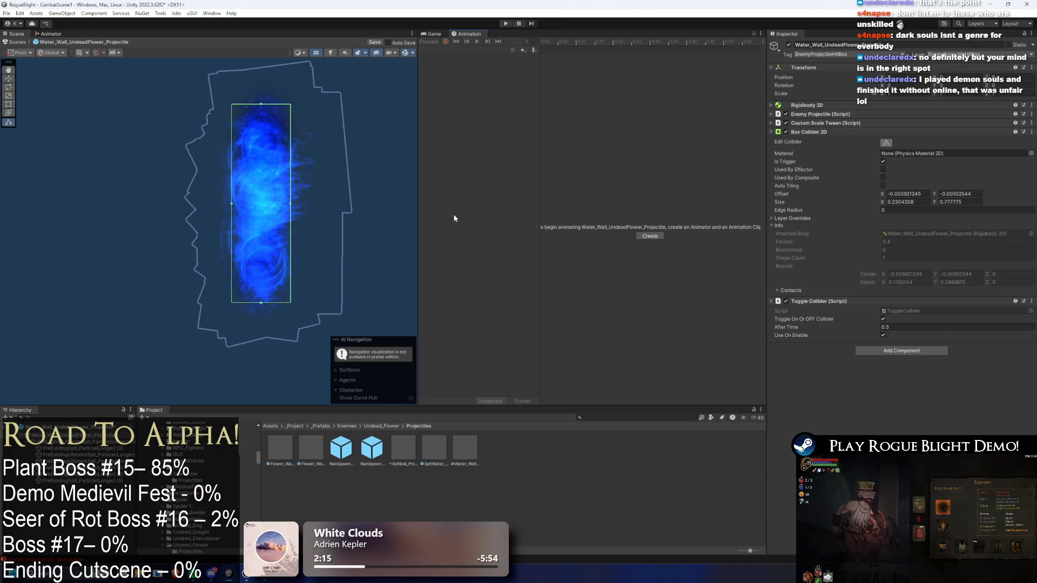
Inspect the spit particle layers, test-move one and undo, then locate its yanhuo material in Materials
{"action": "left_click", "coordinate": [96, 443]}
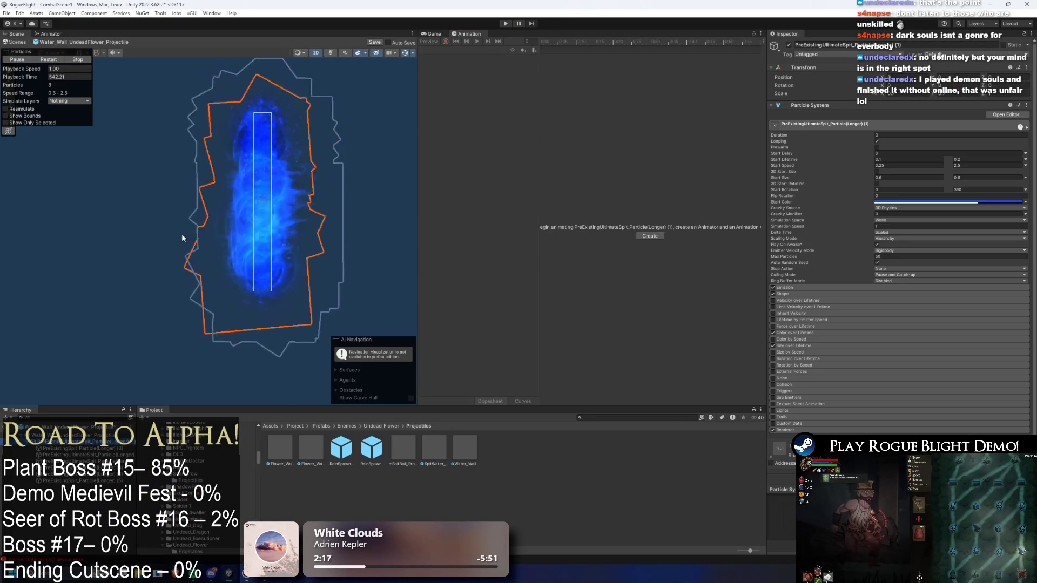
{"action": "left_click", "coordinate": [314, 281]}
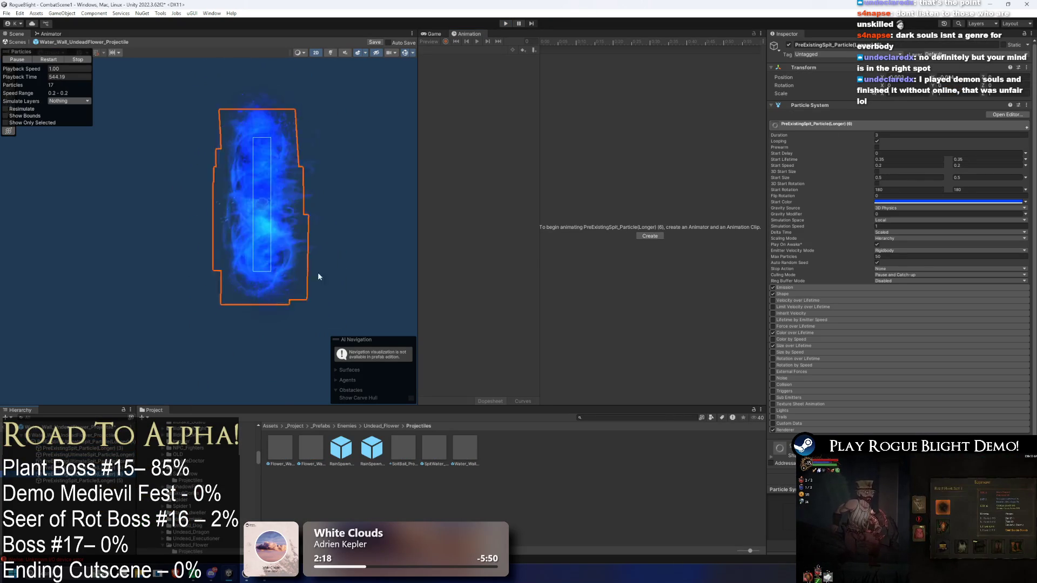
{"action": "left_click_drag", "start_coordinate": [298, 193], "coordinate": [167, 208]}
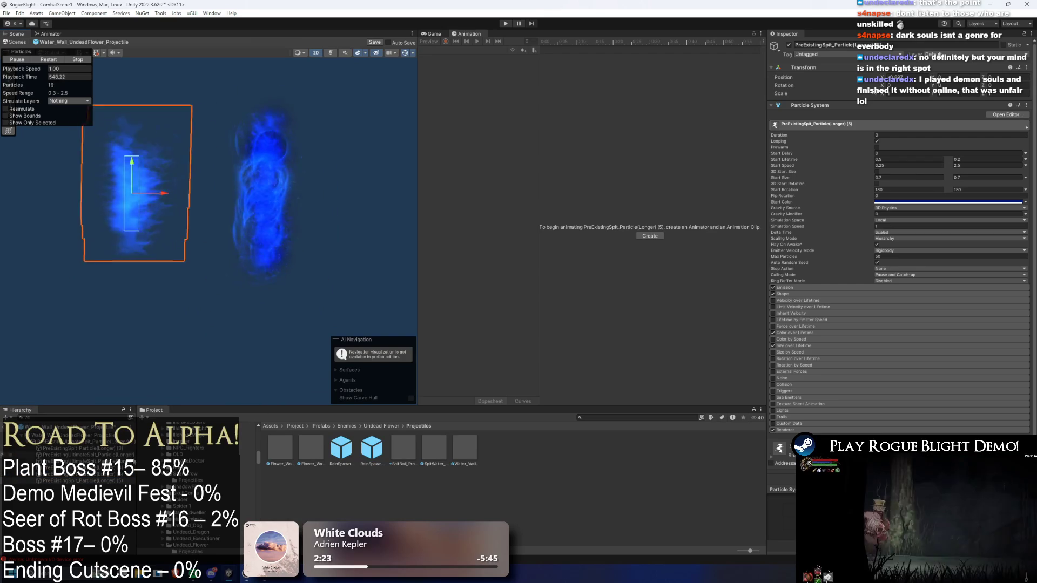
{"action": "key", "text": "ctrl+z"}
{"action": "left_click", "coordinate": [884, 429]}
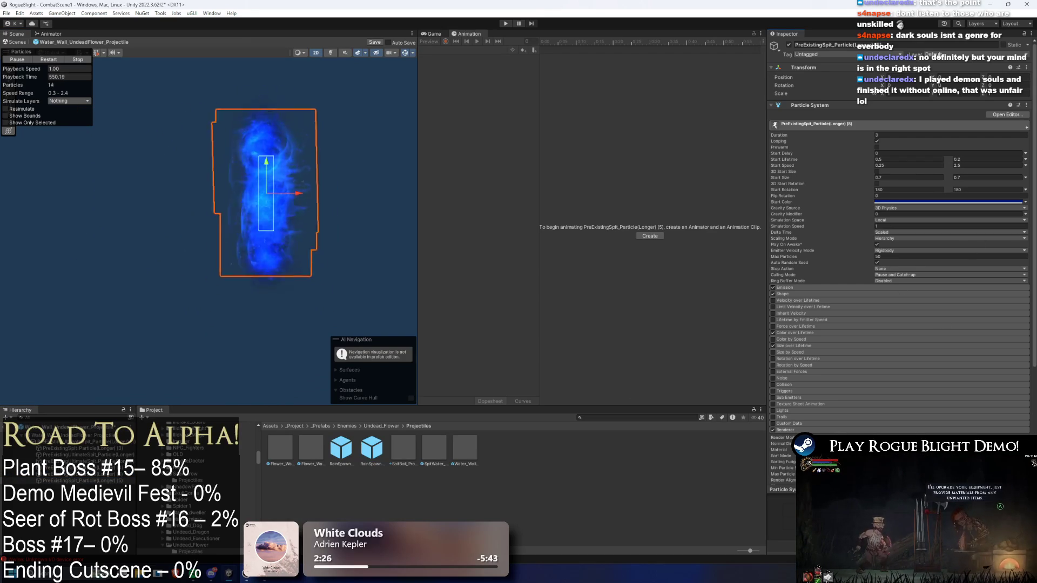
{"action": "left_click", "coordinate": [918, 449]}
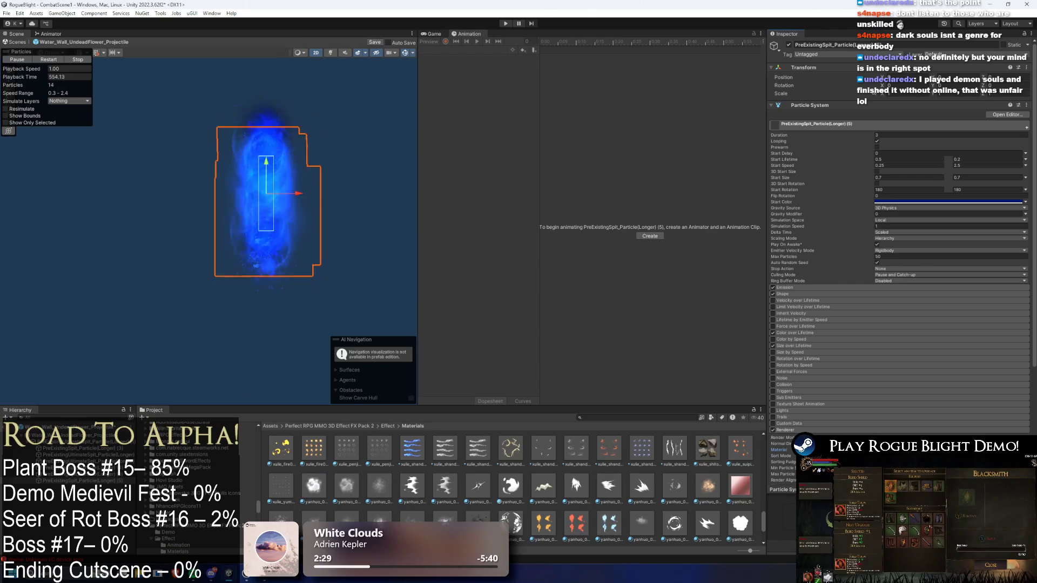
Test-move a spit layer left, undo it, and select Spit layer (6)
{"action": "left_click_drag", "start_coordinate": [298, 194], "coordinate": [202, 194]}
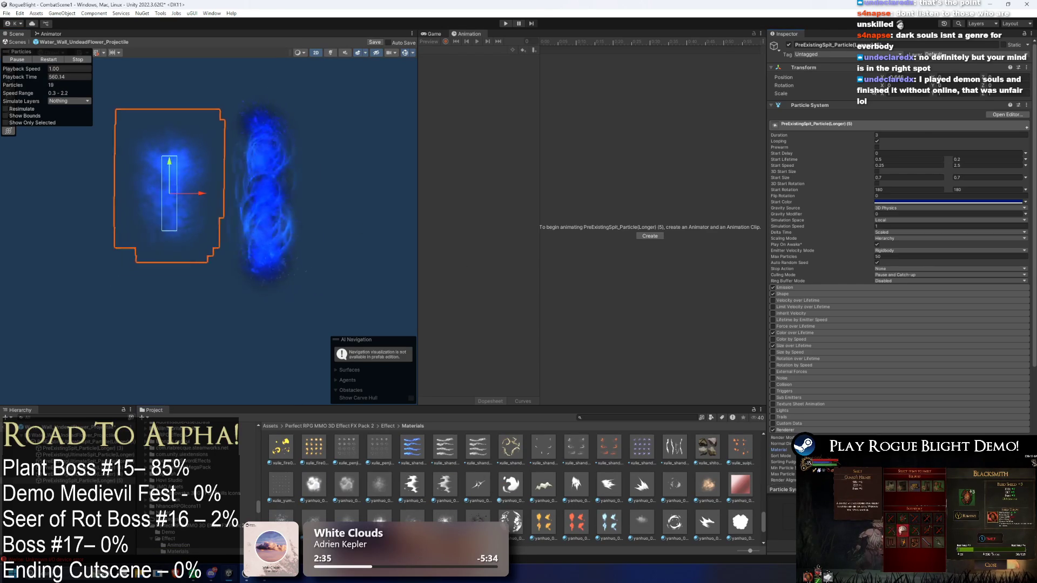
{"action": "key", "text": "ctrl+z"}
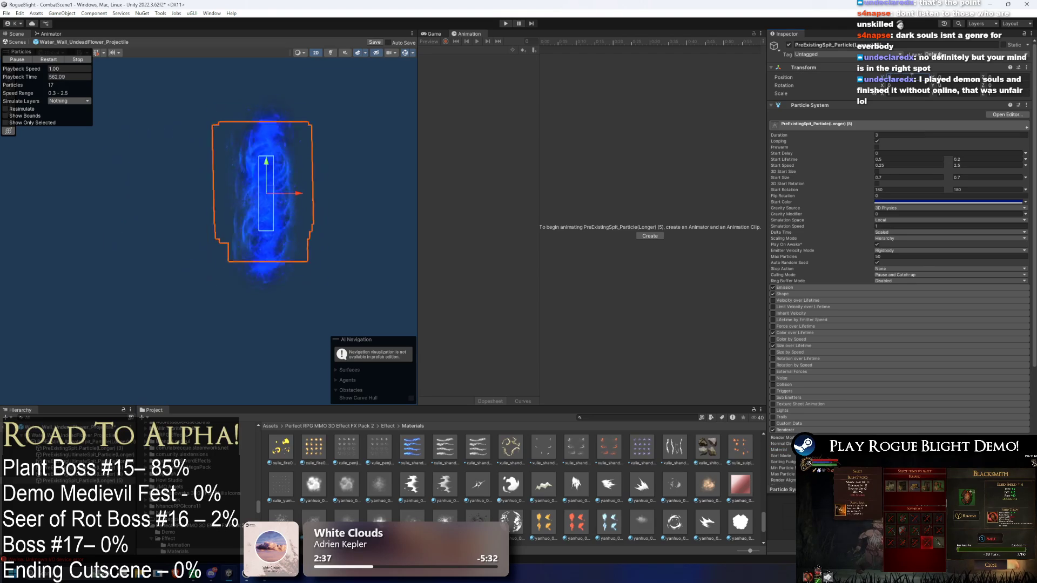
{"action": "left_click", "coordinate": [300, 282]}
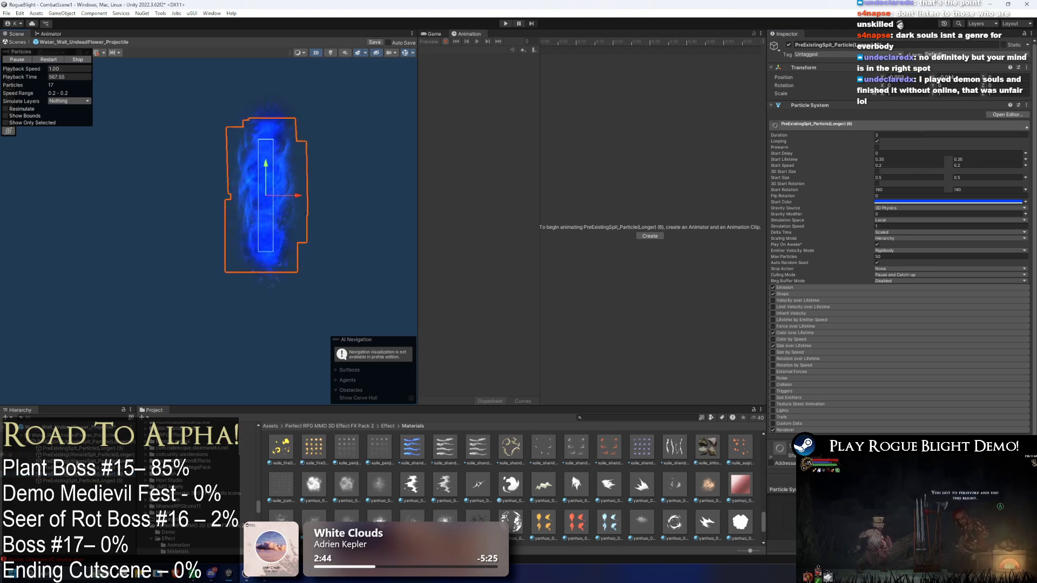
Move UltimateSpit layer (3) left of the wall and expand its Renderer settings
{"action": "left_click", "coordinate": [81, 462]}
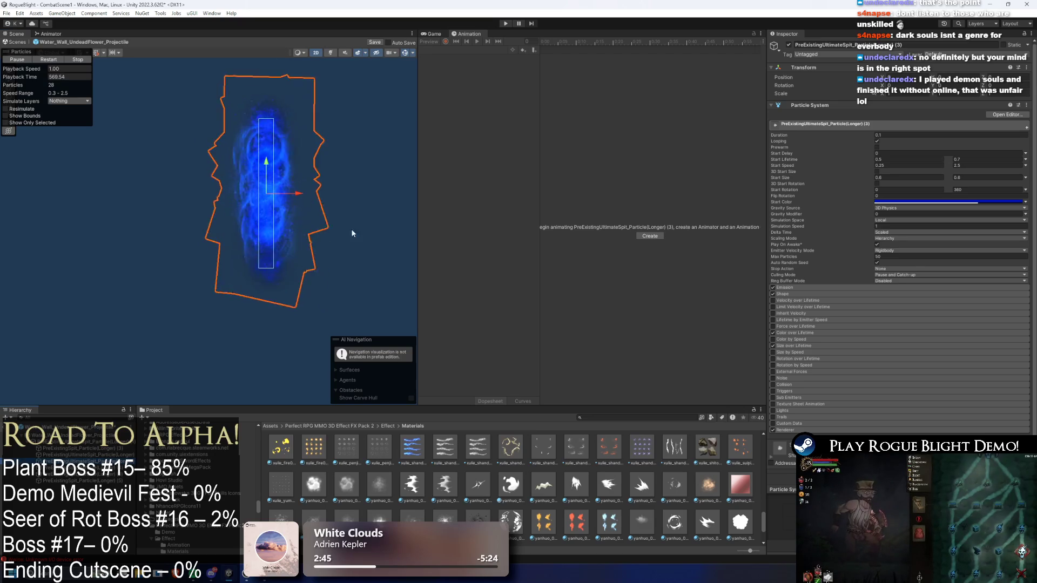
{"action": "left_click_drag", "start_coordinate": [303, 203], "coordinate": [243, 207]}
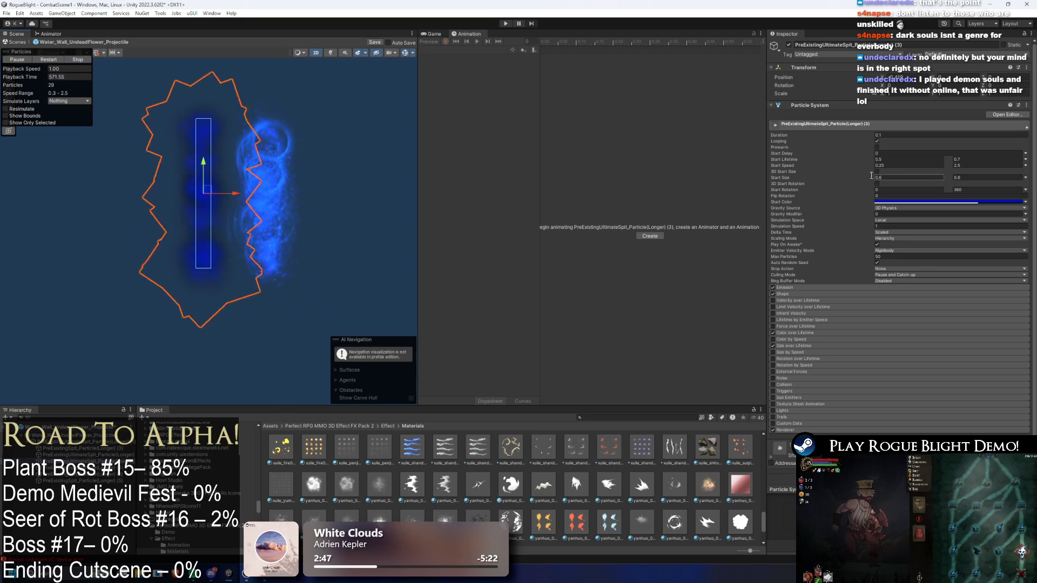
{"action": "scroll", "coordinate": [902, 259], "scroll_direction": "down", "scroll_amount": 1}
{"action": "left_click", "coordinate": [804, 426]}
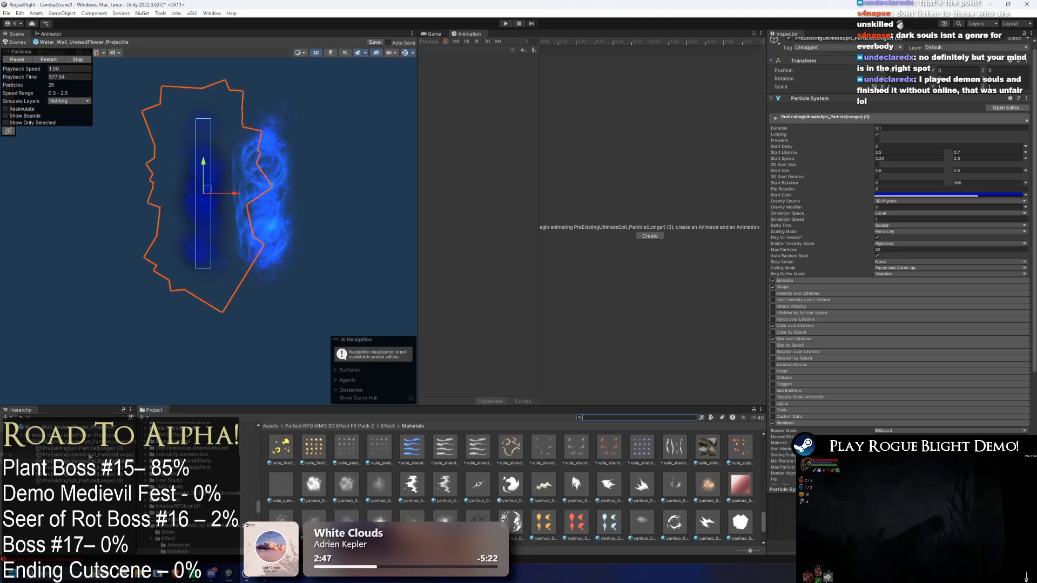
{"action": "left_click", "coordinate": [89, 456]}
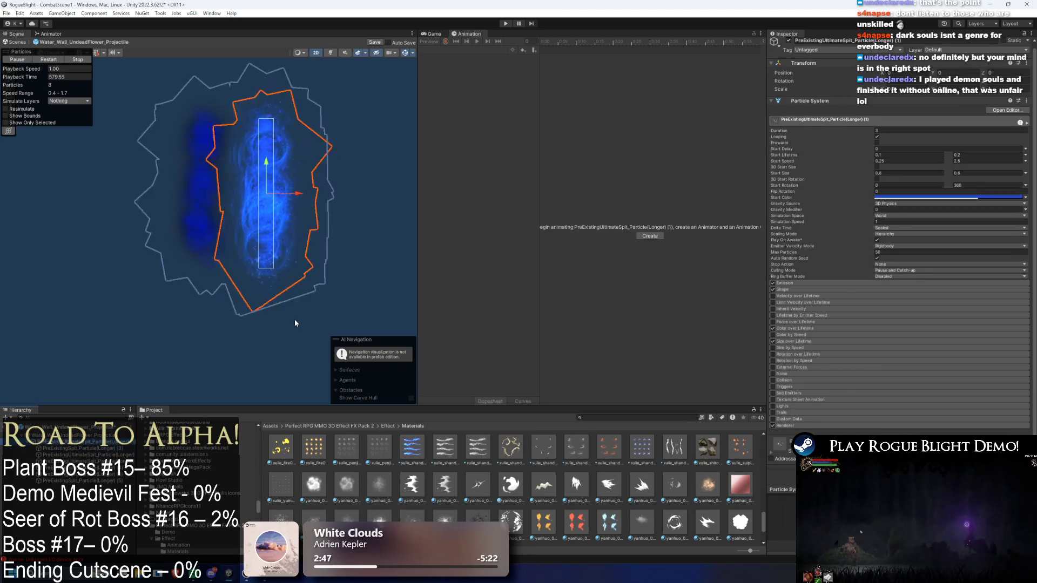
{"action": "key", "text": "Down"}
{"action": "key", "text": "Down"}
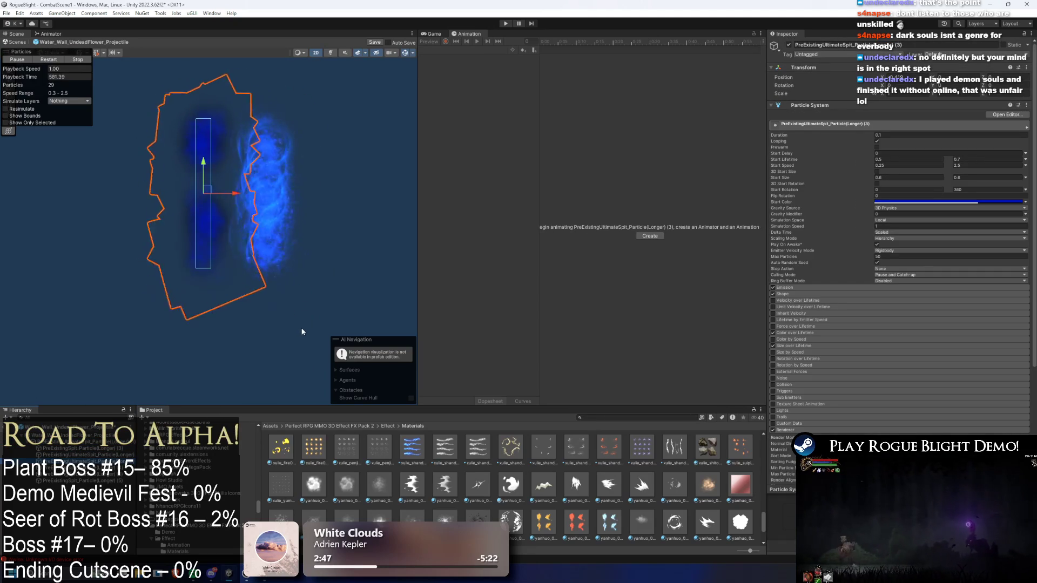
{"action": "left_click", "coordinate": [909, 202]}
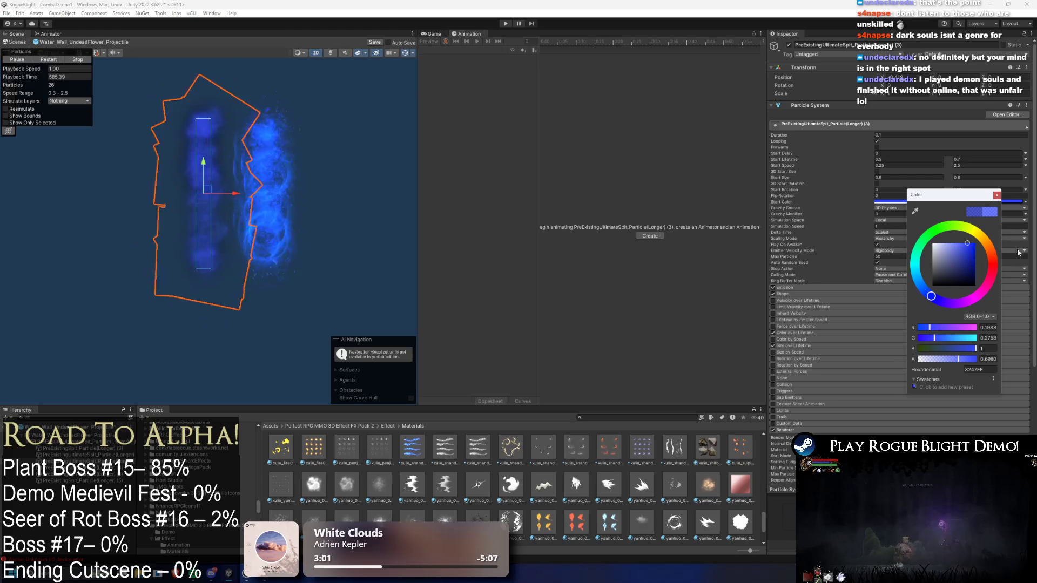
Change UltimateSpit layer (3) start colour to a deeper blue, hex 0845A6
{"action": "left_click_drag", "start_coordinate": [931, 297], "coordinate": [924, 288]}
{"action": "left_click", "coordinate": [976, 250]}
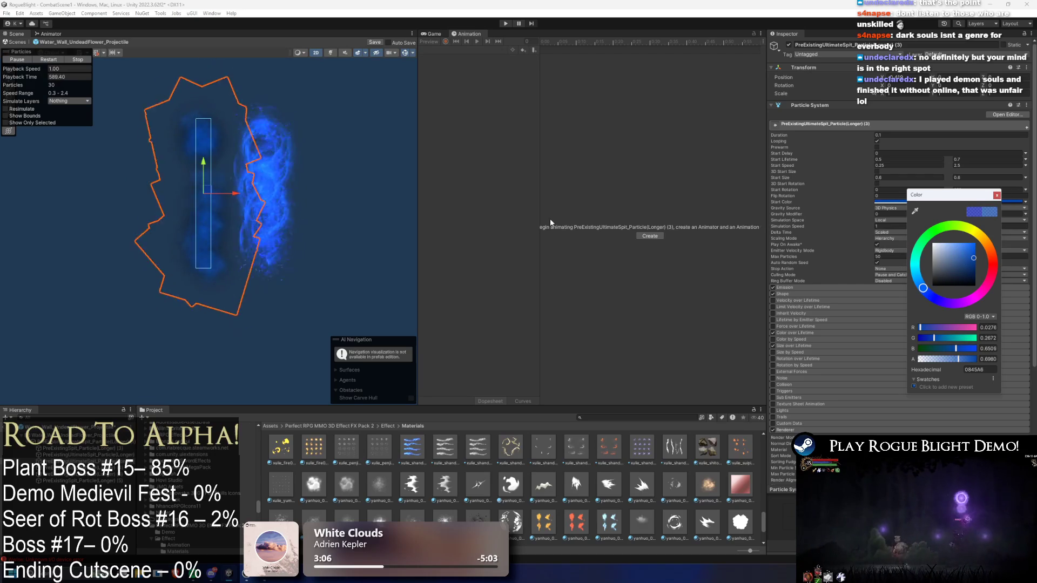
{"action": "left_click", "coordinate": [908, 96]}
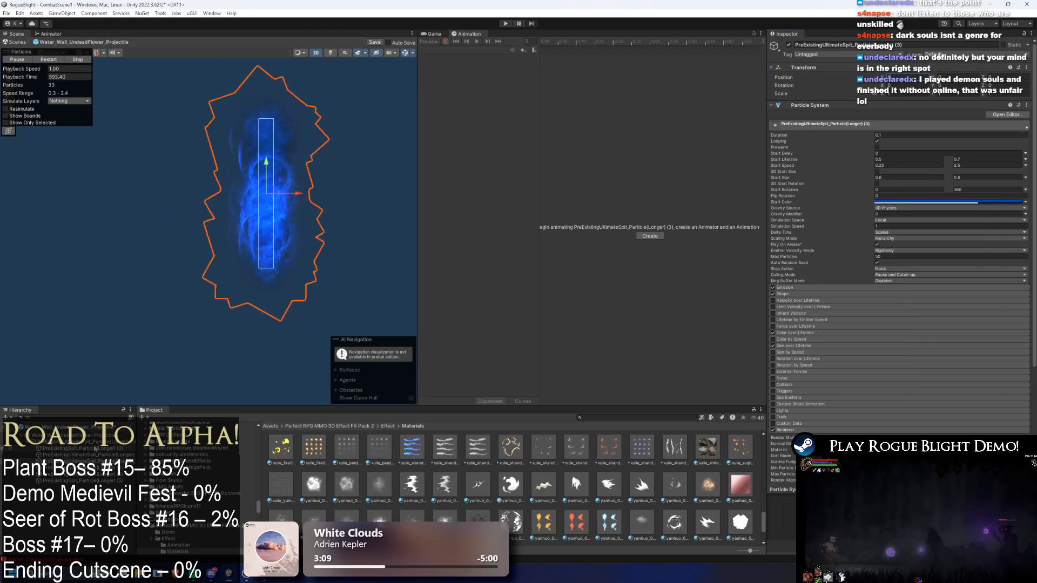
{"action": "left_click", "coordinate": [313, 203]}
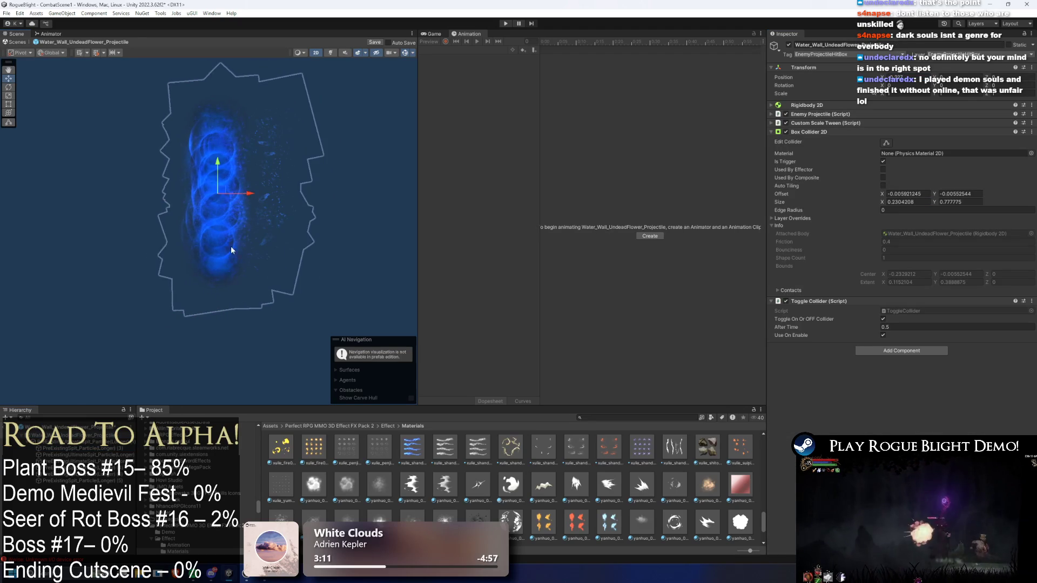
Set Simulation Space to World for all seven particle systems, test-moving UltimateSpit (1) for trails
{"action": "left_click", "coordinate": [300, 201]}
{"action": "mouse_move", "coordinate": [187, 205]}
{"action": "left_mouse_down"}
{"action": "mouse_move", "coordinate": [405, 213]}
{"action": "mouse_move", "coordinate": [363, 200]}
{"action": "mouse_move", "coordinate": [259, 202]}
{"action": "mouse_move", "coordinate": [377, 209]}
{"action": "left_mouse_up"}
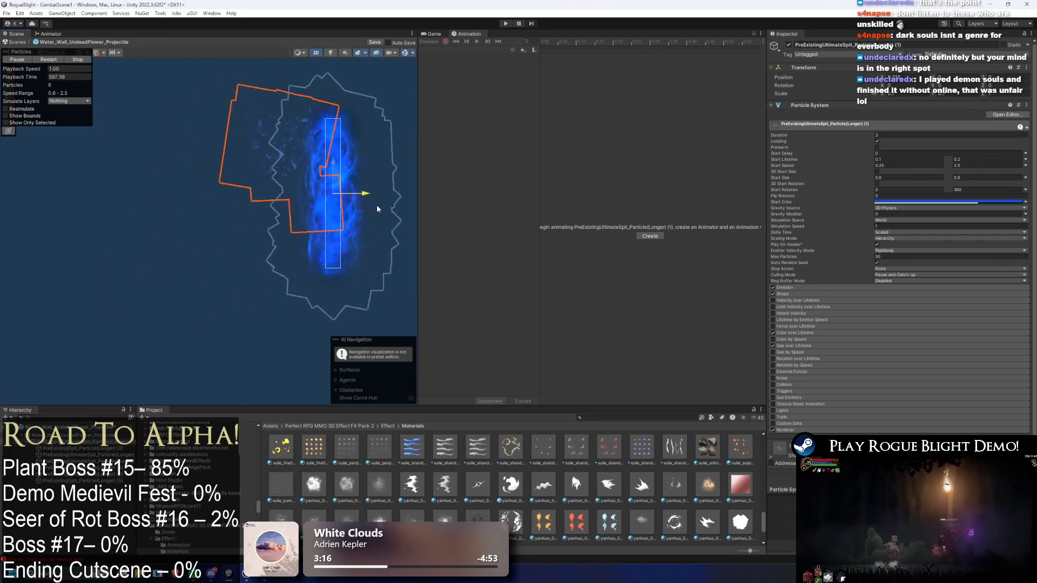
{"action": "key", "text": "ctrl+z"}
{"action": "key", "text": "ctrl+a"}
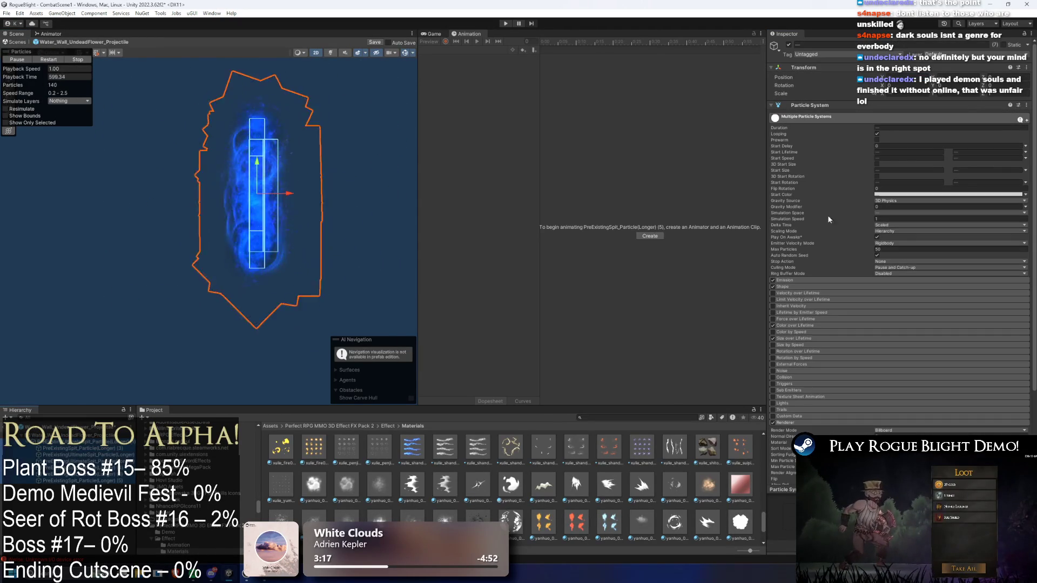
{"action": "left_click", "coordinate": [899, 212]}
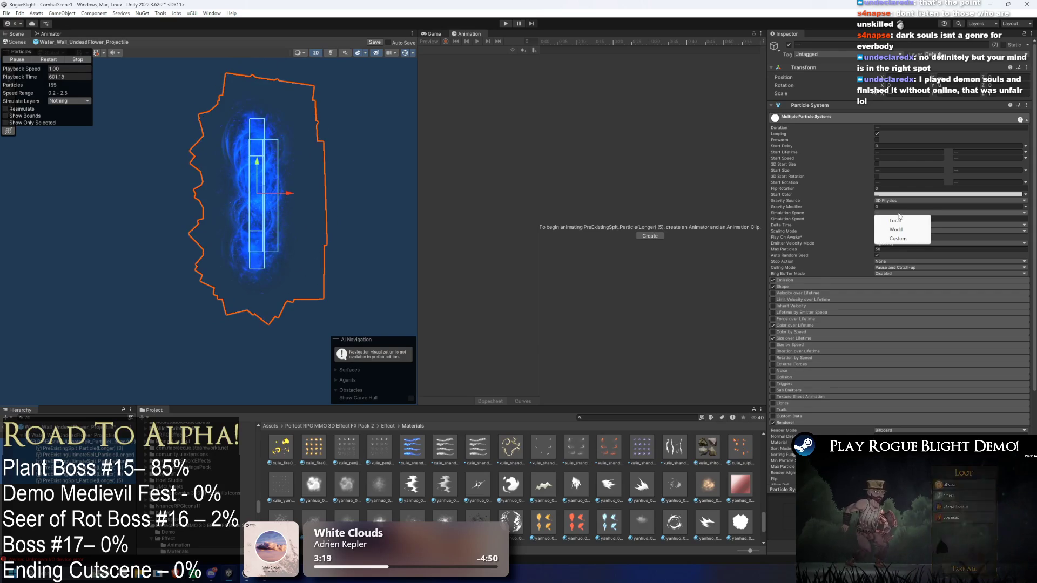
{"action": "left_click", "coordinate": [902, 226]}
{"action": "left_click", "coordinate": [277, 180]}
{"action": "mouse_move", "coordinate": [278, 181]}
{"action": "left_mouse_down"}
{"action": "mouse_move", "coordinate": [419, 197]}
{"action": "mouse_move", "coordinate": [273, 192]}
{"action": "mouse_move", "coordinate": [182, 214]}
{"action": "mouse_move", "coordinate": [451, 219]}
{"action": "mouse_move", "coordinate": [307, 209]}
{"action": "mouse_move", "coordinate": [155, 221]}
{"action": "mouse_move", "coordinate": [393, 220]}
{"action": "mouse_move", "coordinate": [218, 226]}
{"action": "left_mouse_up"}
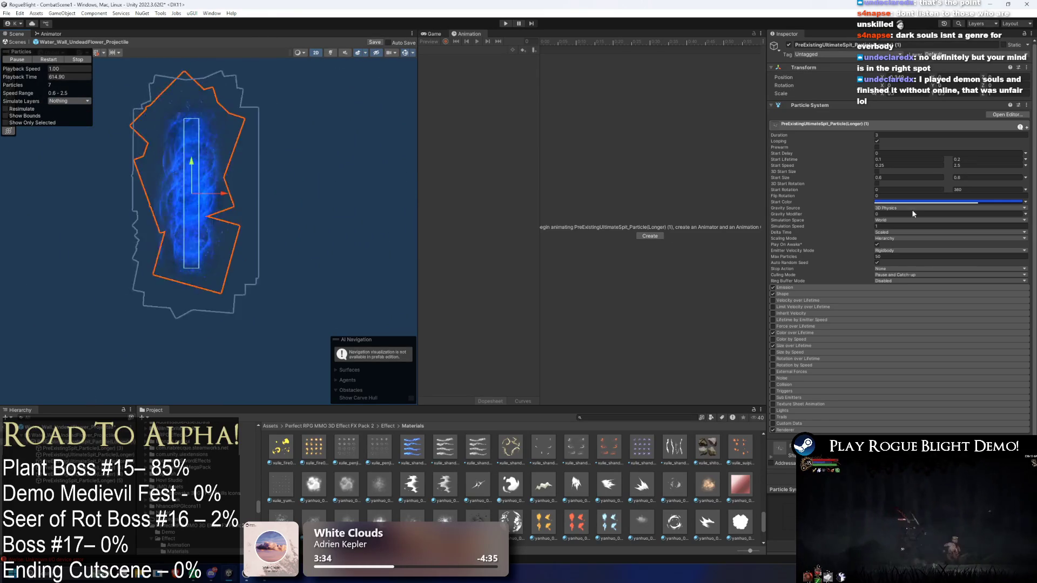
{"action": "left_click", "coordinate": [897, 221]}
Keep World simulation, drag Spit layer (4) rightward along X, then select layer (5)
{"action": "left_click", "coordinate": [809, 231]}
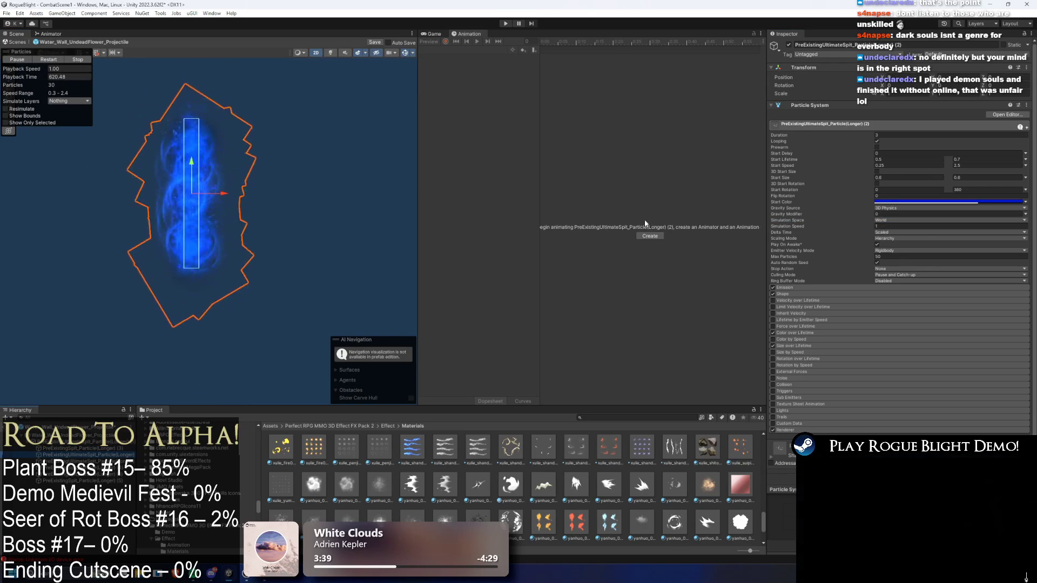
{"action": "key", "text": "Down"}
{"action": "key", "text": "Down"}
{"action": "key", "text": "Down"}
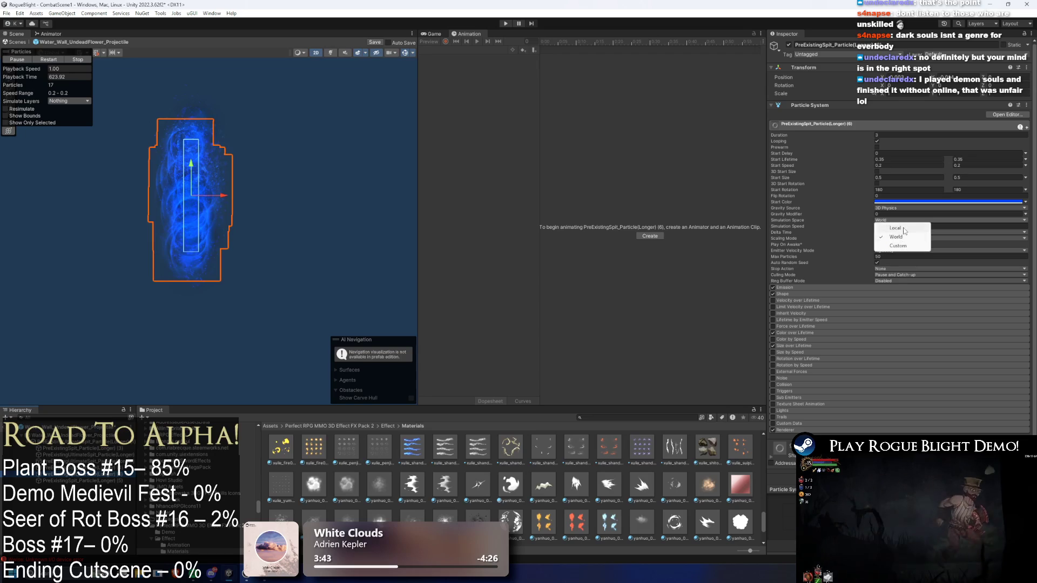
{"action": "mouse_move", "coordinate": [221, 197]}
{"action": "left_mouse_down"}
{"action": "mouse_move", "coordinate": [424, 194]}
{"action": "mouse_move", "coordinate": [288, 190]}
{"action": "left_mouse_up"}
{"action": "mouse_move", "coordinate": [174, 193]}
{"action": "left_mouse_down"}
{"action": "mouse_move", "coordinate": [413, 196]}
{"action": "mouse_move", "coordinate": [311, 212]}
{"action": "left_mouse_up"}
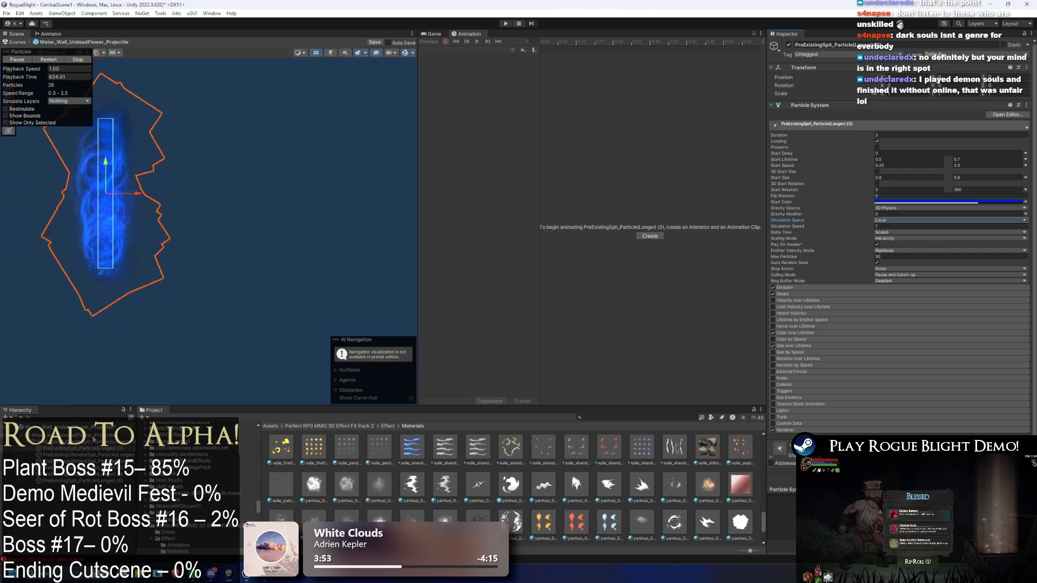
{"action": "mouse_move", "coordinate": [153, 195]}
{"action": "left_mouse_down"}
{"action": "mouse_move", "coordinate": [398, 194]}
{"action": "mouse_move", "coordinate": [303, 202]}
{"action": "mouse_move", "coordinate": [363, 213]}
{"action": "mouse_move", "coordinate": [282, 208]}
{"action": "mouse_move", "coordinate": [400, 224]}
{"action": "mouse_move", "coordinate": [336, 222]}
{"action": "left_mouse_up"}
{"action": "left_click_drag", "start_coordinate": [257, 223], "coordinate": [307, 227]}
{"action": "left_click", "coordinate": [285, 252]}
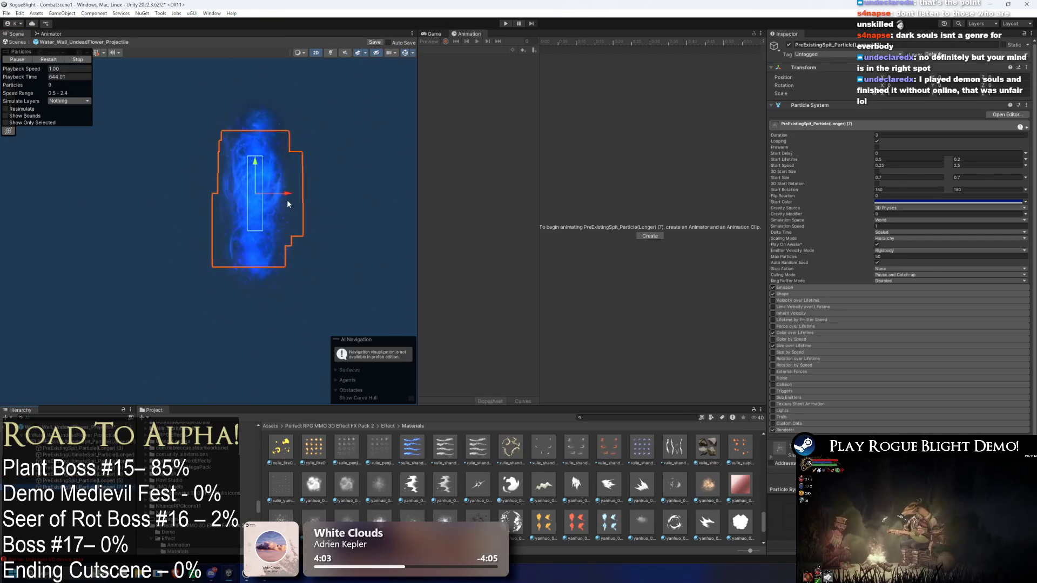
{"action": "scroll", "coordinate": [895, 325], "scroll_direction": "down", "scroll_amount": 1}
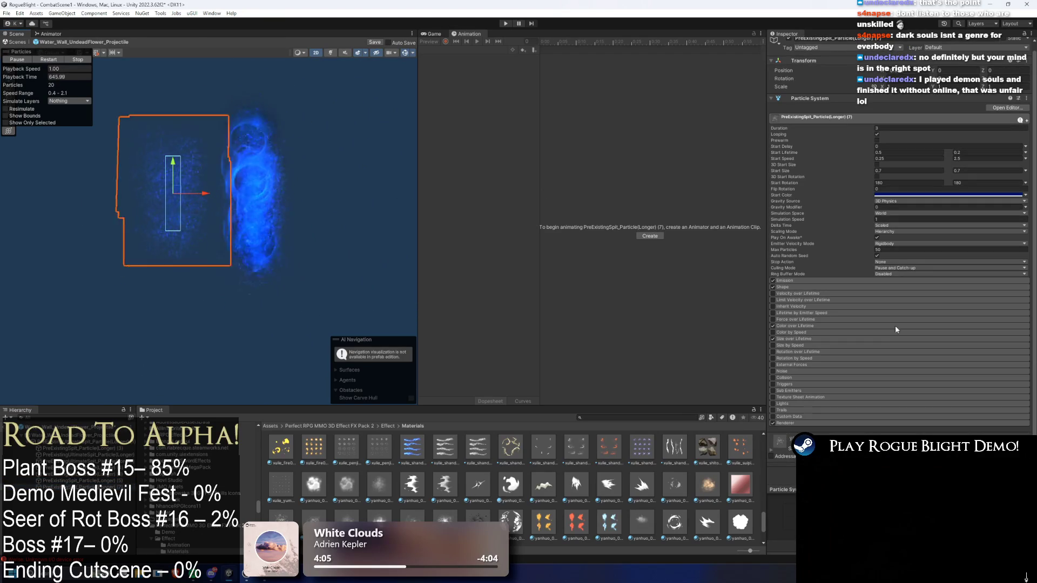
Try a yanhuo material in the particle Renderer's Material slot, then undo it
{"action": "scroll", "coordinate": [855, 413], "scroll_direction": "down", "scroll_amount": 5}
{"action": "scroll", "coordinate": [485, 486], "scroll_direction": "down", "scroll_amount": 3}
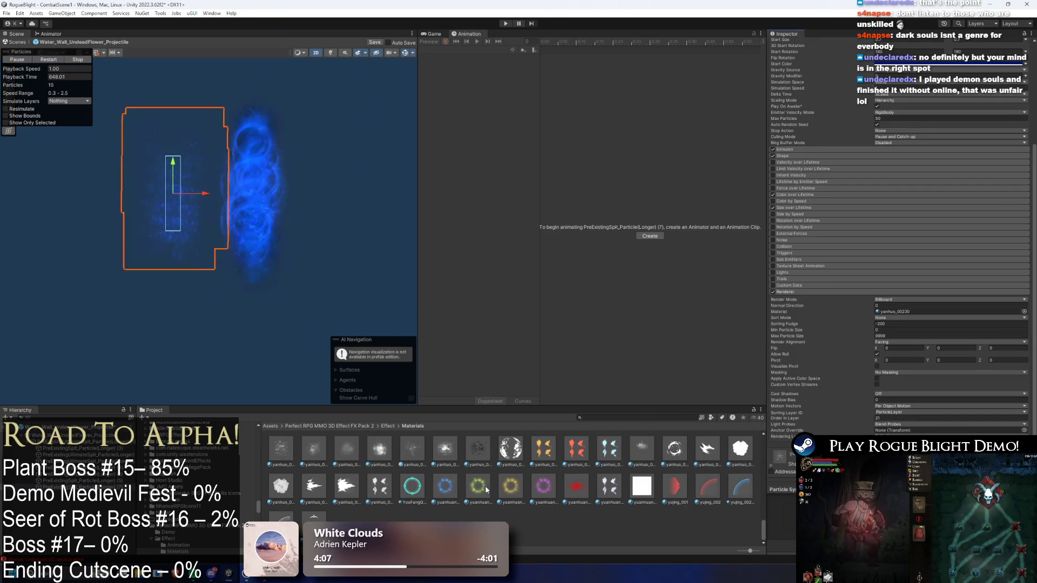
{"action": "left_click_drag", "start_coordinate": [477, 453], "coordinate": [518, 437]}
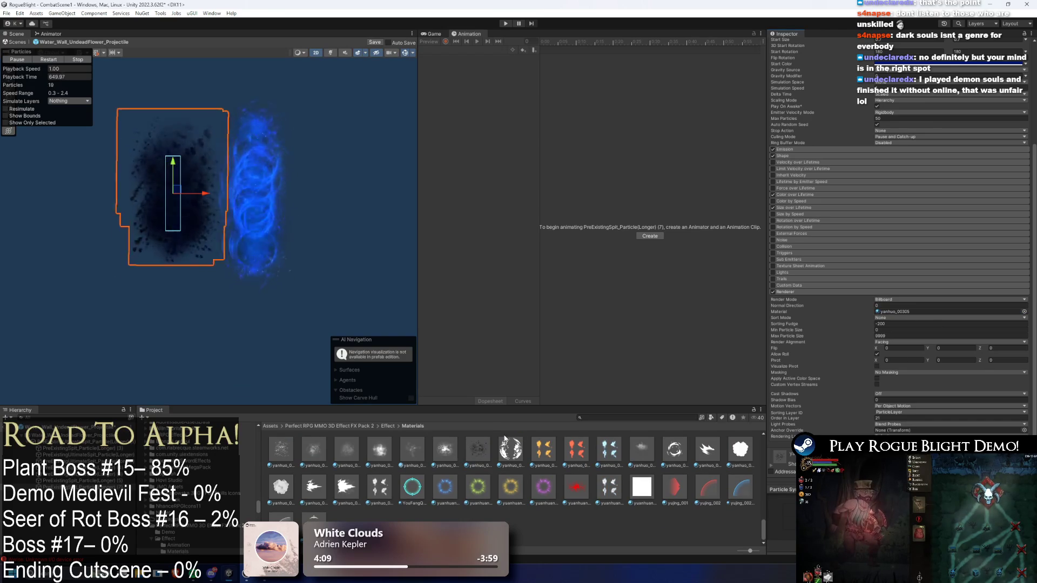
{"action": "left_click_drag", "start_coordinate": [288, 462], "coordinate": [829, 391]}
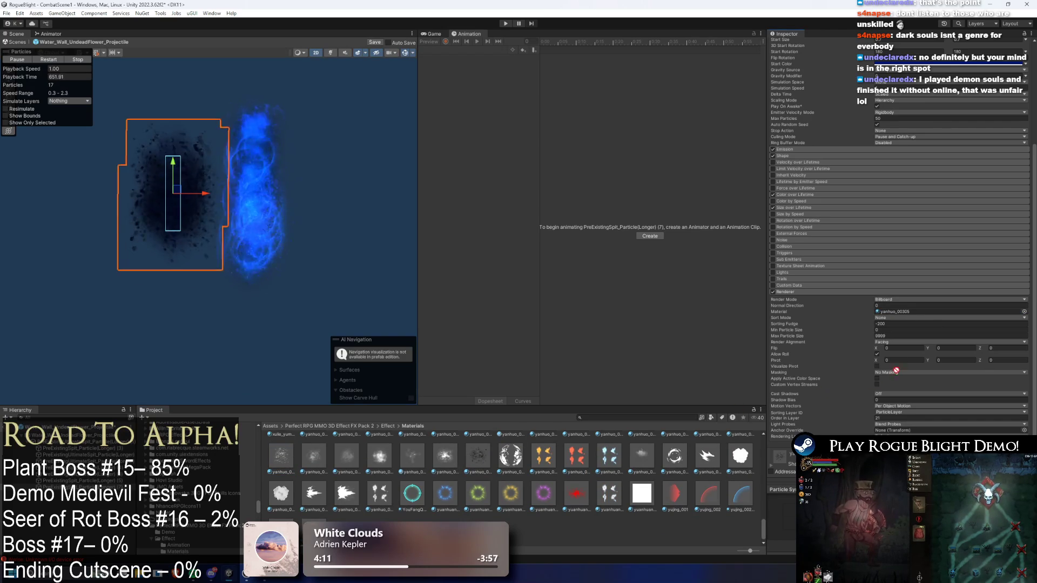
{"action": "left_click_drag", "start_coordinate": [907, 316], "coordinate": [906, 314]}
{"action": "scroll", "coordinate": [527, 464], "scroll_direction": "up", "scroll_amount": 3}
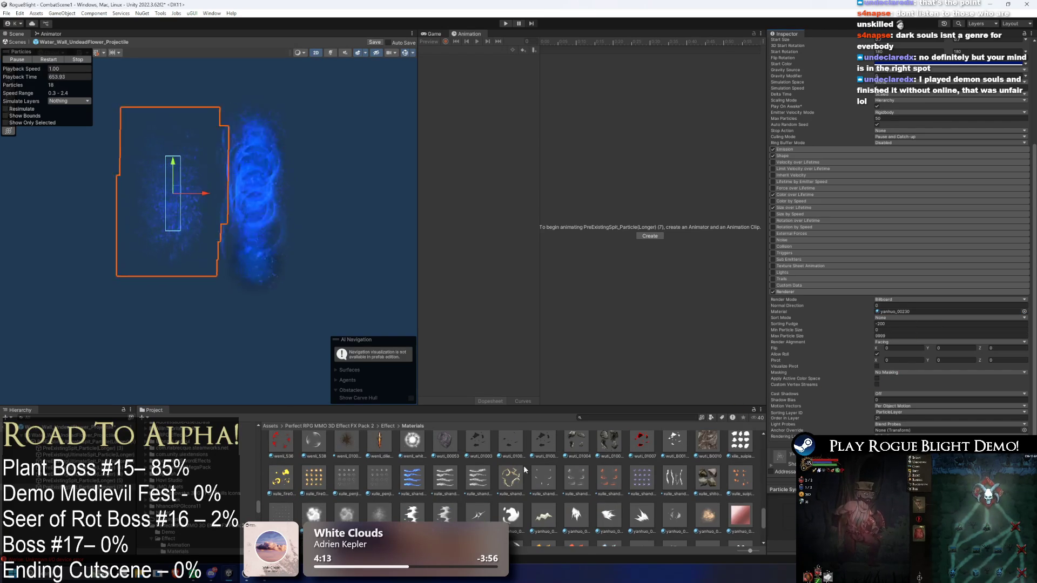
{"action": "left_click", "coordinate": [917, 313]}
{"action": "key", "text": "ctrl+z"}
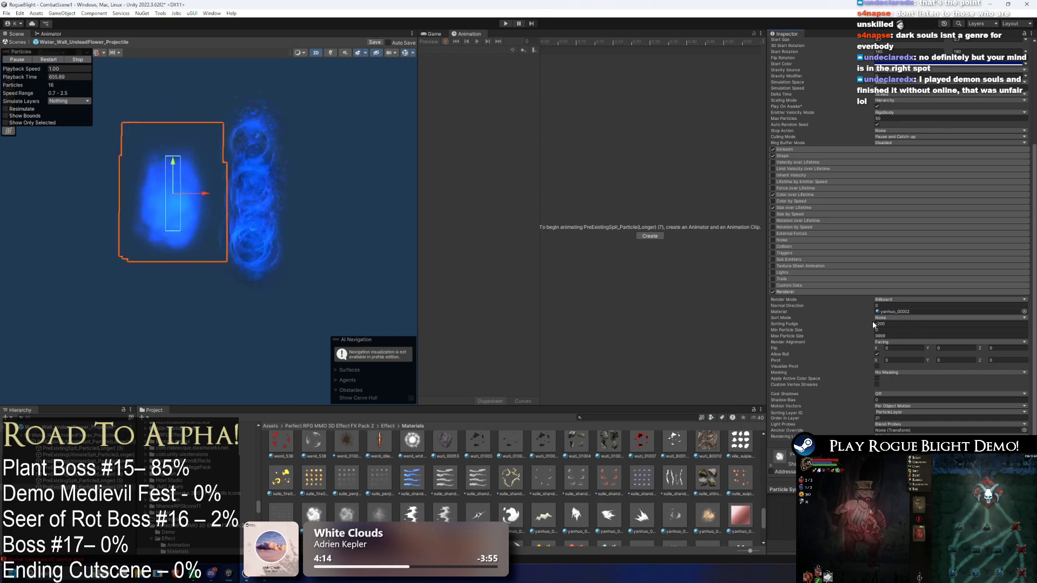
Test the yanhuo_00004_AB, wenli_530_White and wenli_522 materials on the particles
{"action": "left_click_drag", "start_coordinate": [620, 439], "coordinate": [902, 313]}
{"action": "scroll", "coordinate": [652, 488], "scroll_direction": "up", "scroll_amount": 10}
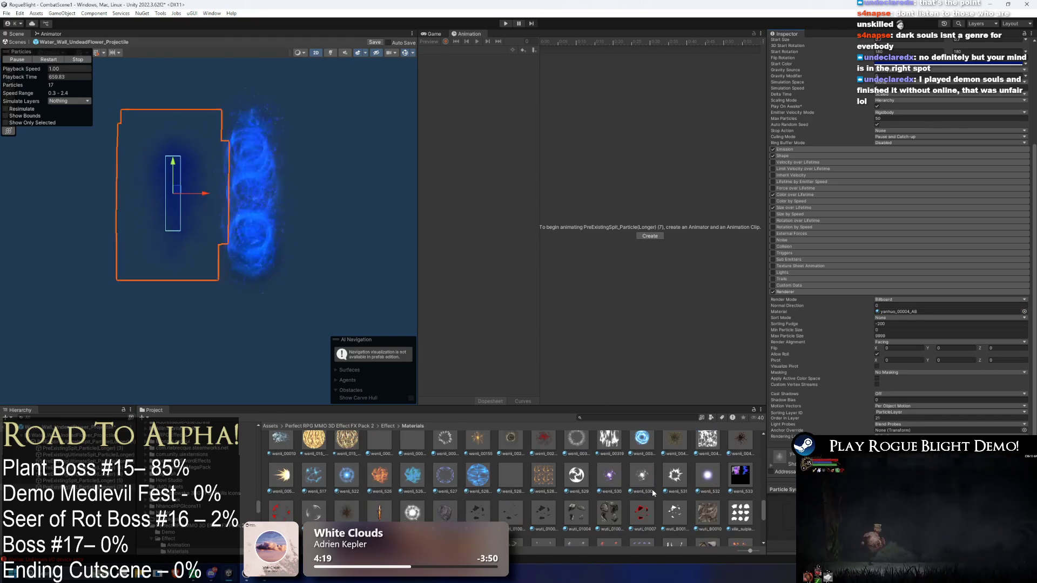
{"action": "left_click_drag", "start_coordinate": [641, 512], "coordinate": [925, 312]}
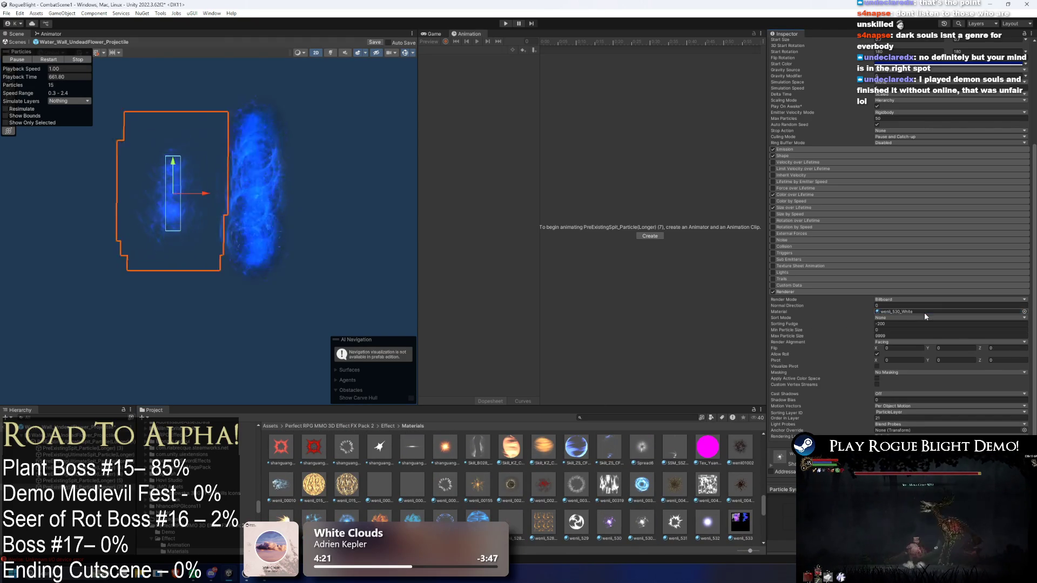
{"action": "left_click_drag", "start_coordinate": [478, 519], "coordinate": [921, 312]}
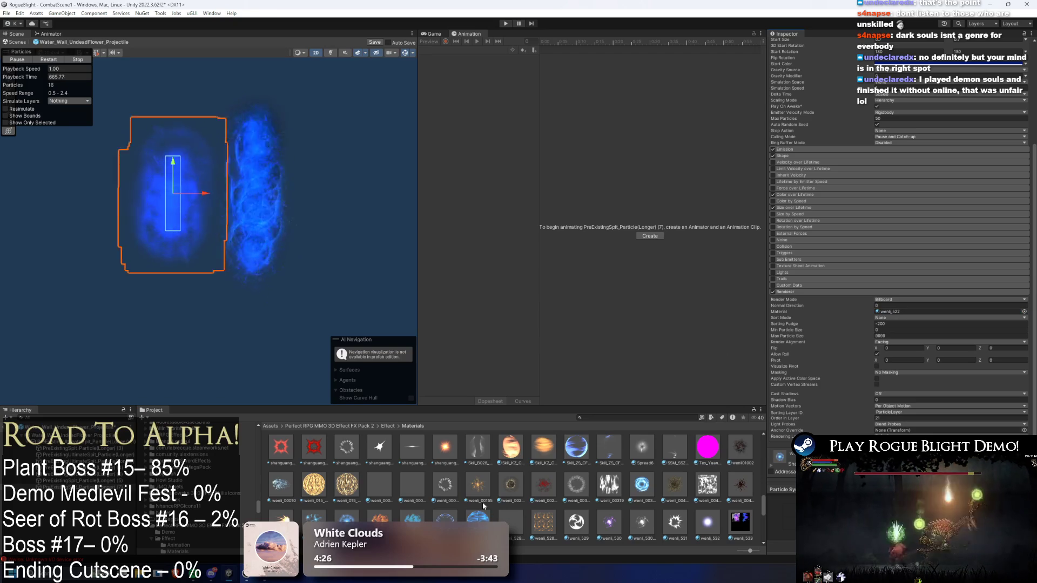
Test the lizi_00016 material and then a guangyun glow material on the particles
{"action": "scroll", "coordinate": [469, 486], "scroll_direction": "up", "scroll_amount": 2}
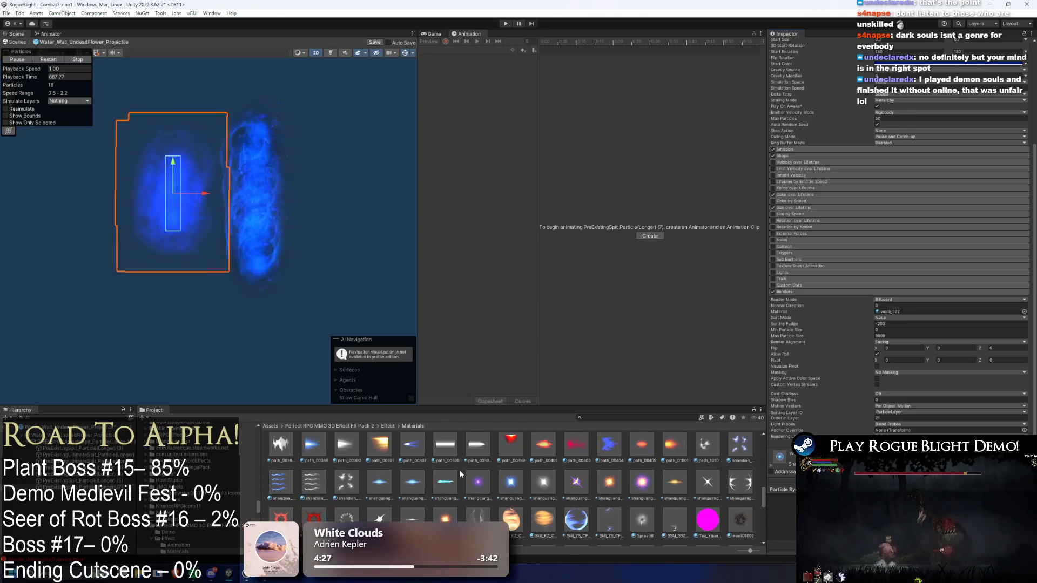
{"action": "left_click", "coordinate": [911, 312]}
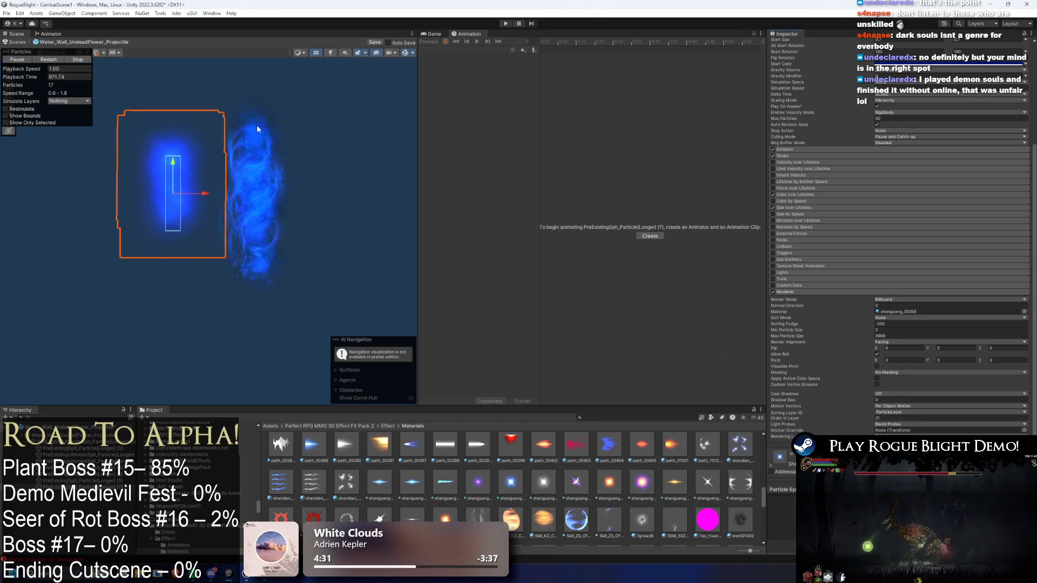
{"action": "scroll", "coordinate": [566, 495], "scroll_direction": "up", "scroll_amount": 1}
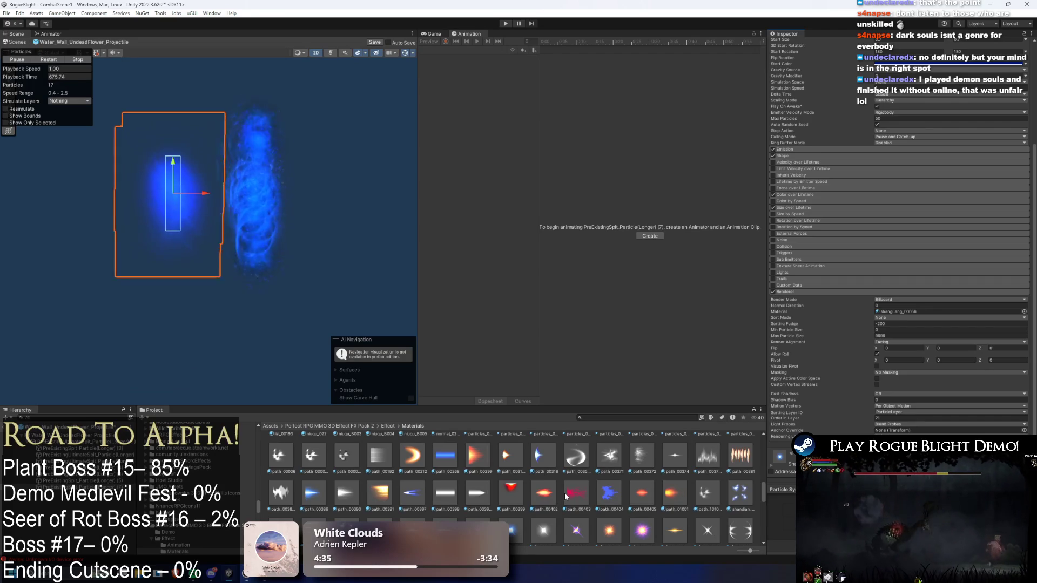
{"action": "scroll", "coordinate": [559, 500], "scroll_direction": "up", "scroll_amount": 2}
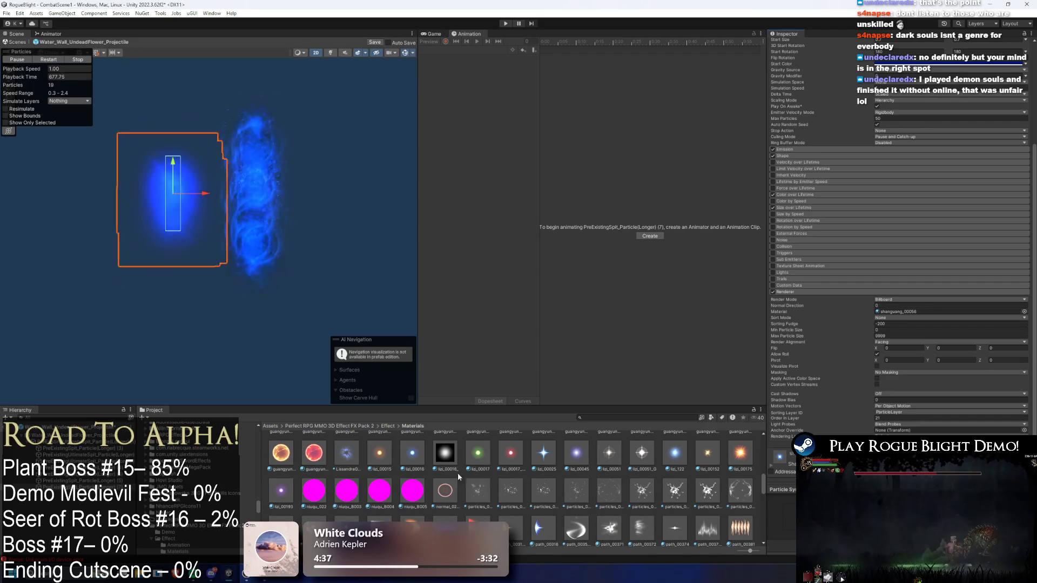
{"action": "mouse_move", "coordinate": [426, 458]}
{"action": "left_mouse_down"}
{"action": "mouse_move", "coordinate": [621, 389]}
{"action": "mouse_move", "coordinate": [919, 312]}
{"action": "left_mouse_up"}
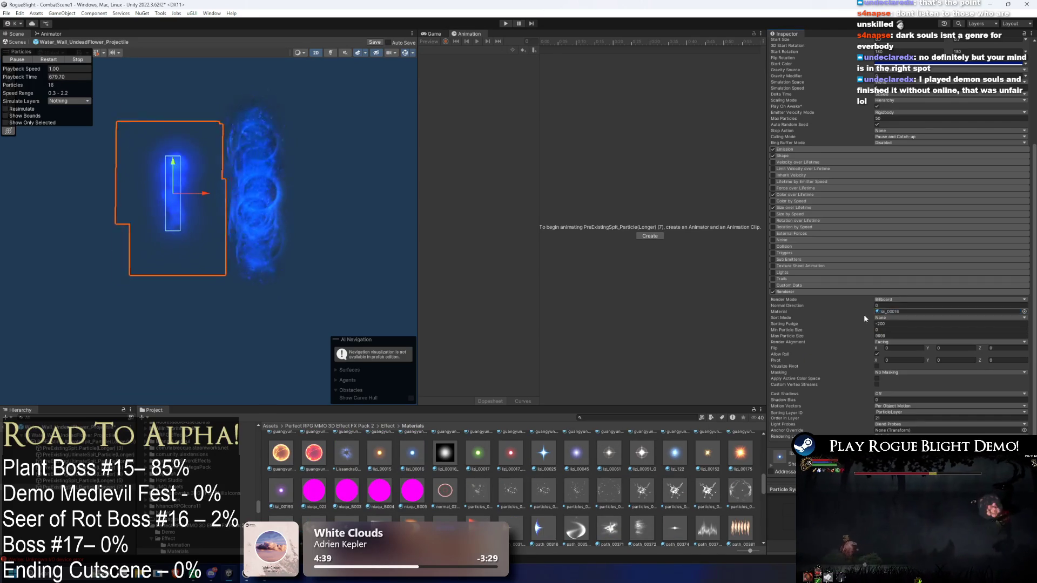
{"action": "scroll", "coordinate": [588, 443], "scroll_direction": "up", "scroll_amount": 1}
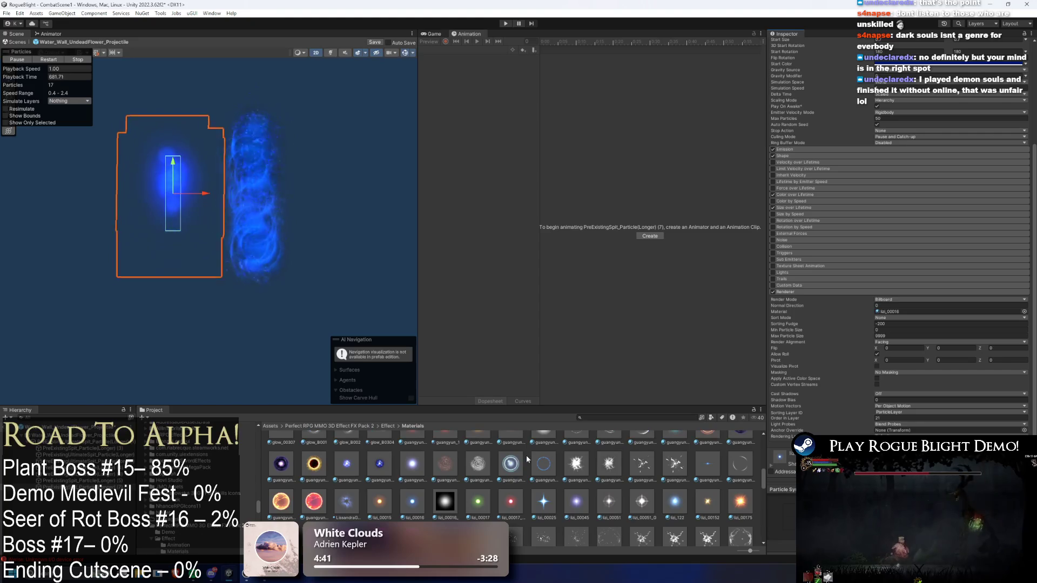
{"action": "left_click_drag", "start_coordinate": [588, 443], "coordinate": [918, 312]}
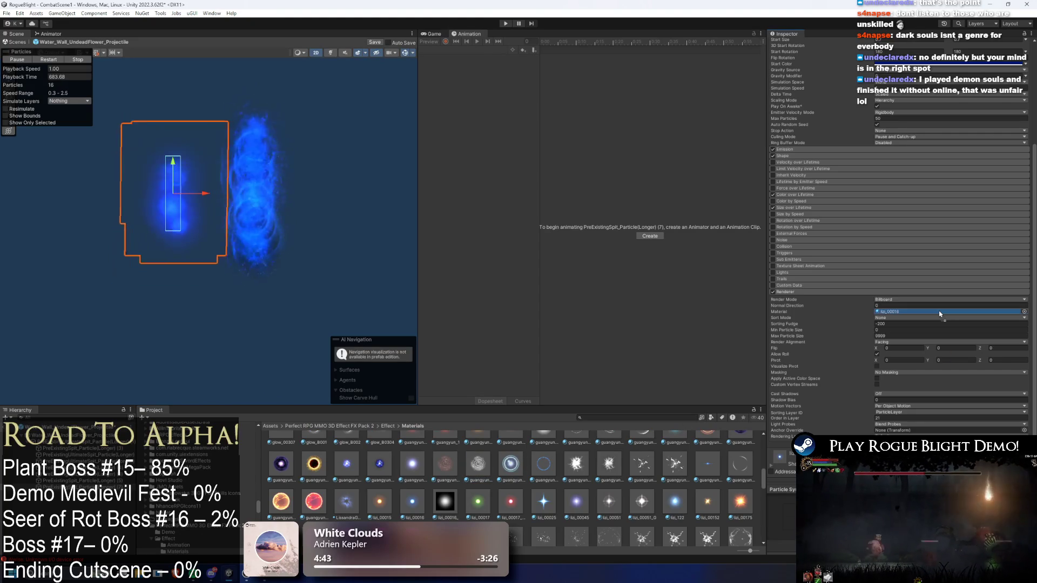
{"action": "scroll", "coordinate": [902, 61], "scroll_direction": "up", "scroll_amount": 5}
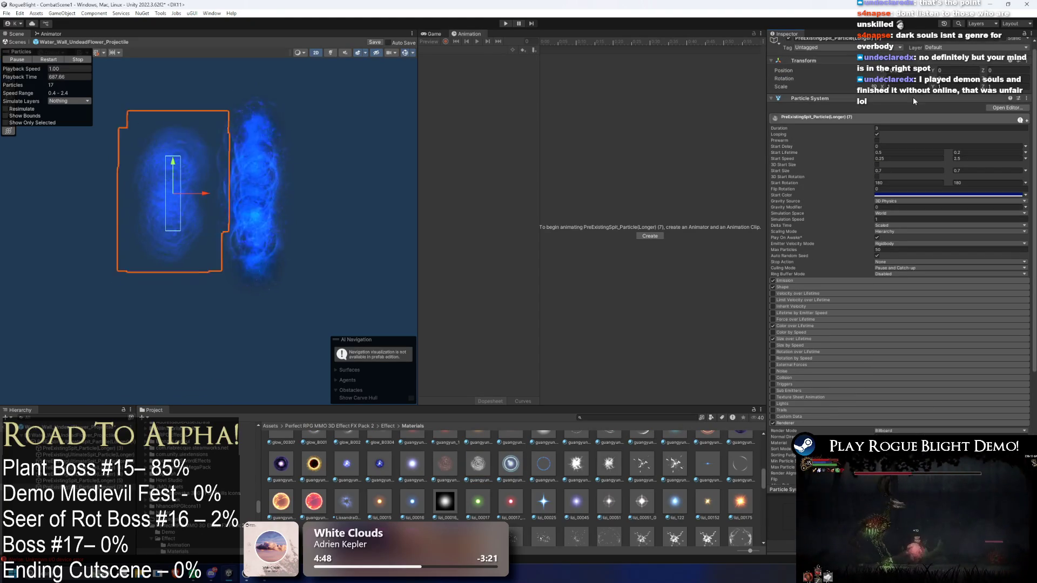
Nudge the emitter along X and set its Shape Scale X to 0.88
{"action": "left_click_drag", "start_coordinate": [173, 194], "coordinate": [255, 194]}
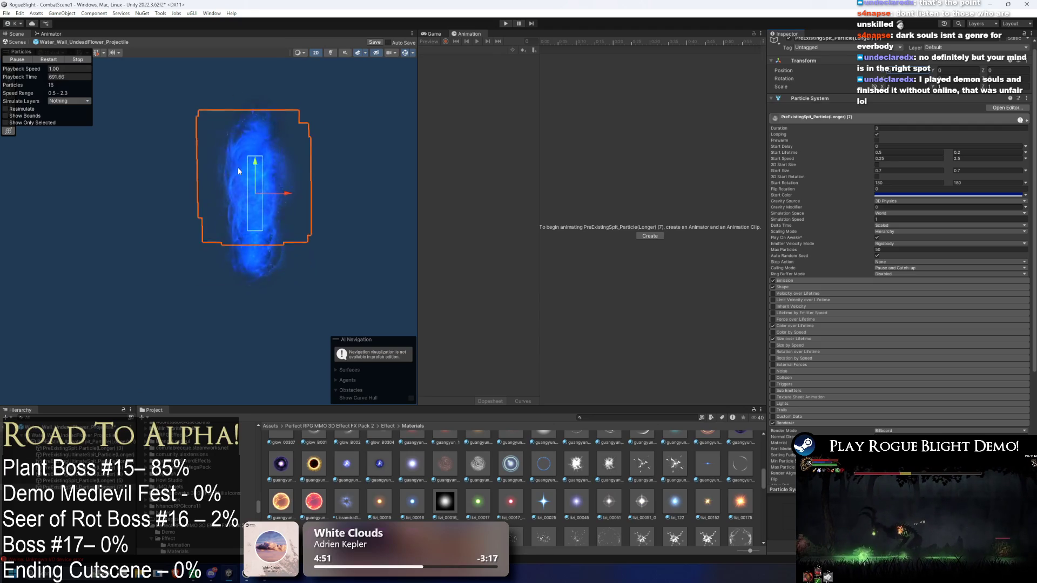
{"action": "scroll", "coordinate": [639, 529], "scroll_direction": "up", "scroll_amount": 2}
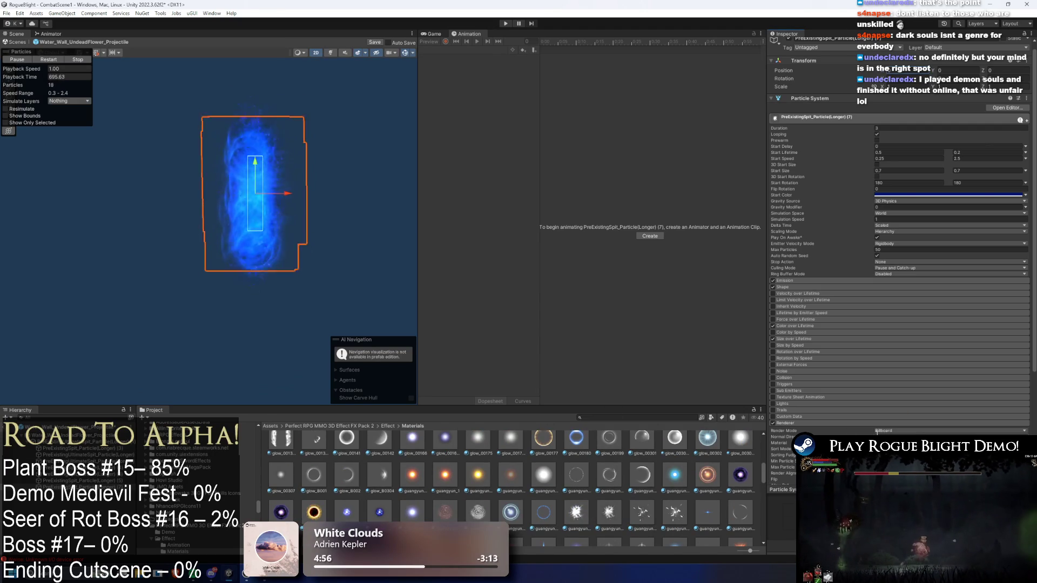
{"action": "left_click_drag", "start_coordinate": [289, 195], "coordinate": [224, 193]}
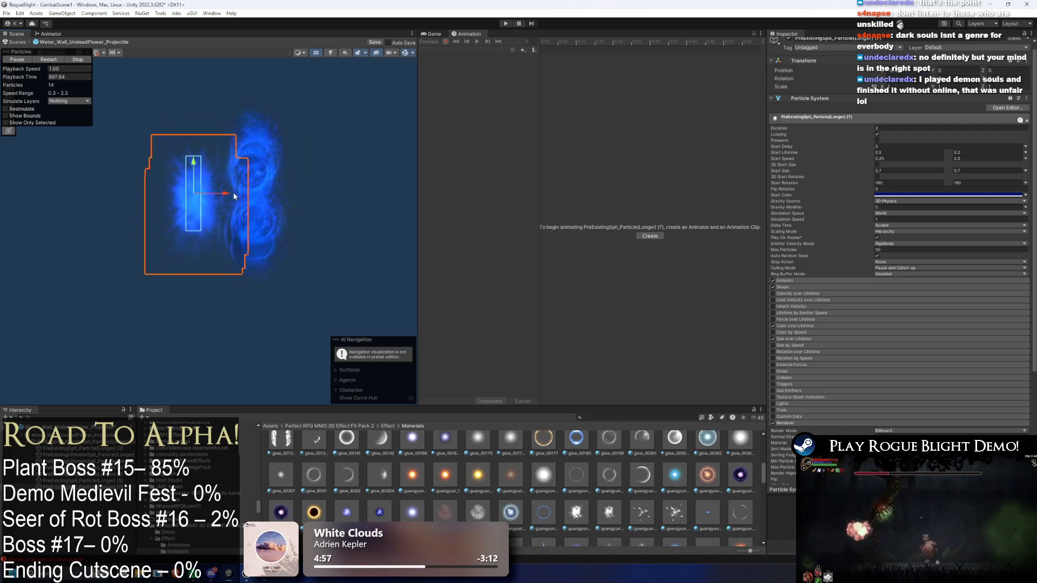
{"action": "left_click", "coordinate": [870, 286]}
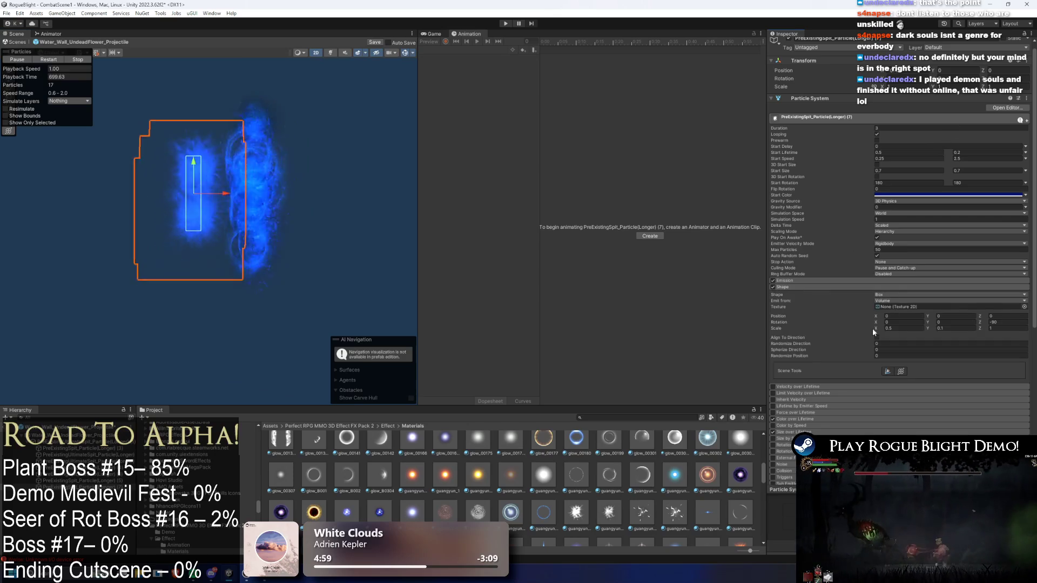
{"action": "left_click", "coordinate": [886, 328]}
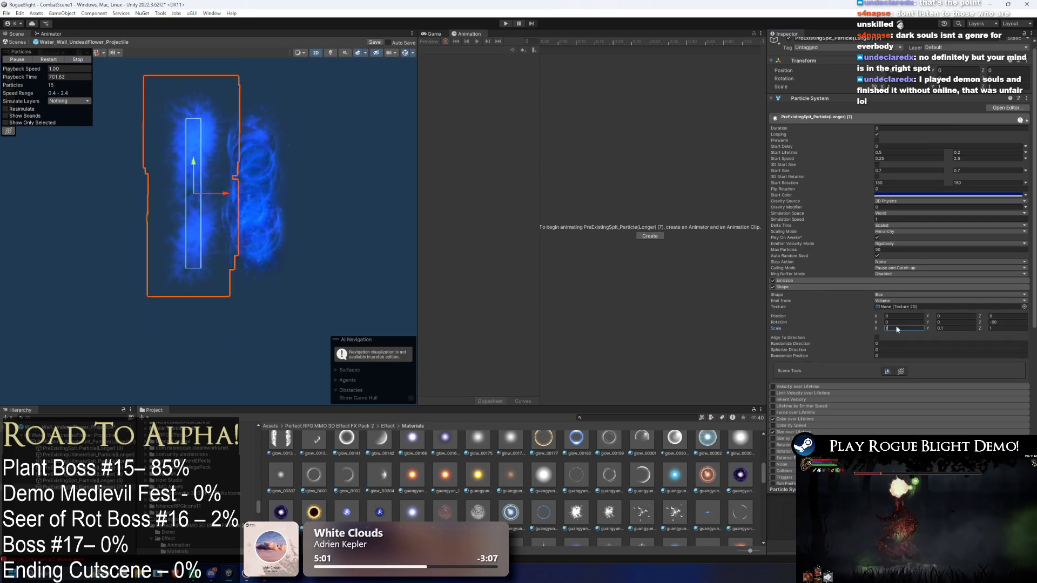
{"action": "left_click_drag", "start_coordinate": [230, 193], "coordinate": [288, 197]}
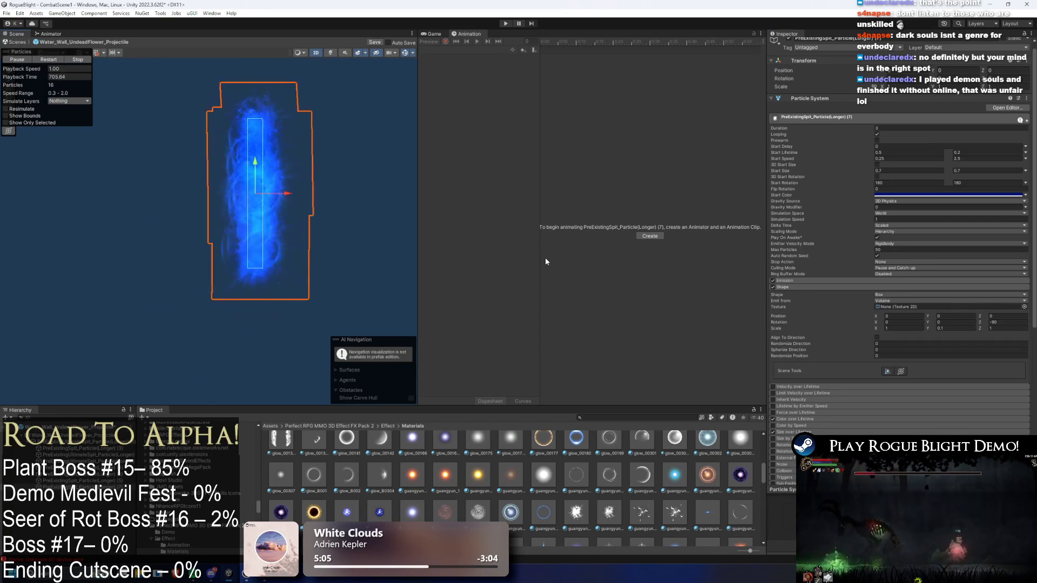
{"action": "scroll", "coordinate": [897, 270], "scroll_direction": "down", "scroll_amount": 5}
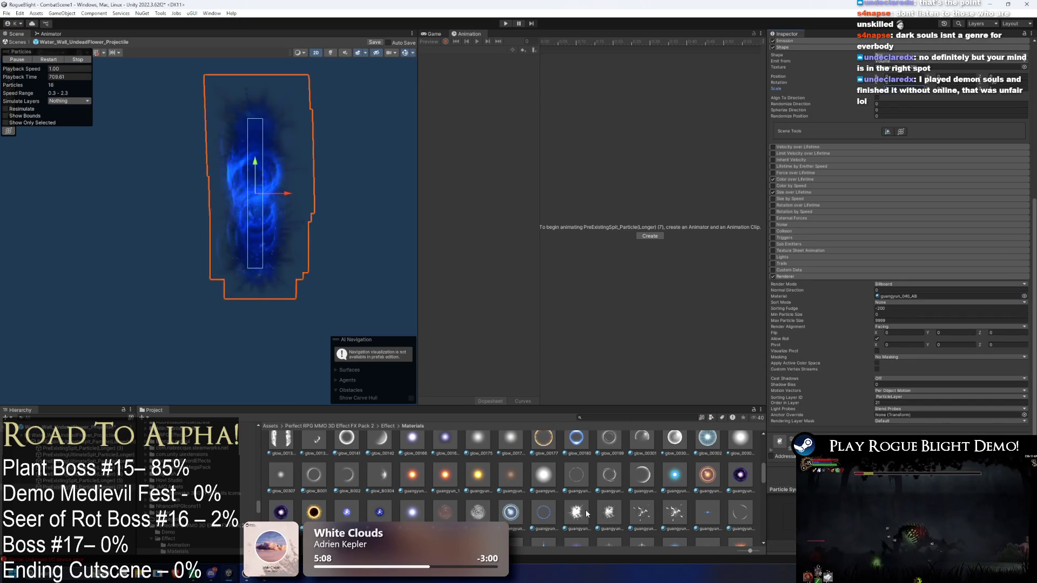
{"action": "scroll", "coordinate": [913, 217], "scroll_direction": "up", "scroll_amount": 2}
{"action": "left_click", "coordinate": [896, 176]}
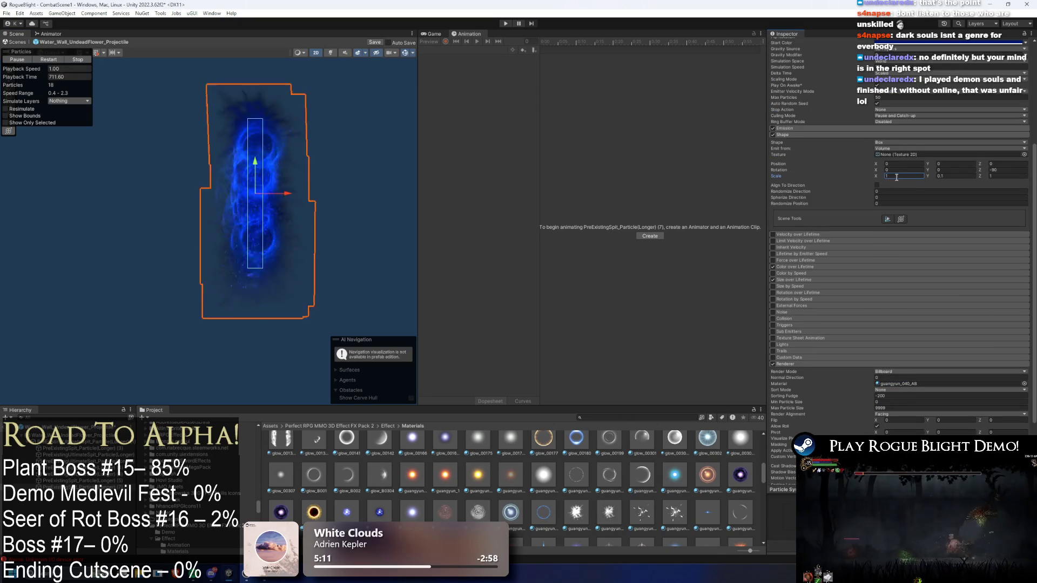
{"action": "type", "text": "0.88"}
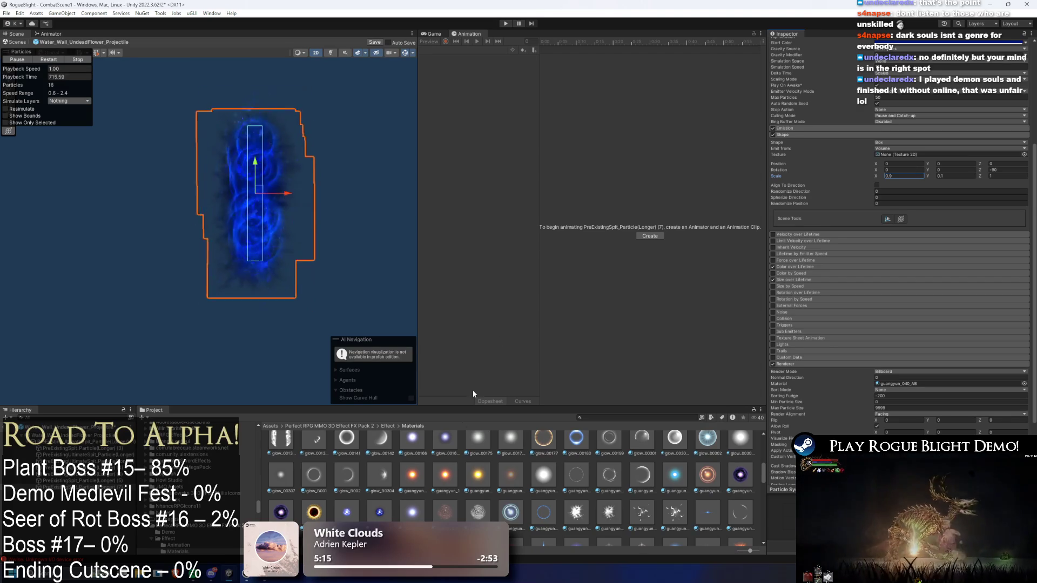
Assign a guangyun glow material to the particle Renderer
{"action": "mouse_move", "coordinate": [474, 514]}
{"action": "left_mouse_down"}
{"action": "mouse_move", "coordinate": [897, 403]}
{"action": "mouse_move", "coordinate": [896, 384]}
{"action": "left_mouse_up"}
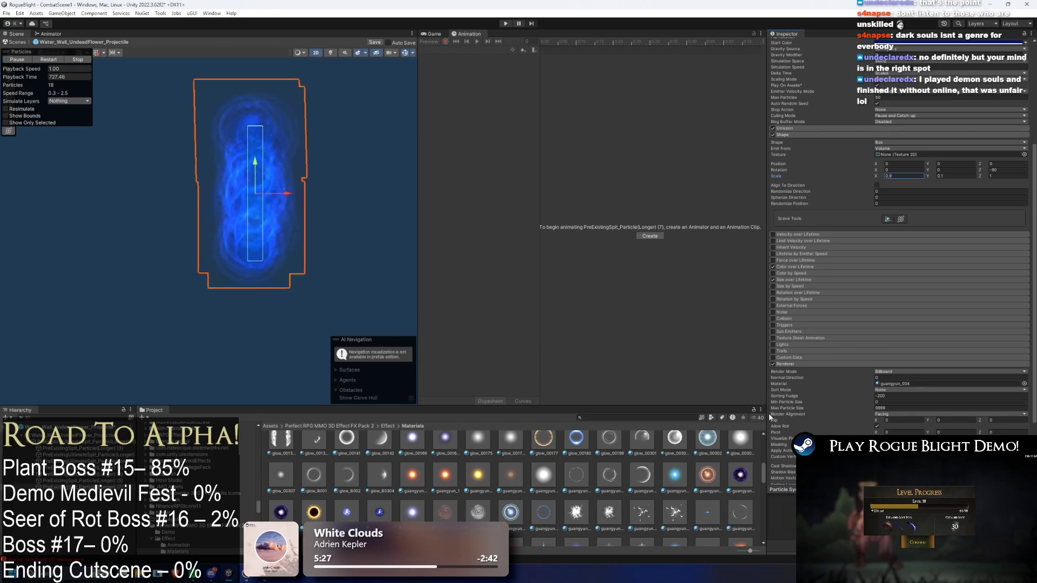
{"action": "left_click", "coordinate": [660, 519]}
{"action": "key", "text": "ctrl+z"}
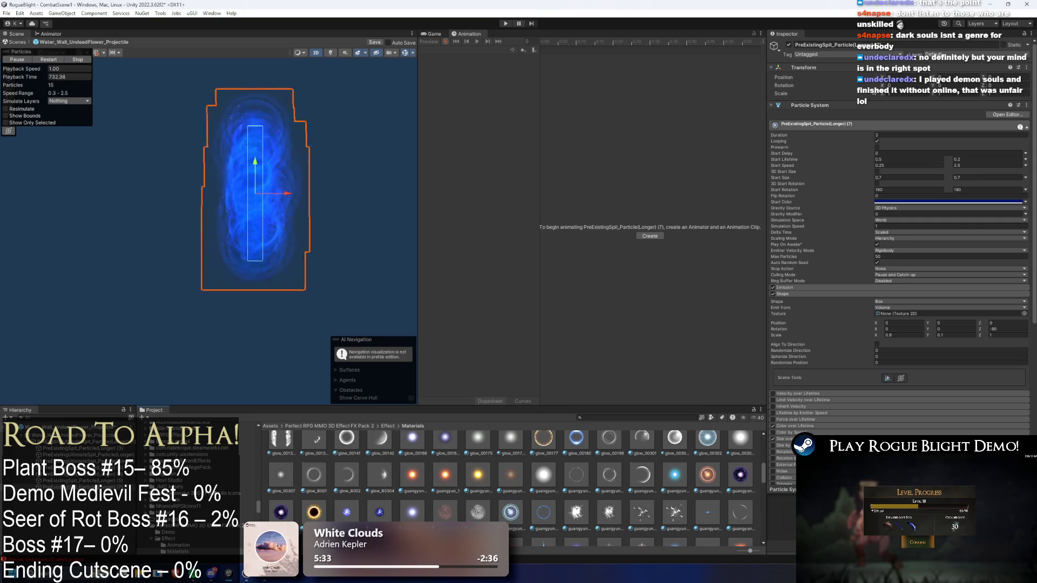
Test-move the UltimateSpit particles, review Shape, Emission and Simulation Space, and shift one right
{"action": "left_click", "coordinate": [293, 253]}
{"action": "mouse_move", "coordinate": [285, 200]}
{"action": "left_mouse_down"}
{"action": "mouse_move", "coordinate": [427, 200]}
{"action": "mouse_move", "coordinate": [302, 203]}
{"action": "left_mouse_up"}
{"action": "key", "text": "ctrl+z"}
{"action": "key", "text": "ctrl+z"}
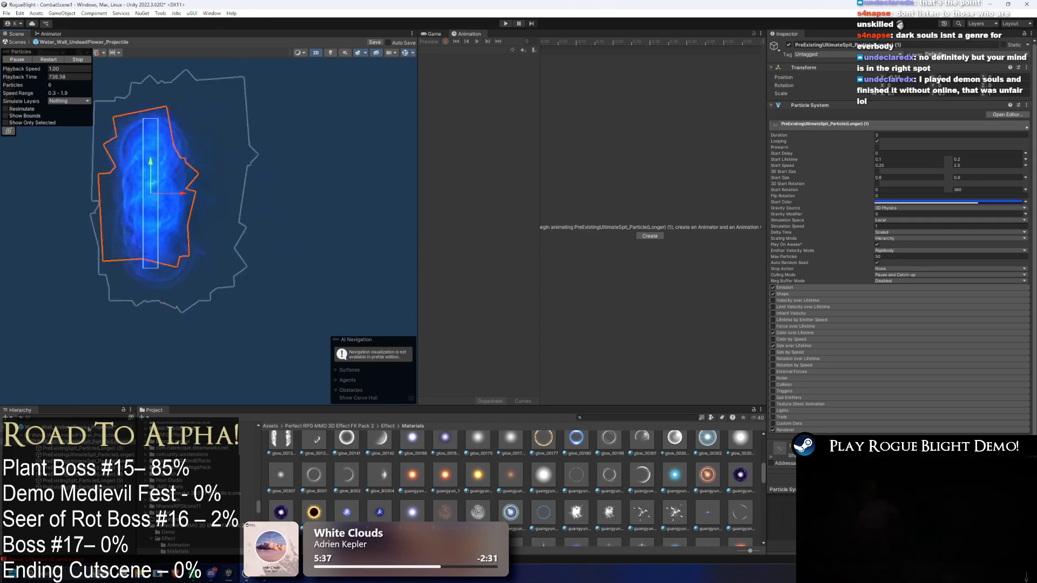
{"action": "left_click", "coordinate": [916, 294]}
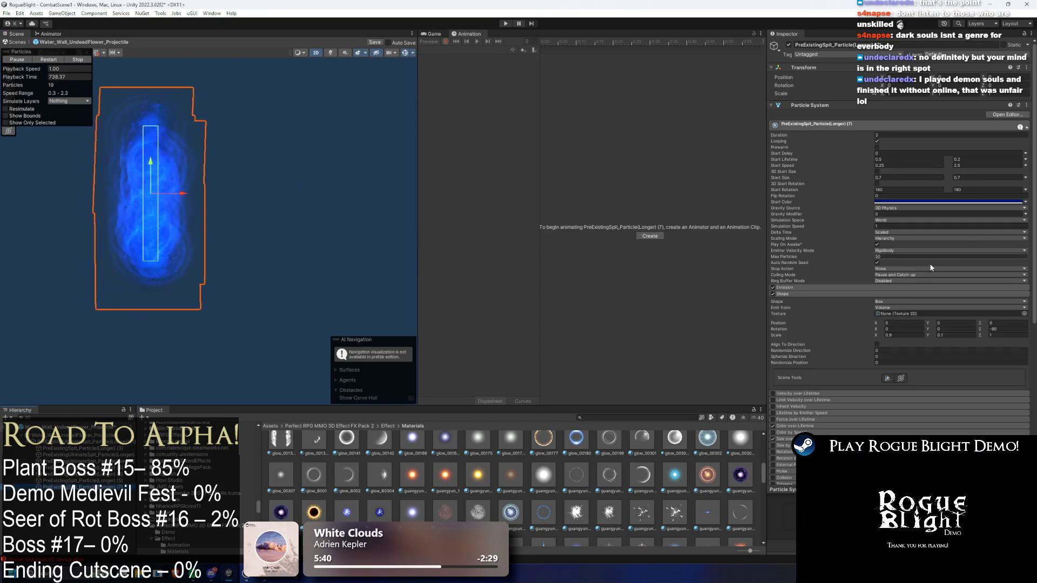
{"action": "scroll", "coordinate": [849, 319], "scroll_direction": "down", "scroll_amount": 2}
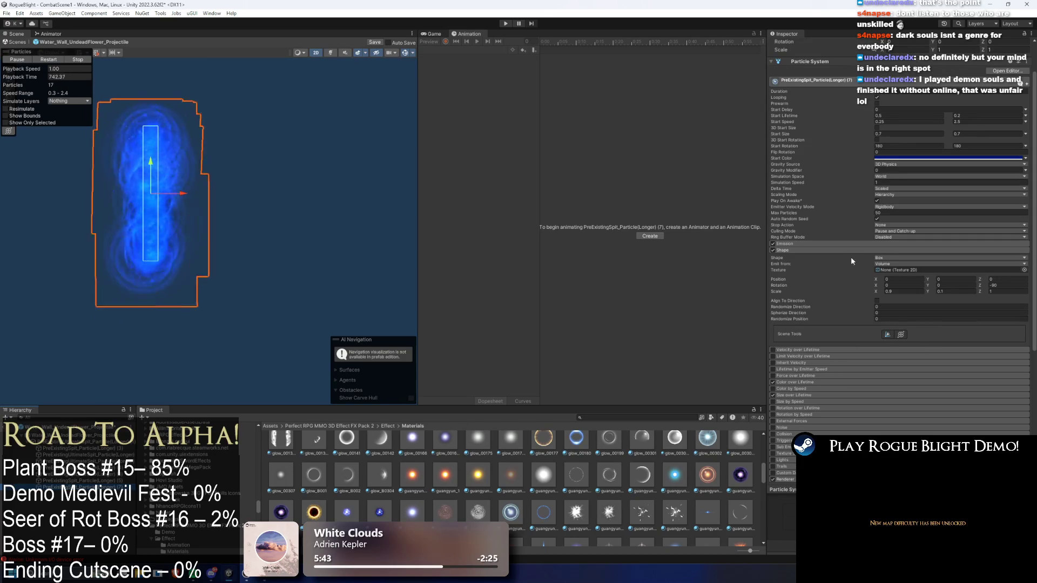
{"action": "left_click", "coordinate": [845, 243]}
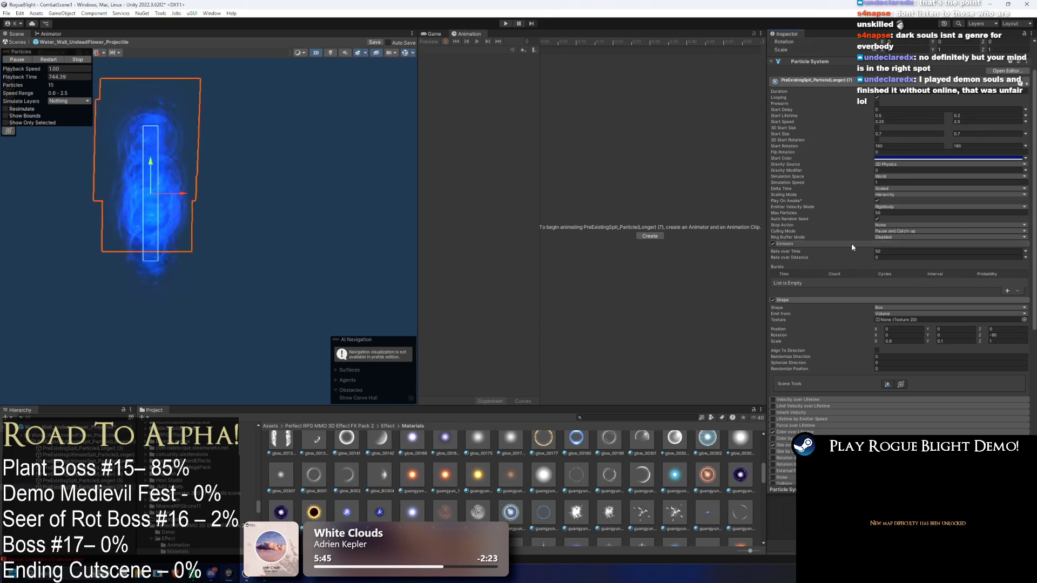
{"action": "left_click", "coordinate": [852, 244]}
{"action": "left_click", "coordinate": [898, 176]}
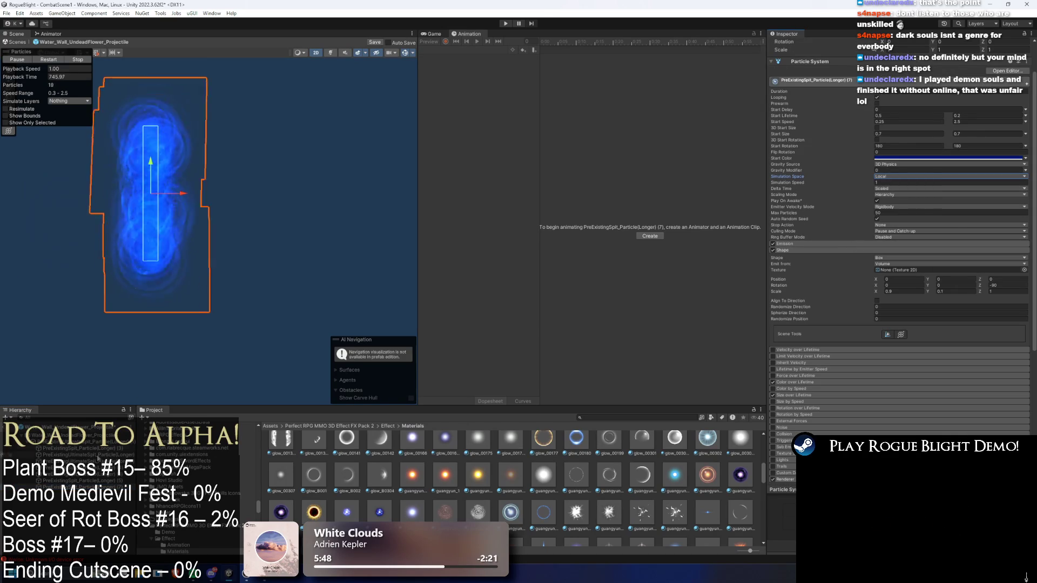
{"action": "mouse_move", "coordinate": [180, 192]}
{"action": "left_mouse_down"}
{"action": "mouse_move", "coordinate": [406, 193]}
{"action": "mouse_move", "coordinate": [243, 194]}
{"action": "mouse_move", "coordinate": [399, 213]}
{"action": "mouse_move", "coordinate": [325, 213]}
{"action": "mouse_move", "coordinate": [319, 204]}
{"action": "left_mouse_up"}
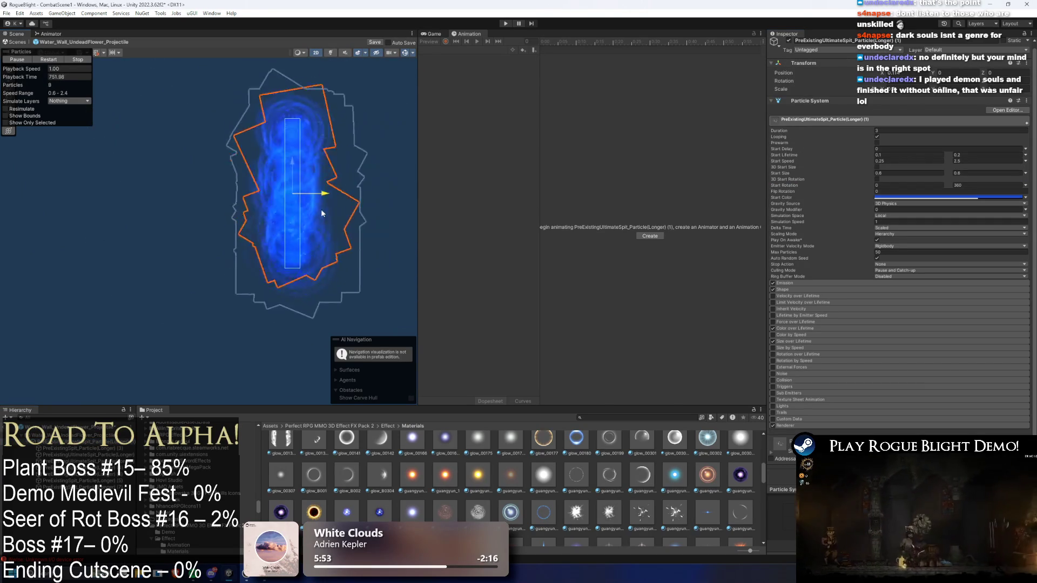
Slide UltimateSpit emitter (1) slightly left along X, then select Spit emitter (8)
{"action": "left_click_drag", "start_coordinate": [578, 442], "coordinate": [686, 430]}
{"action": "scroll", "coordinate": [850, 297], "scroll_direction": "down", "scroll_amount": 5}
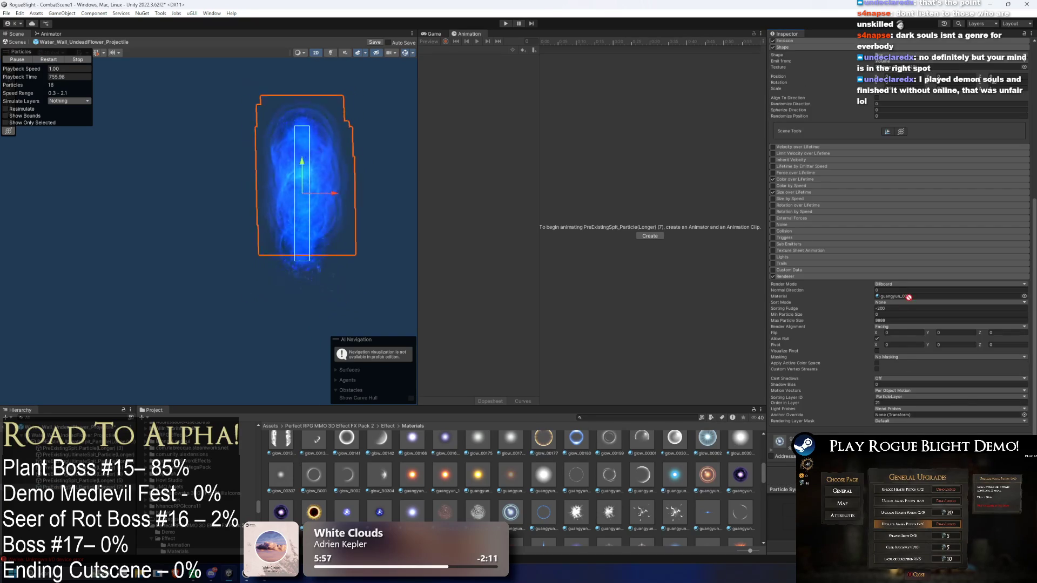
{"action": "left_click", "coordinate": [355, 265]}
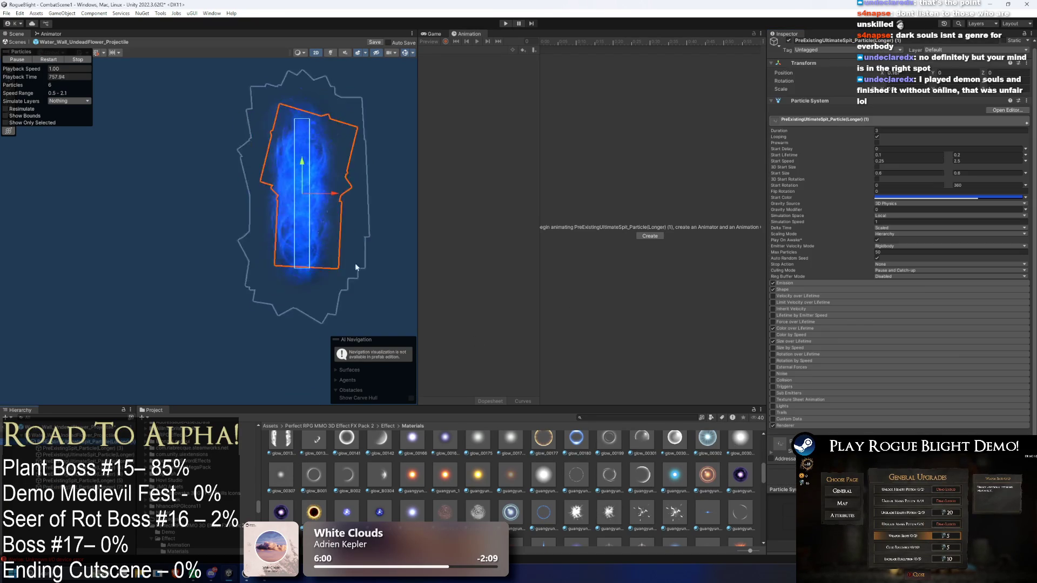
{"action": "mouse_move", "coordinate": [329, 192]}
{"action": "left_mouse_down"}
{"action": "mouse_move", "coordinate": [417, 188]}
{"action": "mouse_move", "coordinate": [179, 210]}
{"action": "mouse_move", "coordinate": [359, 208]}
{"action": "mouse_move", "coordinate": [309, 199]}
{"action": "mouse_move", "coordinate": [229, 222]}
{"action": "mouse_move", "coordinate": [306, 223]}
{"action": "left_mouse_up"}
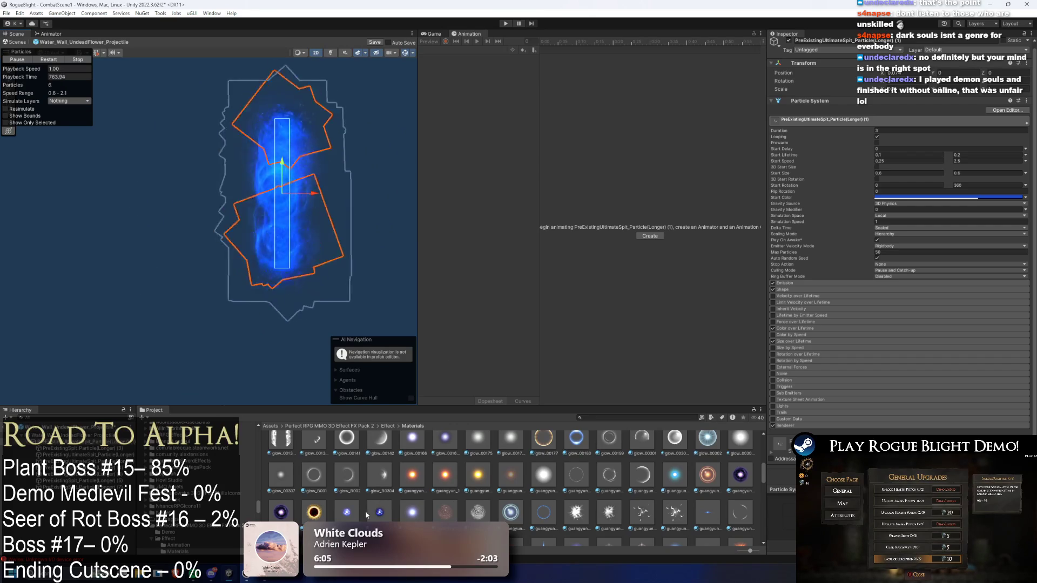
{"action": "scroll", "coordinate": [610, 500], "scroll_direction": "down", "scroll_amount": 2}
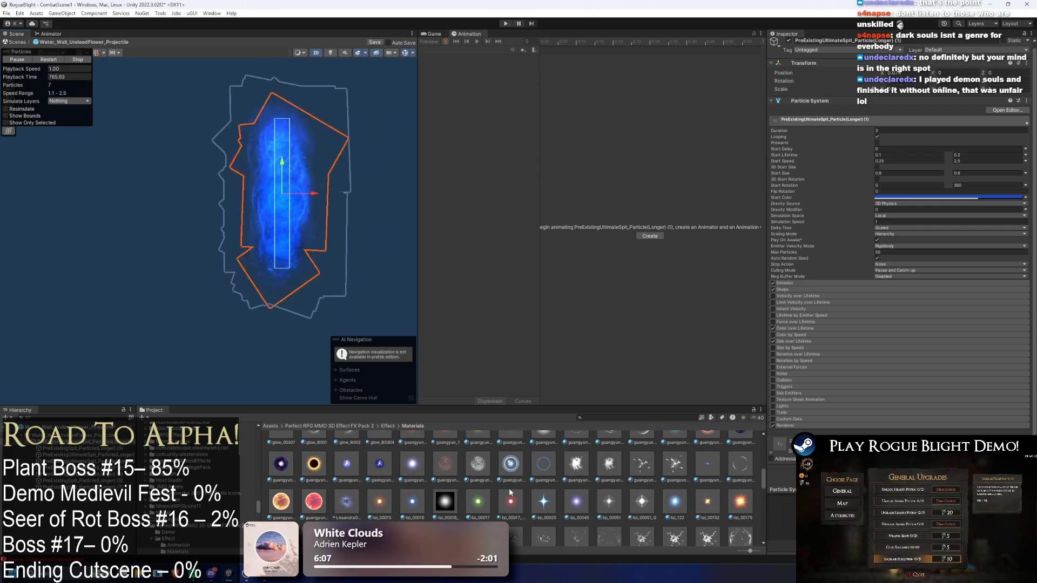
{"action": "left_click", "coordinate": [117, 455]}
{"action": "left_click", "coordinate": [308, 194]}
{"action": "left_click", "coordinate": [342, 192]}
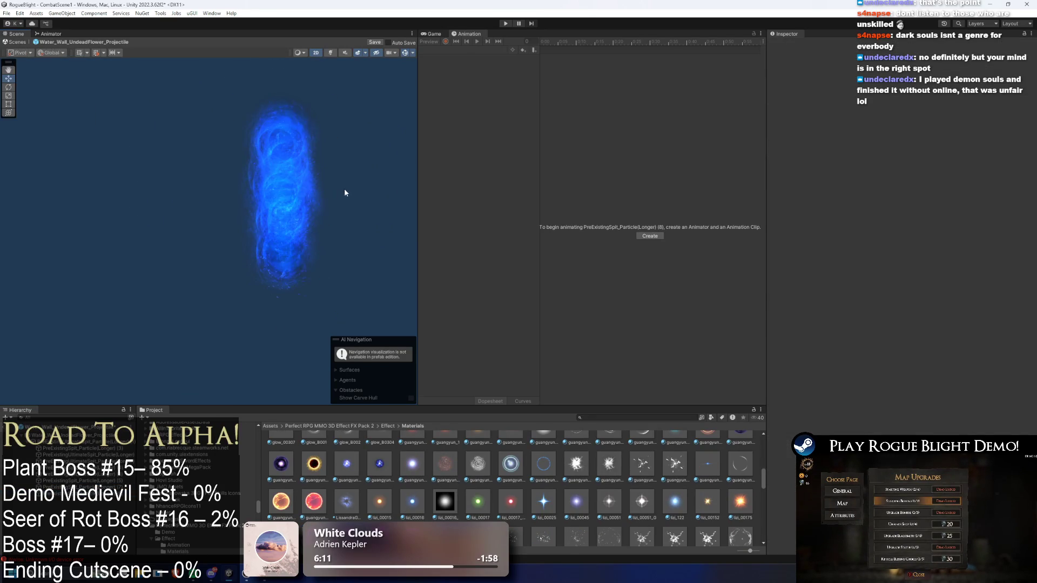
Move Spit emitter (8) off to the left along X
{"action": "left_click", "coordinate": [311, 195]}
{"action": "left_click_drag", "start_coordinate": [312, 195], "coordinate": [226, 200]}
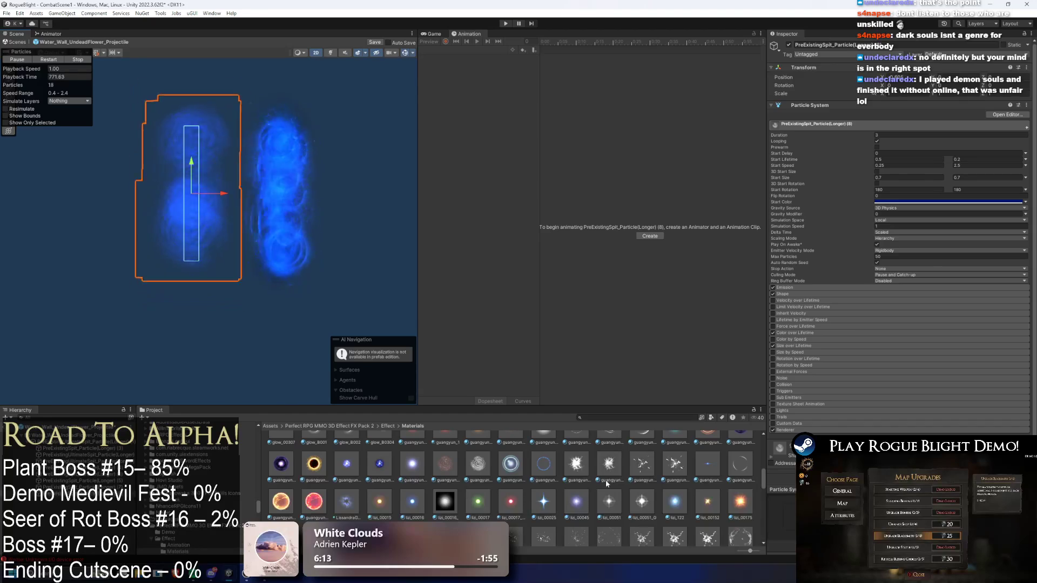
{"action": "scroll", "coordinate": [642, 513], "scroll_direction": "down", "scroll_amount": 5}
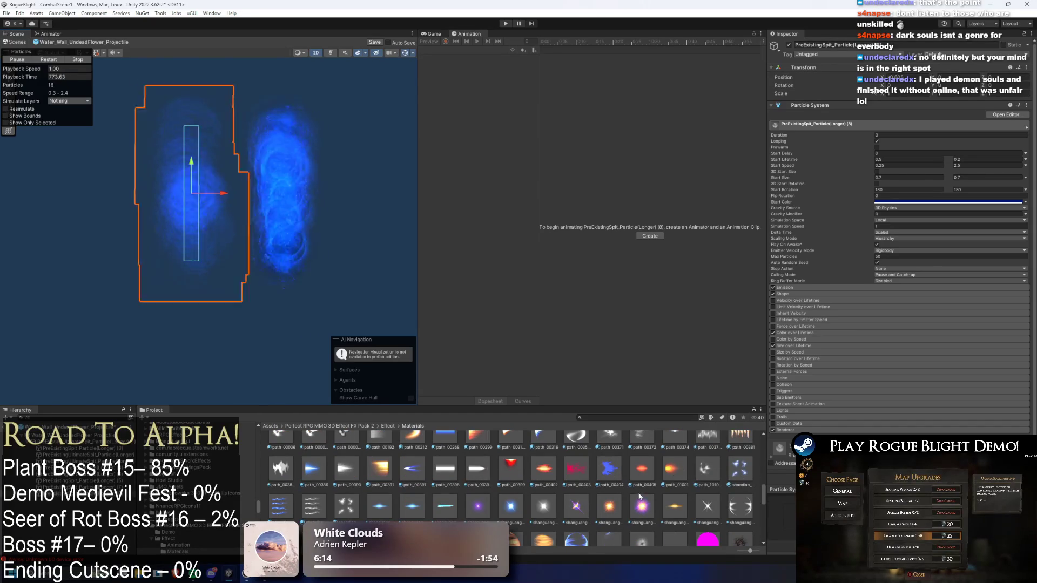
{"action": "scroll", "coordinate": [457, 507], "scroll_direction": "down", "scroll_amount": 2}
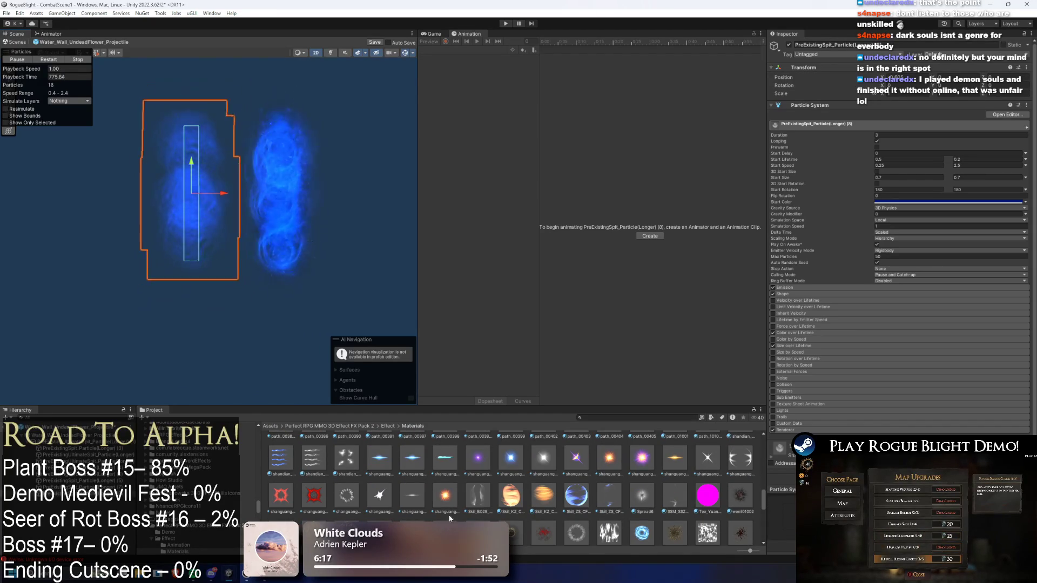
{"action": "scroll", "coordinate": [588, 533], "scroll_direction": "up", "scroll_amount": 2}
{"action": "scroll", "coordinate": [513, 486], "scroll_direction": "down", "scroll_amount": 1}
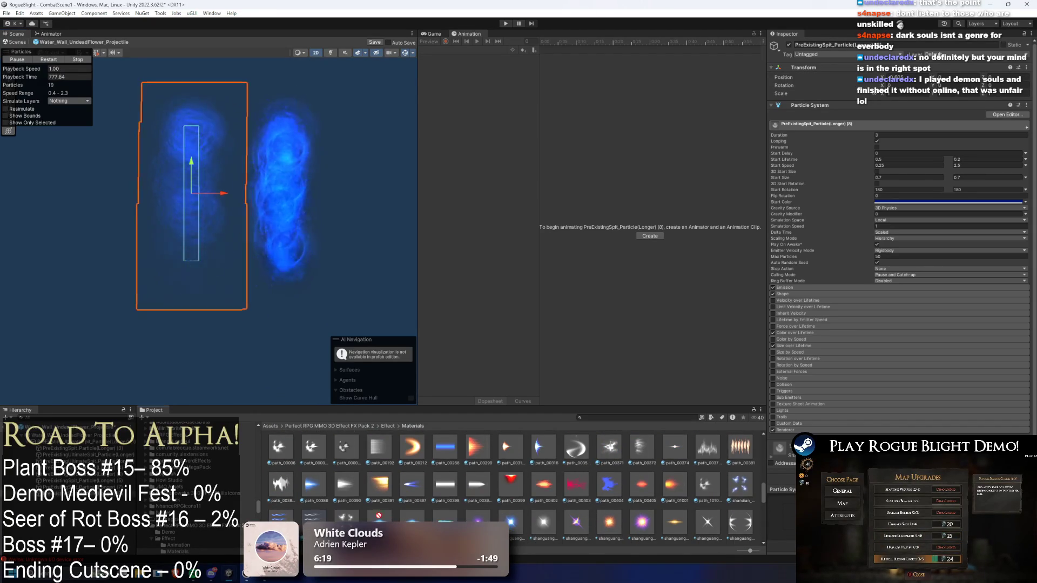
{"action": "scroll", "coordinate": [900, 259], "scroll_direction": "down", "scroll_amount": 3}
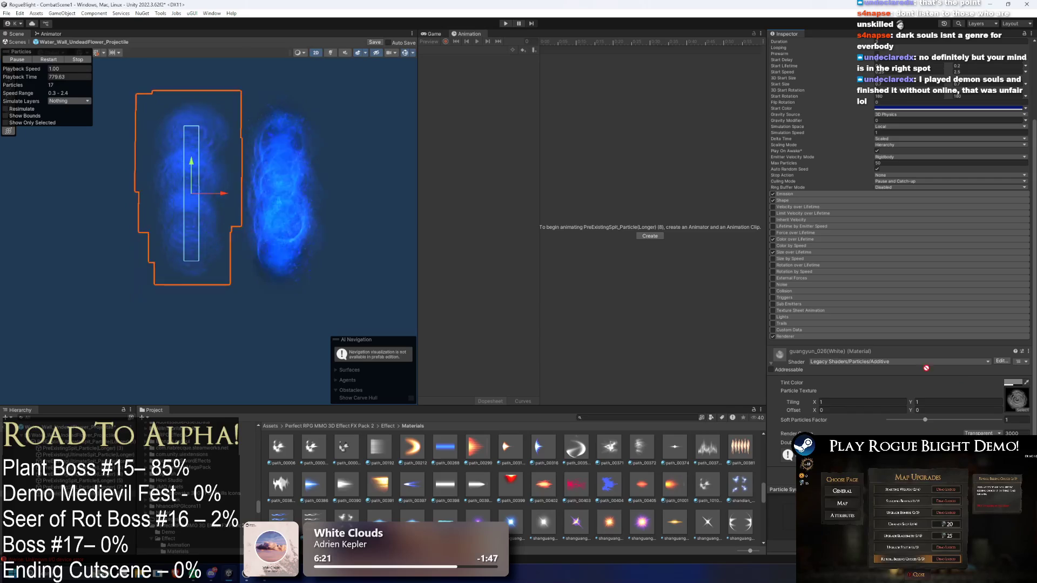
Apply the path_00398 material in the emitter's Renderer Material field
{"action": "left_click", "coordinate": [823, 337]}
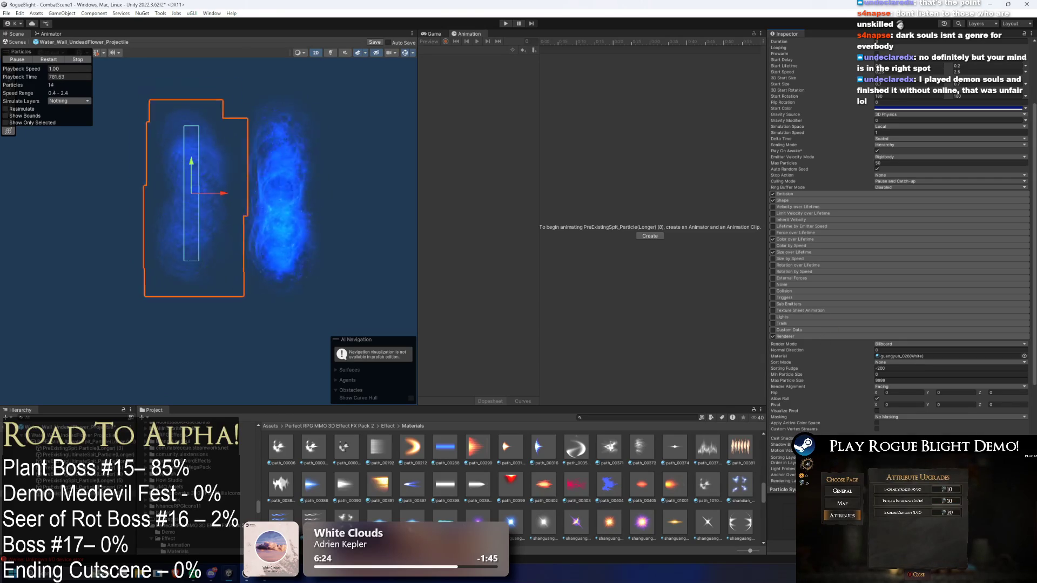
{"action": "left_click_drag", "start_coordinate": [447, 488], "coordinate": [910, 357]}
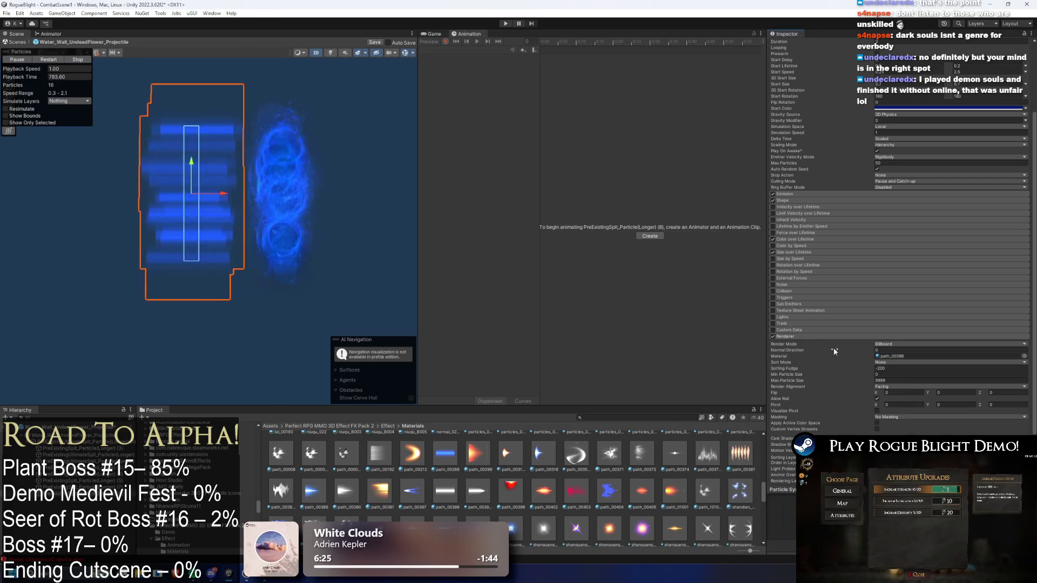
{"action": "scroll", "coordinate": [970, 186], "scroll_direction": "up", "scroll_amount": 3}
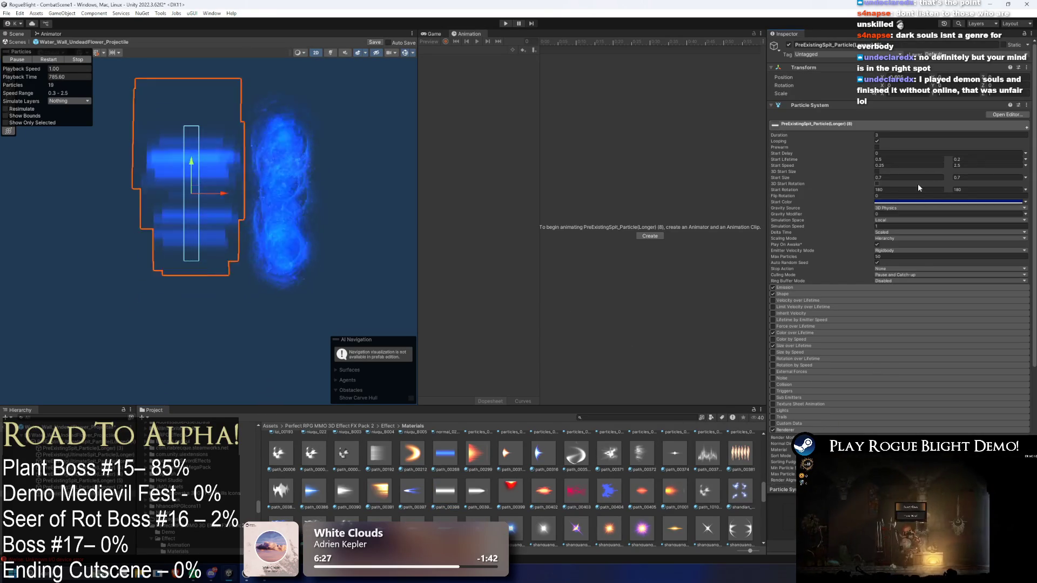
Set Spit particle (8) Start Rotation to 90 for both minimum and maximum
{"action": "left_click", "coordinate": [940, 189]}
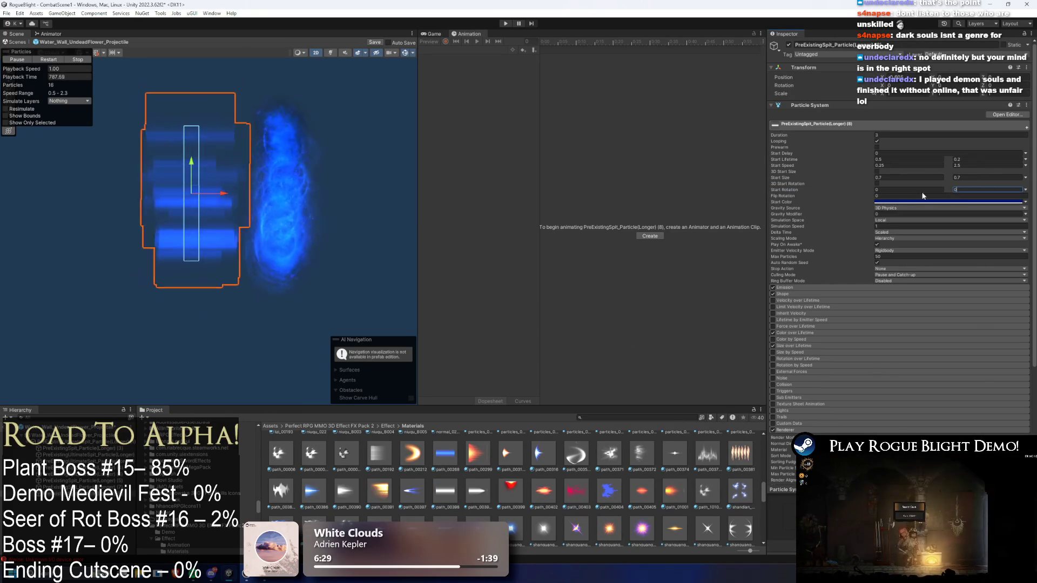
{"action": "type", "text": "90"}
{"action": "key", "text": "Tab"}
{"action": "type", "text": "90"}
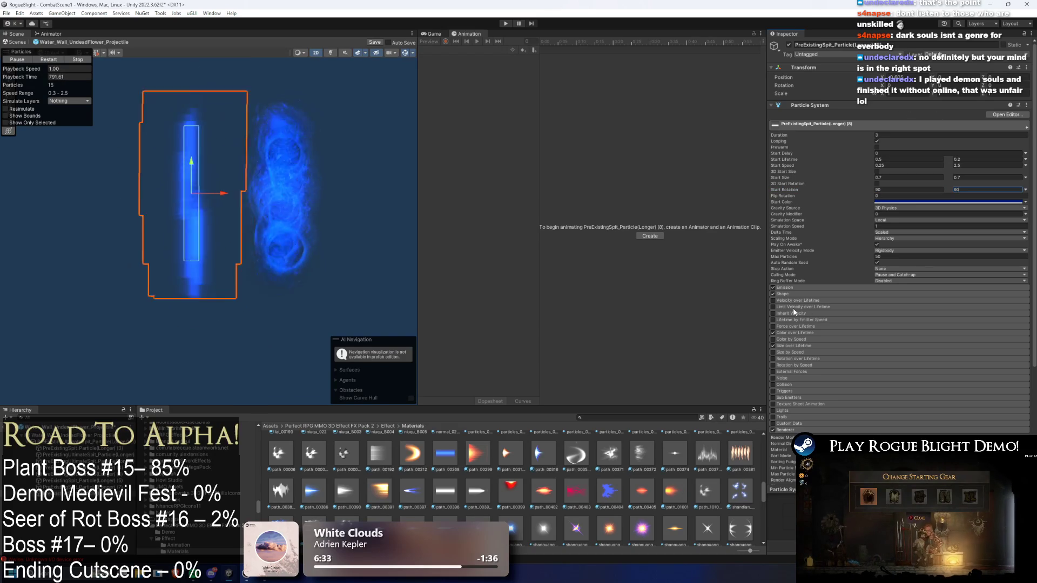
Disable the Shape module and nudge the emitter back onto the wall along X
{"action": "left_click", "coordinate": [775, 288]}
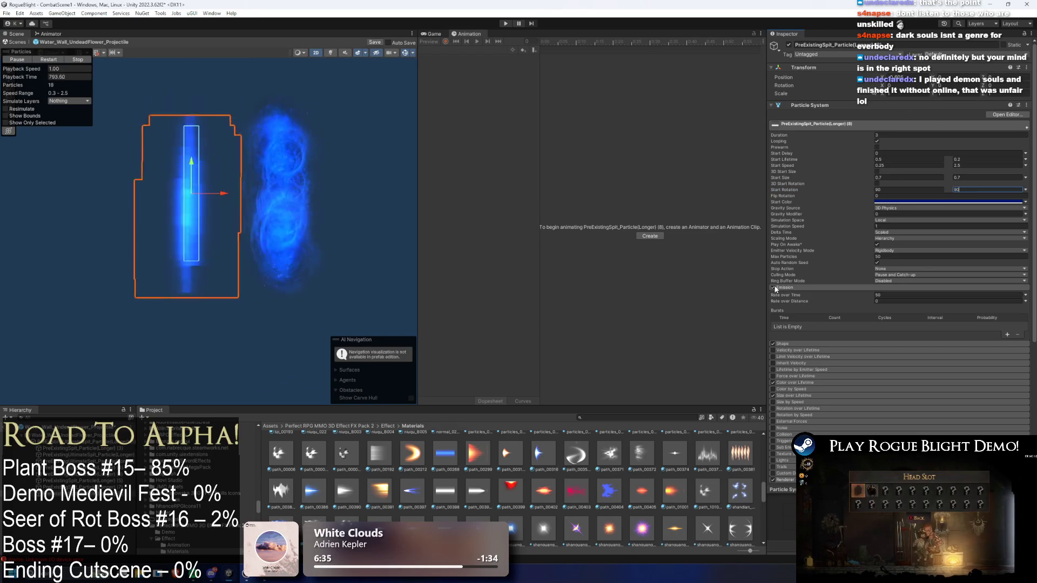
{"action": "left_click", "coordinate": [773, 343]}
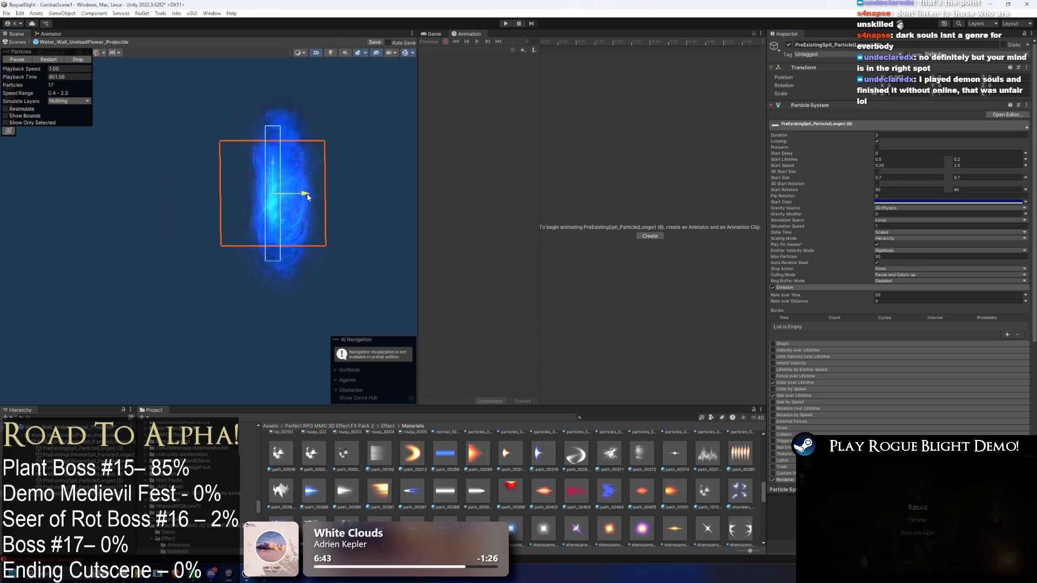
{"action": "left_click_drag", "start_coordinate": [307, 197], "coordinate": [310, 197]}
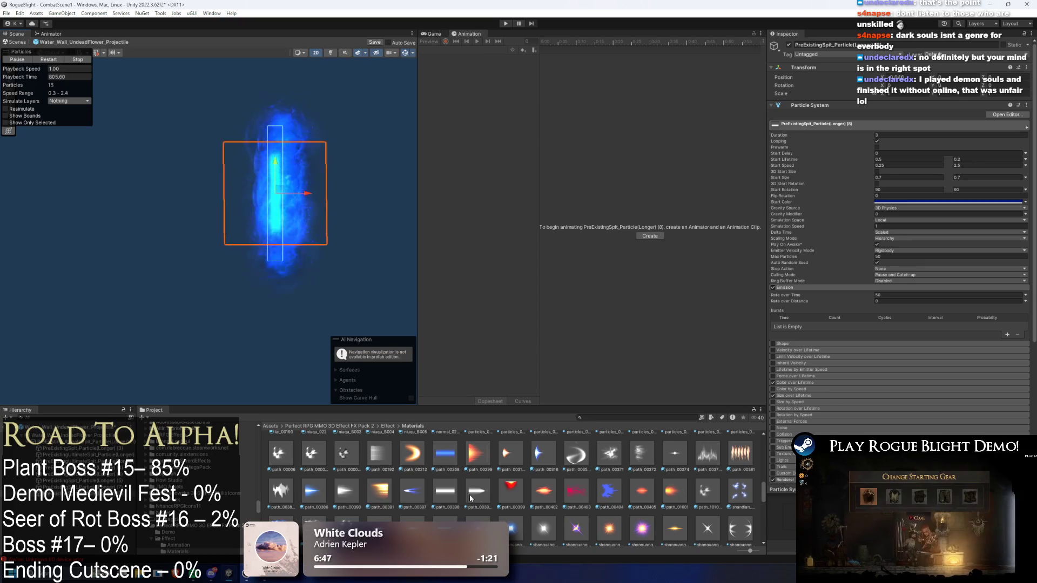
{"action": "key", "text": "shift+d"}
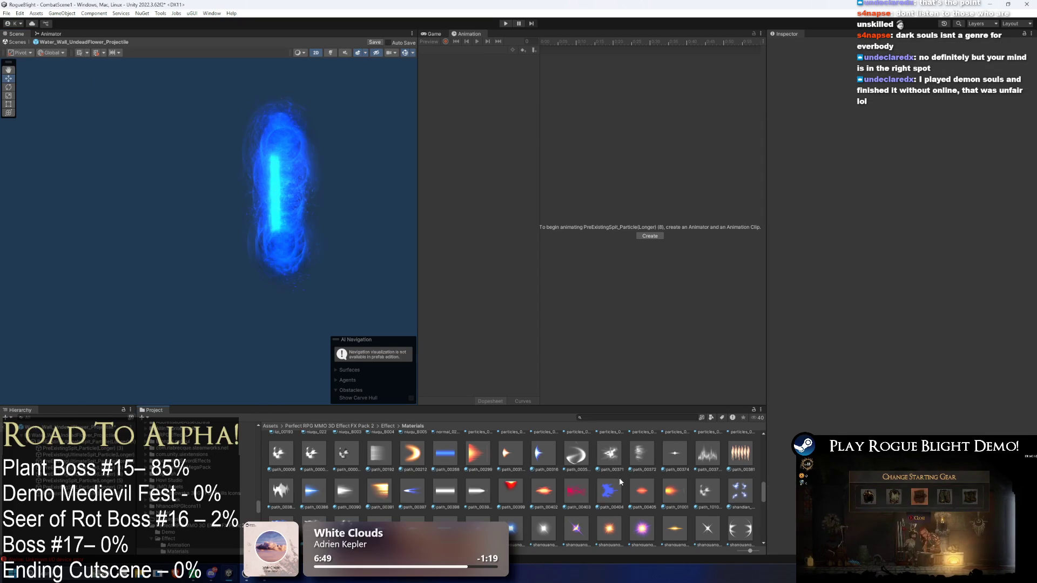
{"action": "key", "text": "ctrl+z"}
{"action": "scroll", "coordinate": [620, 483], "scroll_direction": "down", "scroll_amount": 1}
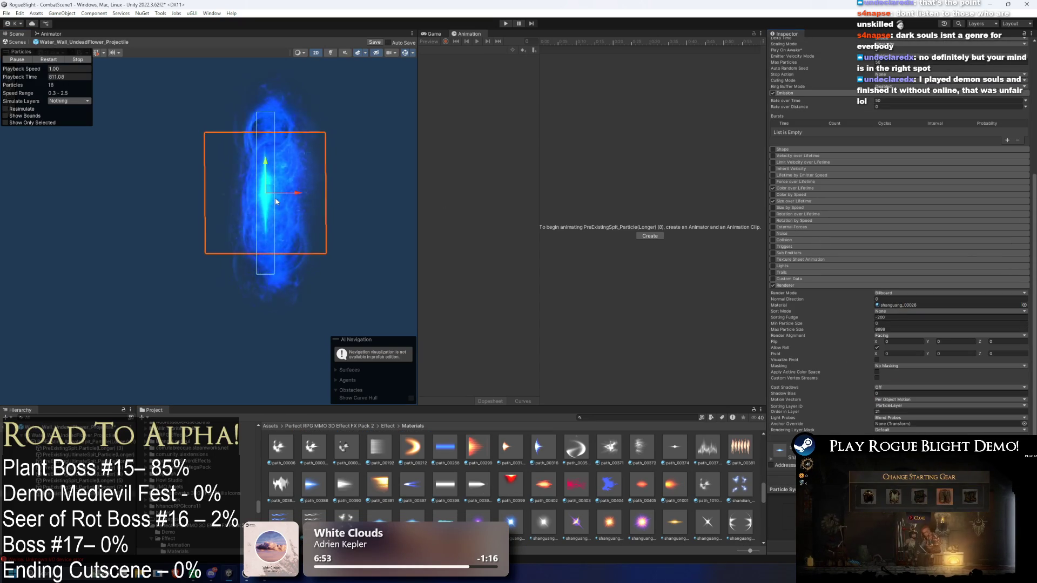
Set Spit particle (8) Start Size to 1–1.5, after first trying 2/2
{"action": "scroll", "coordinate": [782, 152], "scroll_direction": "up", "scroll_amount": 6}
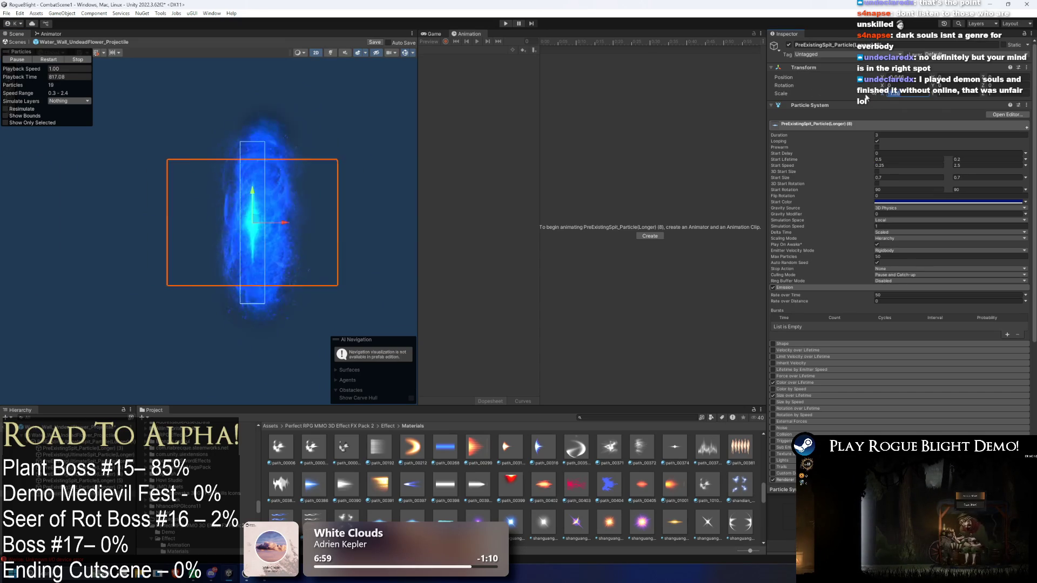
{"action": "left_click", "coordinate": [892, 165]}
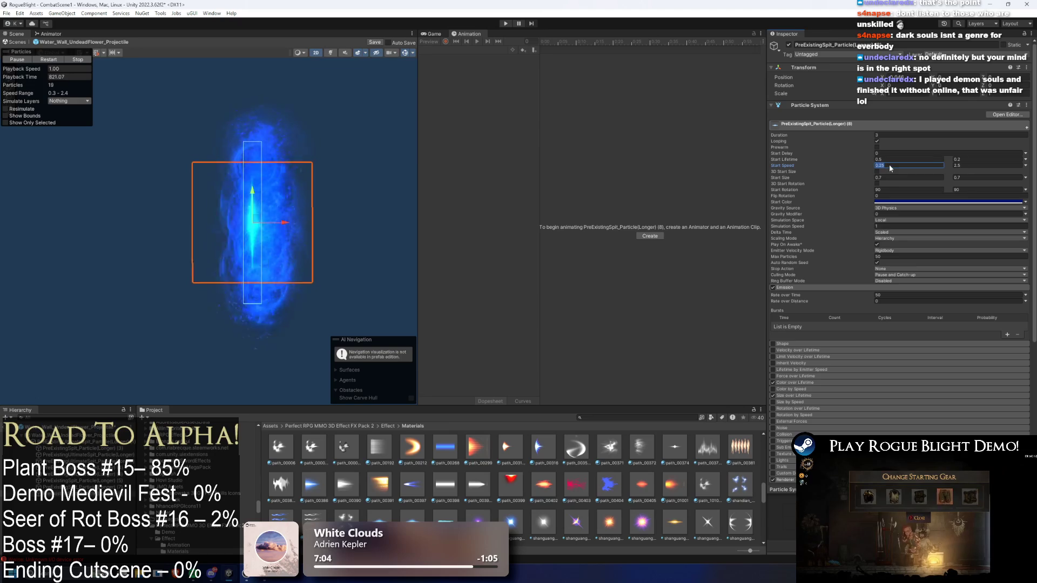
{"action": "left_click", "coordinate": [899, 177]}
{"action": "type", "text": "2"}
{"action": "key", "text": "Tab"}
{"action": "type", "text": "2"}
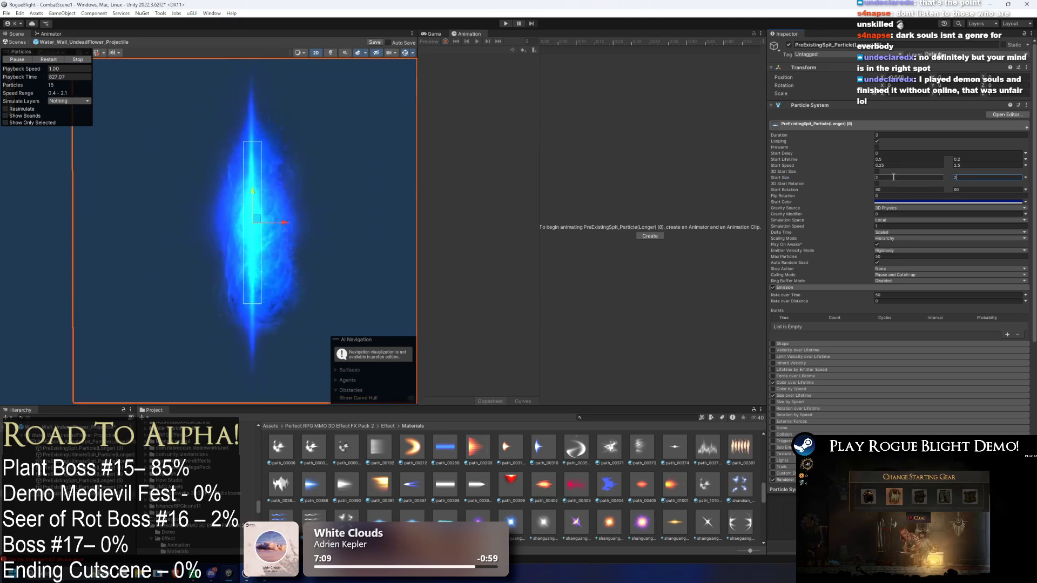
{"action": "left_click", "coordinate": [894, 177]}
{"action": "type", "text": "1"}
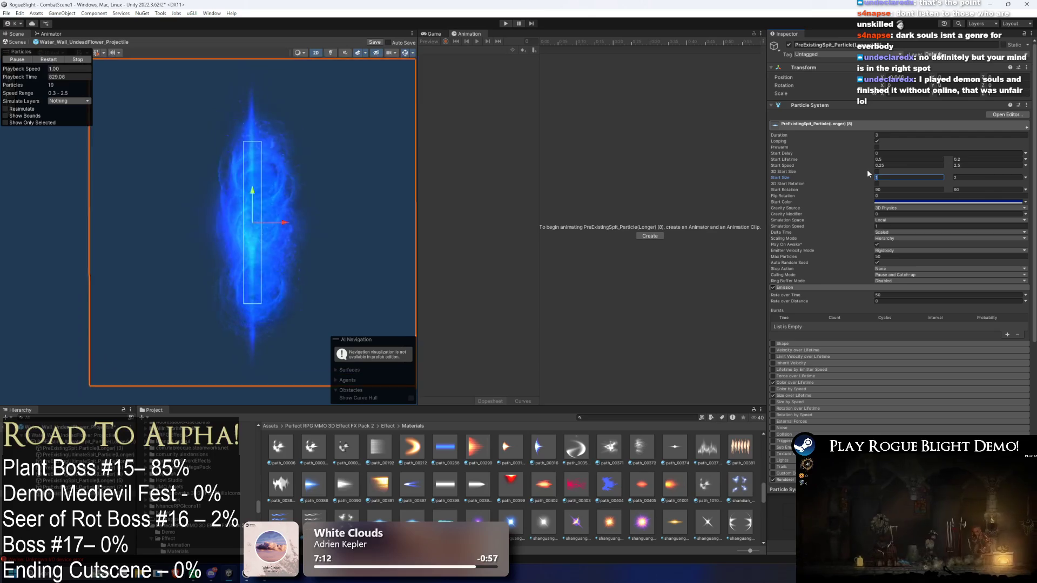
{"action": "key", "text": "Tab"}
{"action": "type", "text": "1.5"}
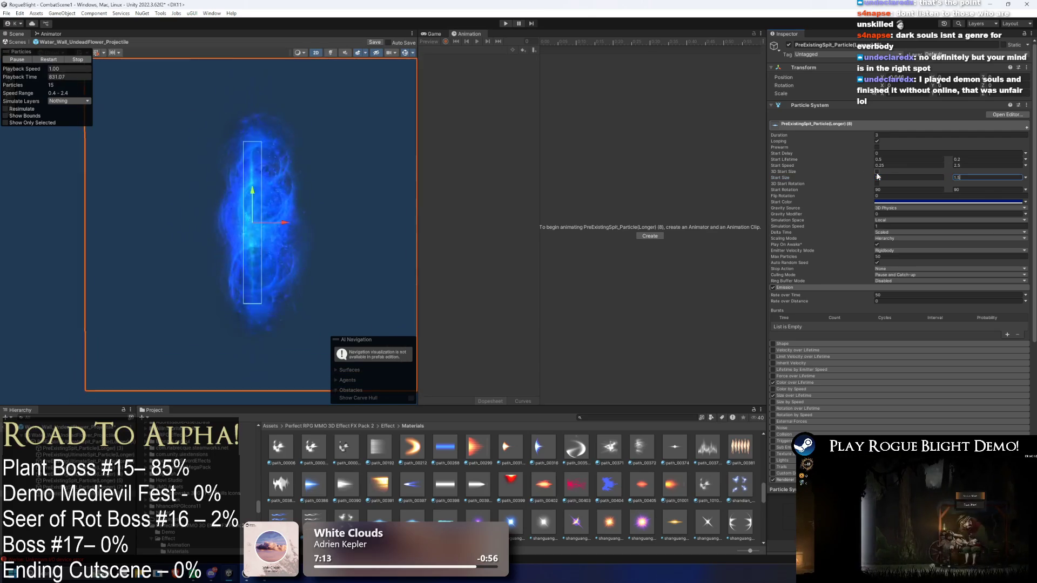
Shift Spit emitter (8) left and UltimateSpit emitter (1) right along X
{"action": "mouse_move", "coordinate": [286, 222]}
{"action": "left_mouse_down"}
{"action": "mouse_move", "coordinate": [231, 235]}
{"action": "mouse_move", "coordinate": [271, 229]}
{"action": "left_mouse_up"}
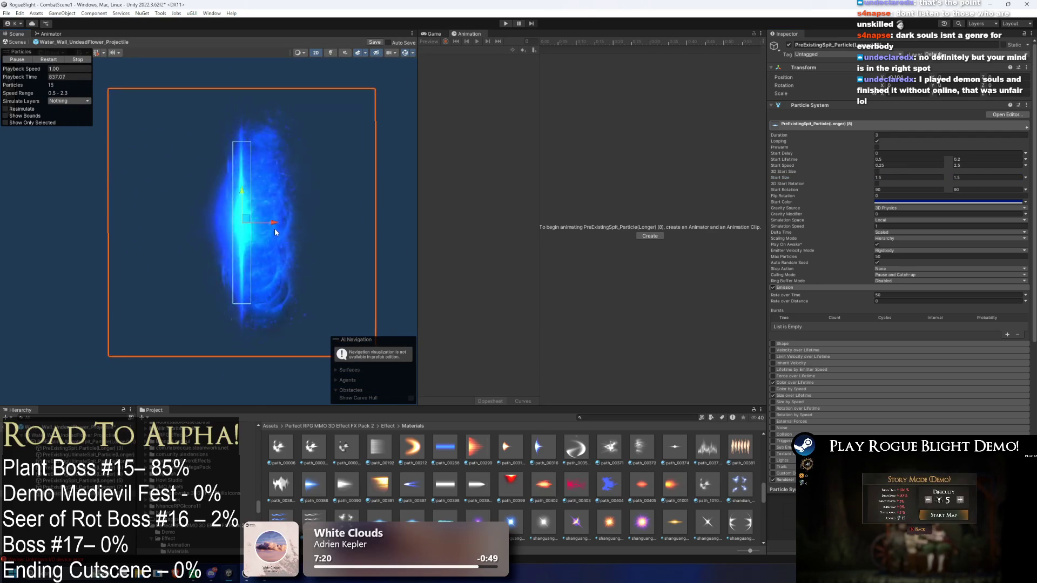
{"action": "left_click", "coordinate": [291, 233]}
{"action": "left_click", "coordinate": [308, 227]}
{"action": "left_click", "coordinate": [289, 226]}
{"action": "mouse_move", "coordinate": [290, 226]}
{"action": "left_mouse_down"}
{"action": "mouse_move", "coordinate": [382, 226]}
{"action": "mouse_move", "coordinate": [280, 227]}
{"action": "mouse_move", "coordinate": [292, 227]}
{"action": "left_mouse_up"}
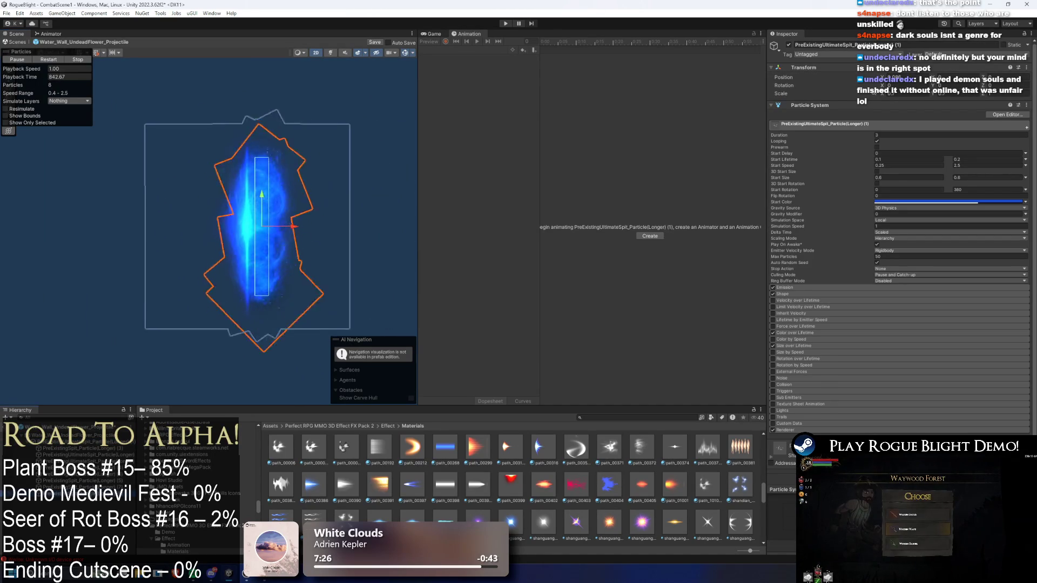
Reselect Spit particle emitter (8) and enter start size values of 1
{"action": "left_click", "coordinate": [266, 213]}
{"action": "type", "text": "1"}
{"action": "left_click", "coordinate": [909, 178]}
{"action": "type", "text": "1"}
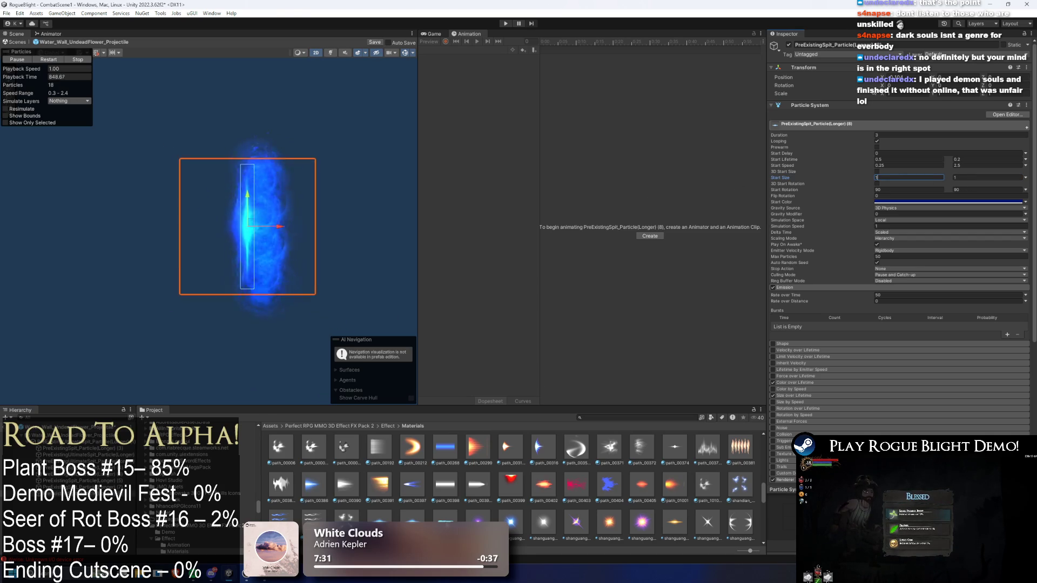
Try shanguang_20026, then path_00398, as the particle Renderer material
{"action": "scroll", "coordinate": [910, 307], "scroll_direction": "down", "scroll_amount": 5}
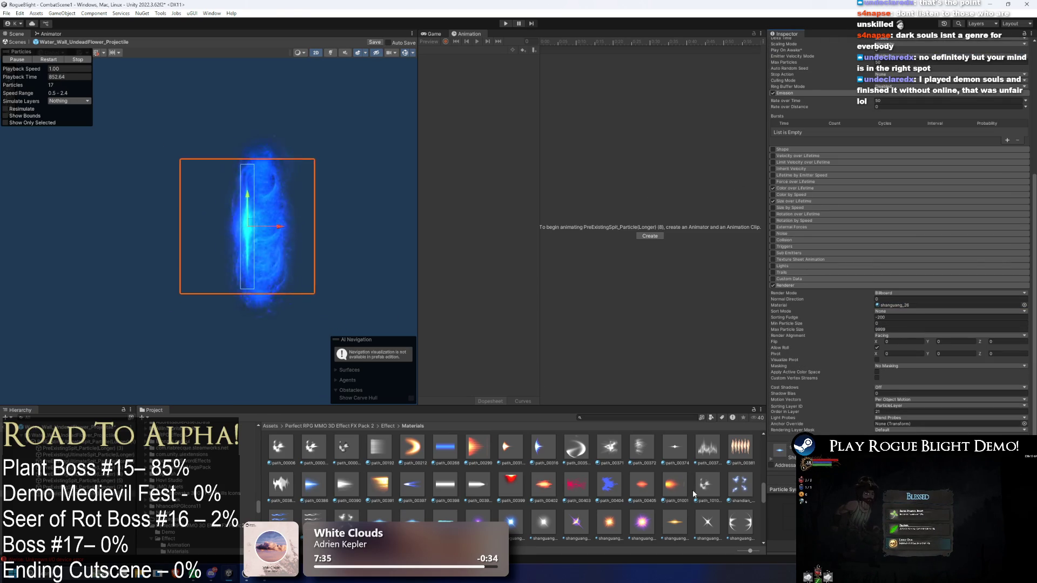
{"action": "scroll", "coordinate": [695, 494], "scroll_direction": "down", "scroll_amount": 5}
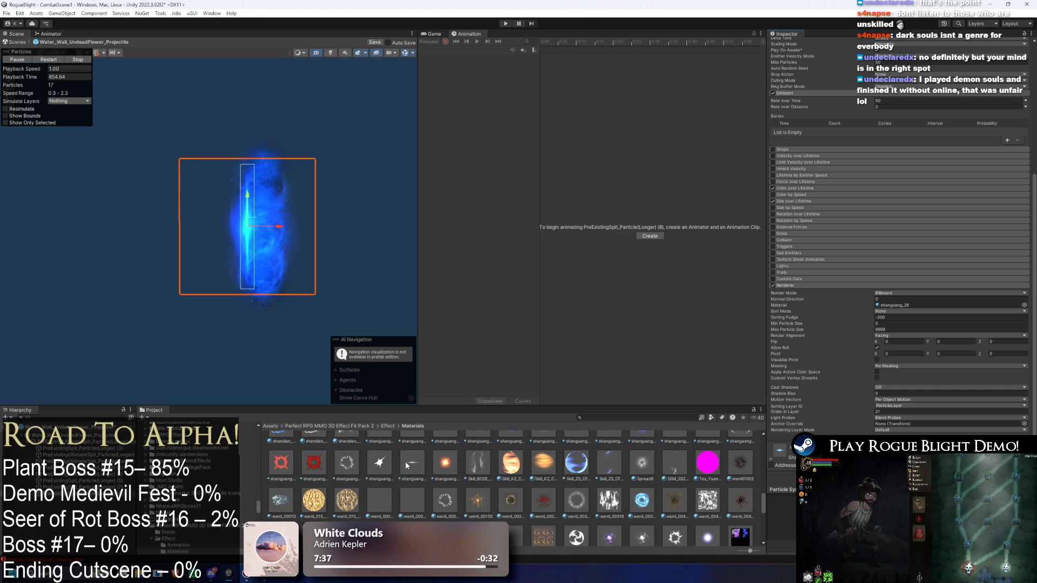
{"action": "left_click_drag", "start_coordinate": [405, 461], "coordinate": [248, 227]}
{"action": "scroll", "coordinate": [500, 478], "scroll_direction": "up", "scroll_amount": 1}
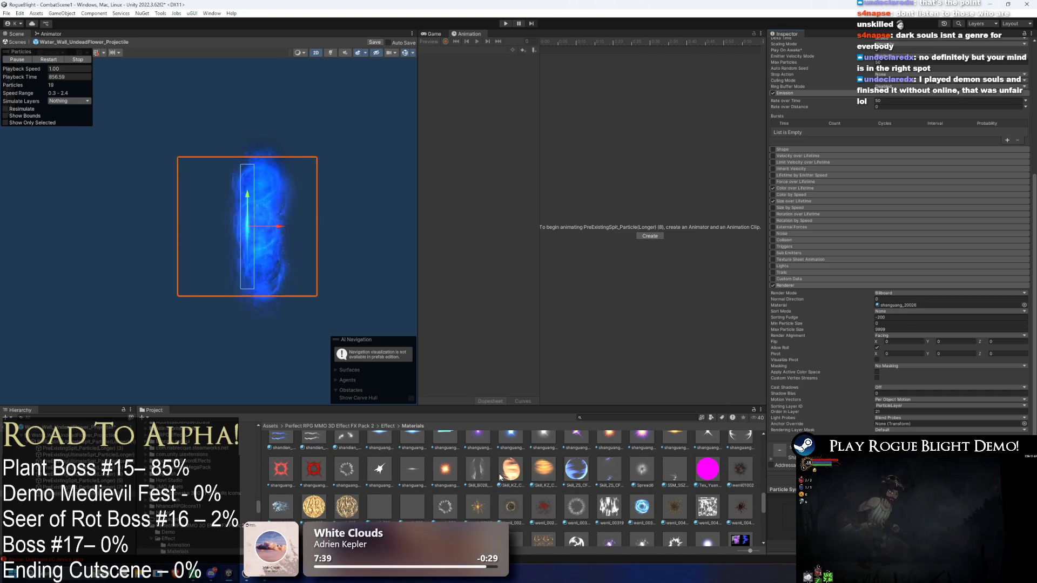
{"action": "scroll", "coordinate": [507, 502], "scroll_direction": "down", "scroll_amount": 5}
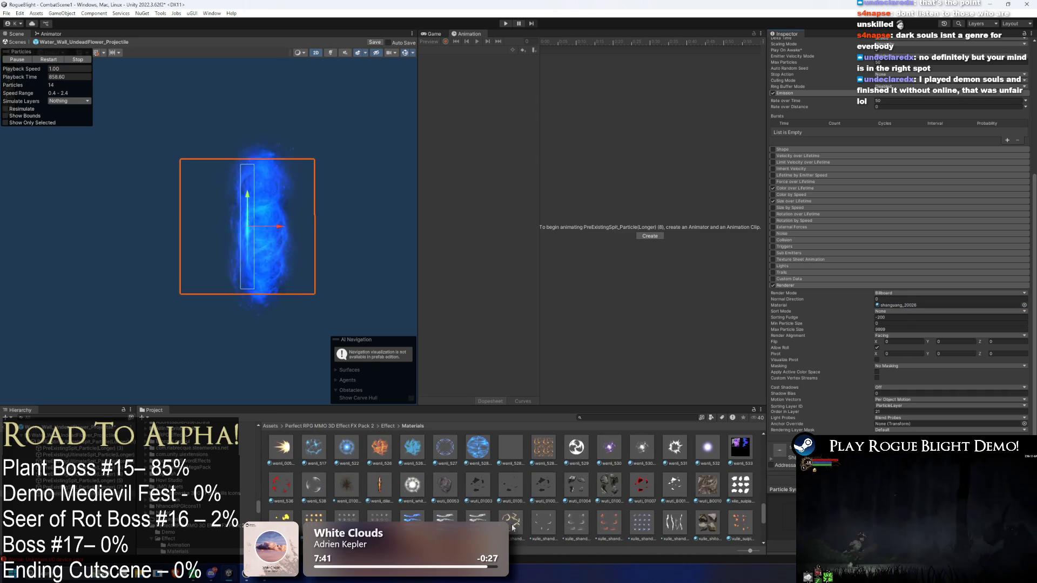
{"action": "left_click_drag", "start_coordinate": [497, 521], "coordinate": [846, 349]}
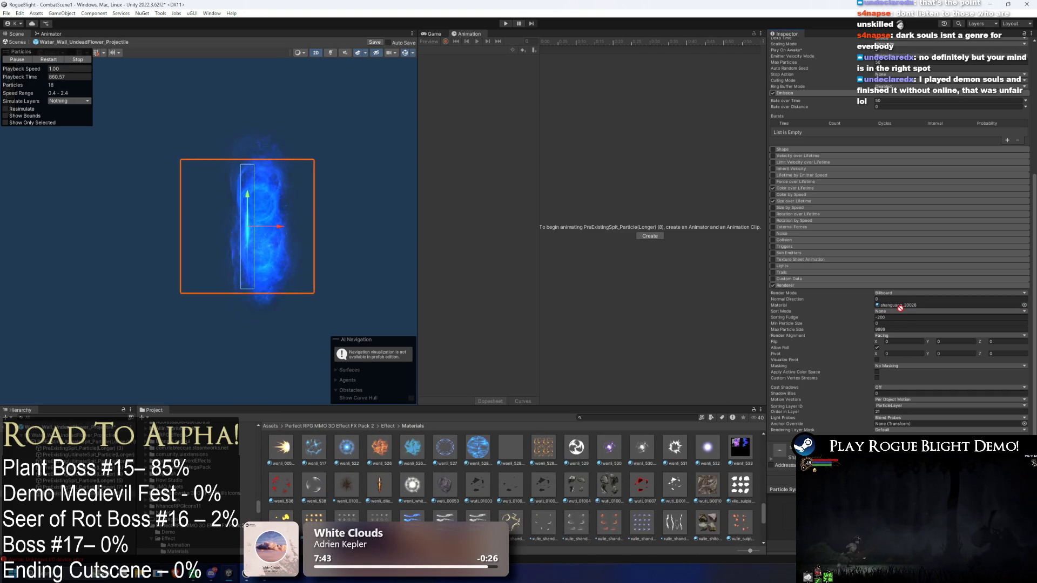
{"action": "left_click_drag", "start_coordinate": [901, 308], "coordinate": [901, 306]}
{"action": "scroll", "coordinate": [591, 498], "scroll_direction": "up", "scroll_amount": 8}
{"action": "scroll", "coordinate": [591, 498], "scroll_direction": "up", "scroll_amount": 1}
{"action": "mouse_move", "coordinate": [481, 510]}
{"action": "left_mouse_down"}
{"action": "mouse_move", "coordinate": [621, 432]}
{"action": "mouse_move", "coordinate": [906, 306]}
{"action": "left_mouse_up"}
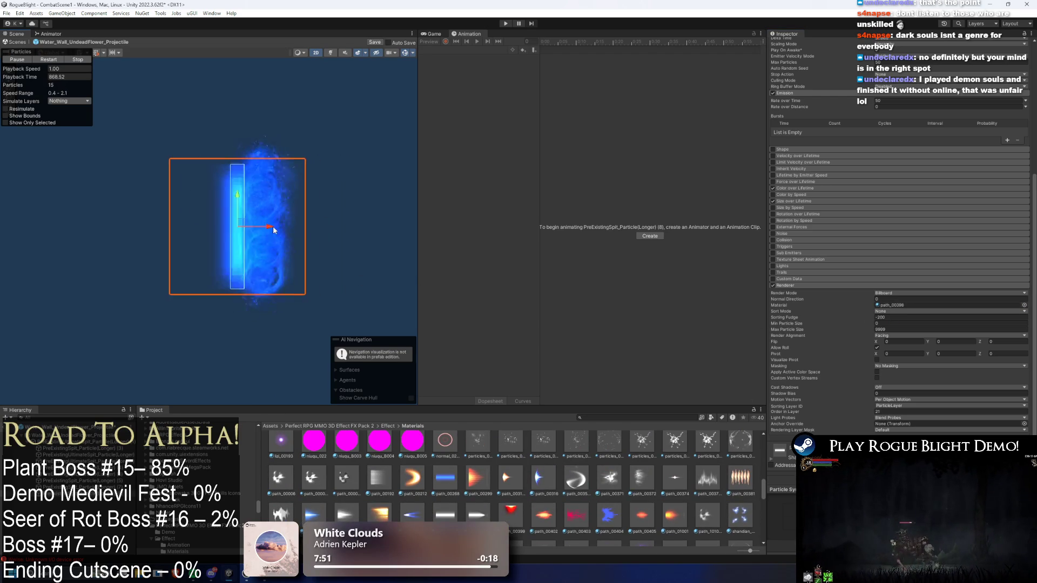
Inspect the Start Color without changing it and preview the effect deselected
{"action": "scroll", "coordinate": [929, 154], "scroll_direction": "up", "scroll_amount": 5}
{"action": "scroll", "coordinate": [929, 153], "scroll_direction": "up", "scroll_amount": 1}
{"action": "left_click", "coordinate": [945, 201]}
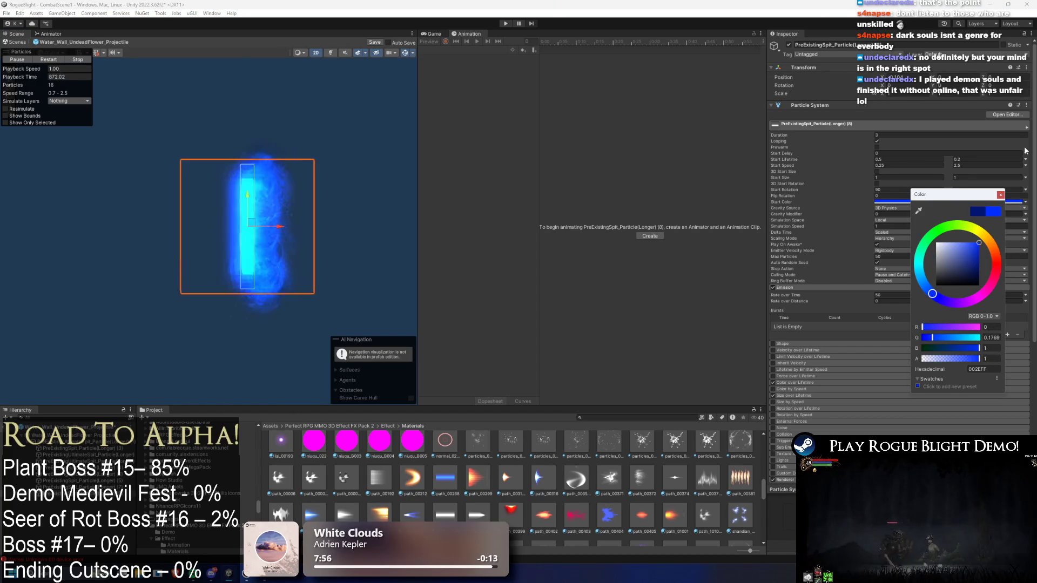
{"action": "left_click", "coordinate": [1000, 195]}
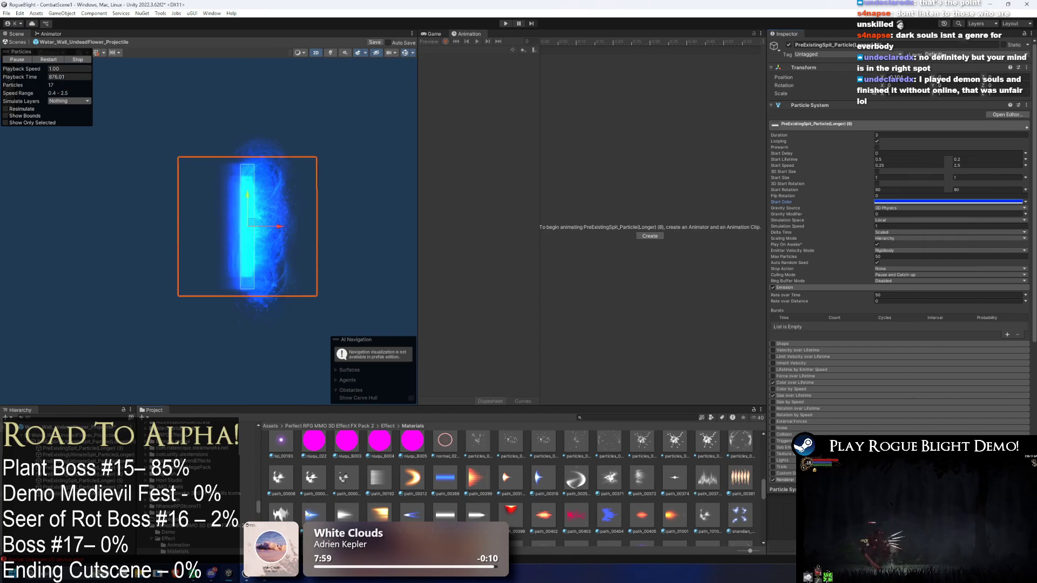
{"action": "left_click", "coordinate": [623, 429]}
{"action": "key", "text": "ctrl+z"}
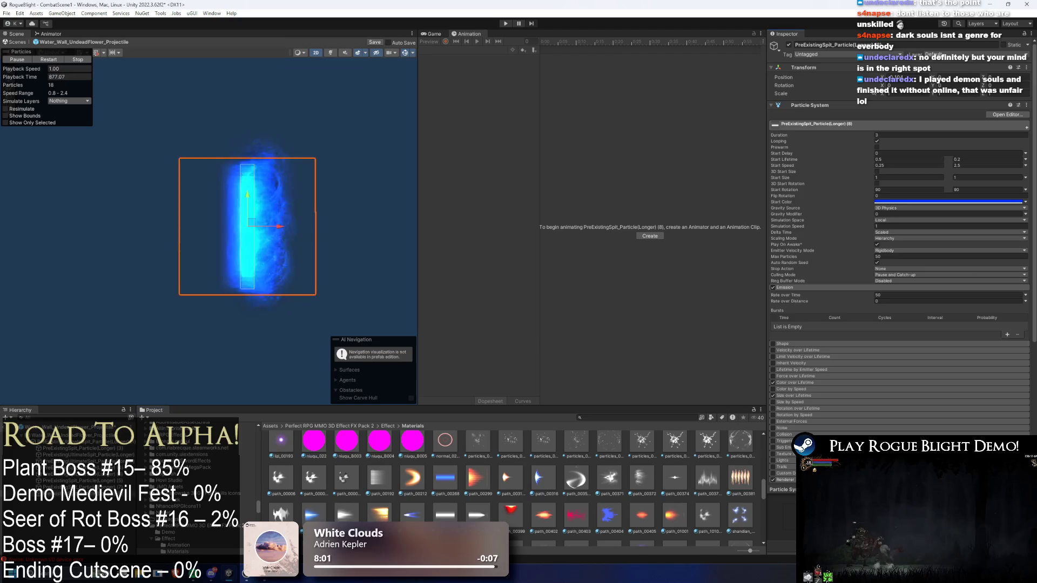
Apply fangsheguang_00200 as the particle material and preview the result
{"action": "scroll", "coordinate": [897, 270], "scroll_direction": "down", "scroll_amount": 6}
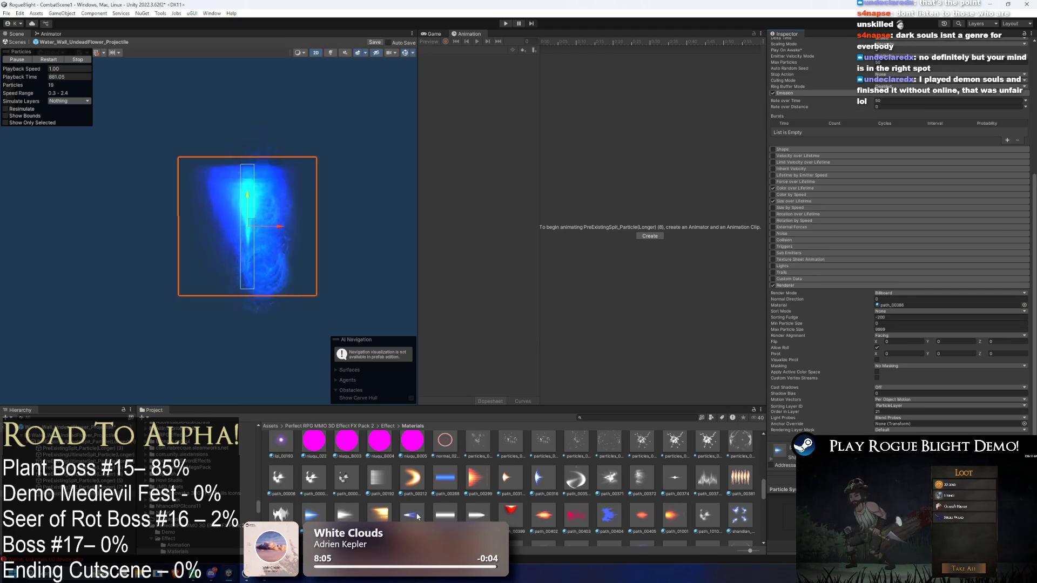
{"action": "scroll", "coordinate": [384, 510], "scroll_direction": "down", "scroll_amount": 3}
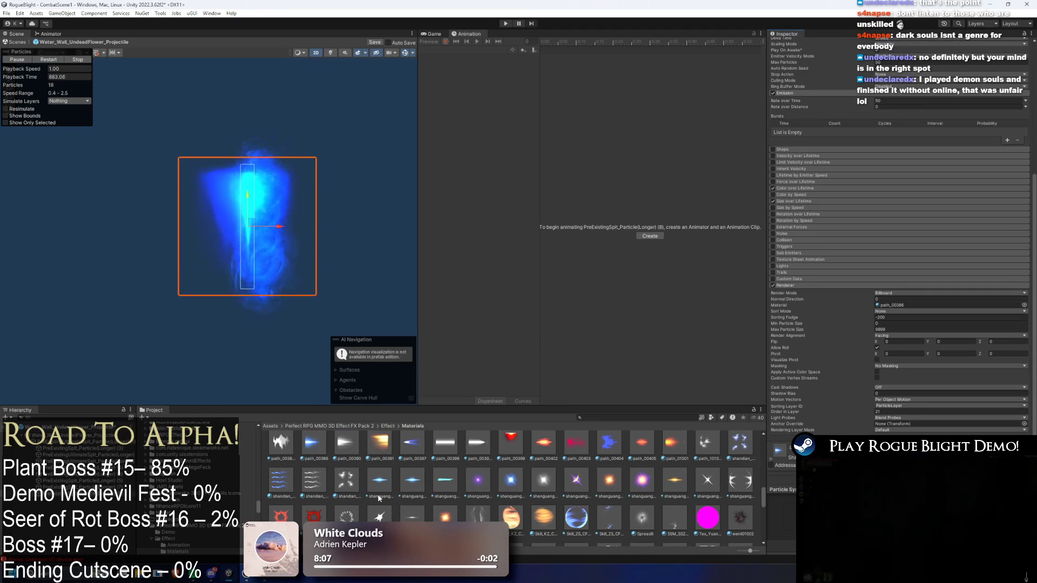
{"action": "scroll", "coordinate": [408, 520], "scroll_direction": "down", "scroll_amount": 10}
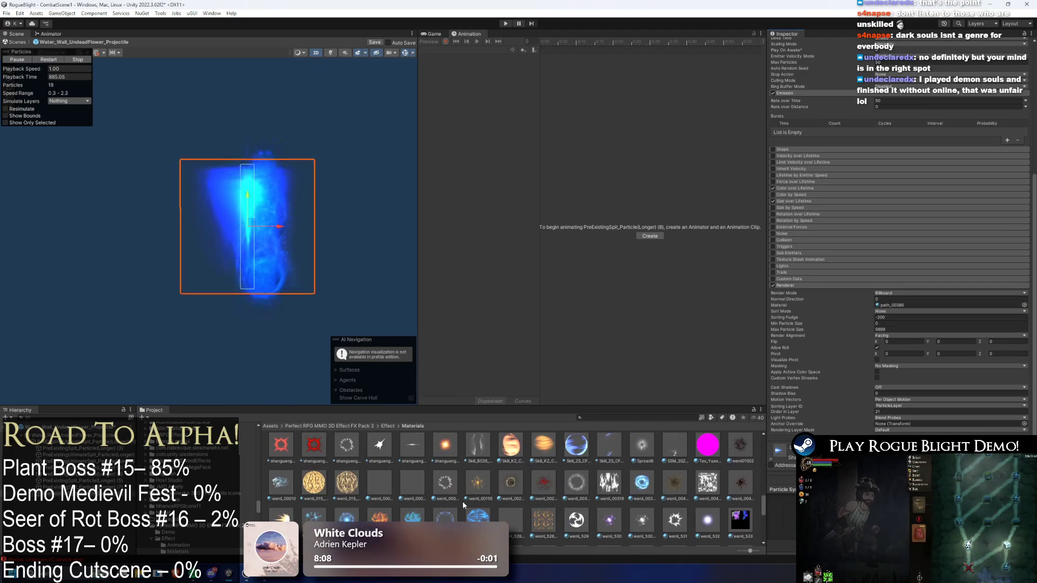
{"action": "scroll", "coordinate": [448, 495], "scroll_direction": "up", "scroll_amount": 3}
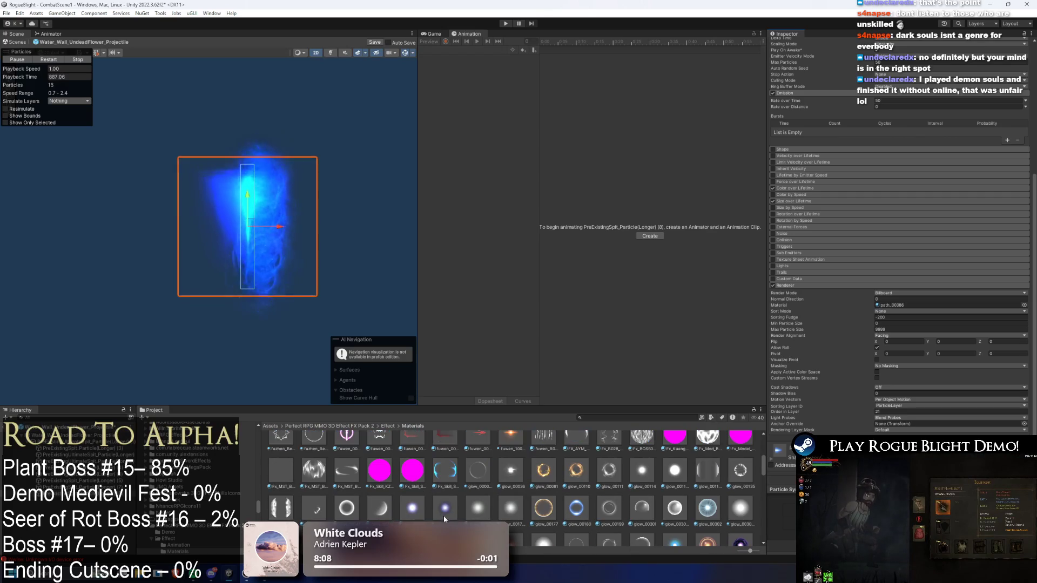
{"action": "scroll", "coordinate": [428, 521], "scroll_direction": "up", "scroll_amount": 1}
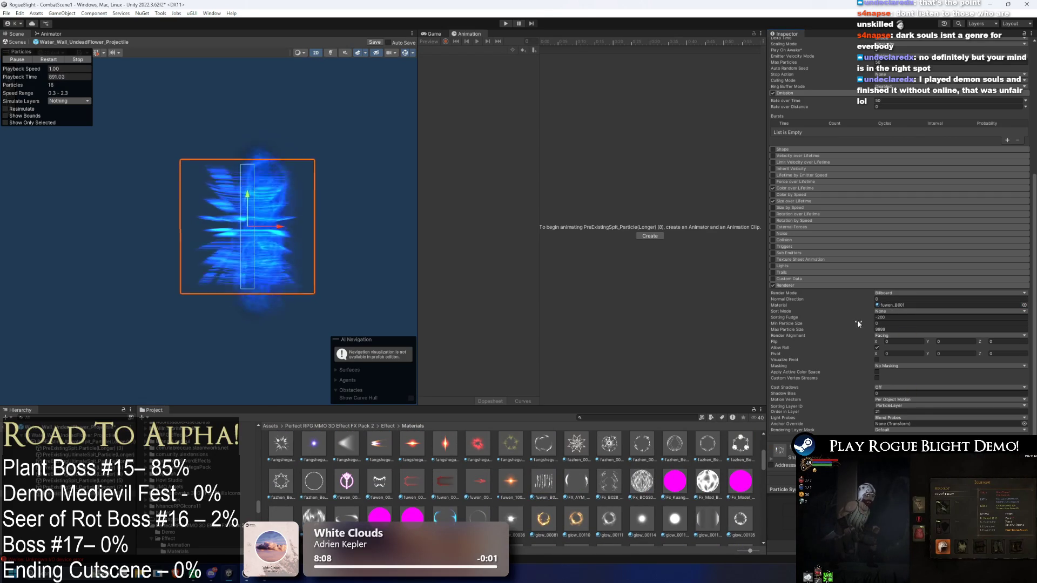
{"action": "scroll", "coordinate": [658, 491], "scroll_direction": "up", "scroll_amount": 1}
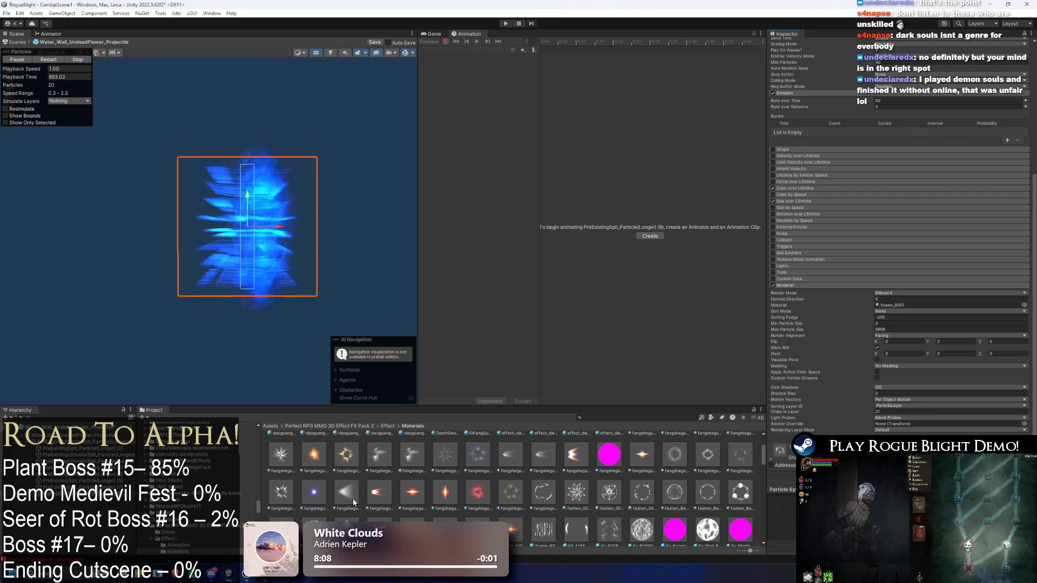
{"action": "left_click_drag", "start_coordinate": [354, 502], "coordinate": [869, 397]}
{"action": "left_click_drag", "start_coordinate": [903, 308], "coordinate": [896, 306]}
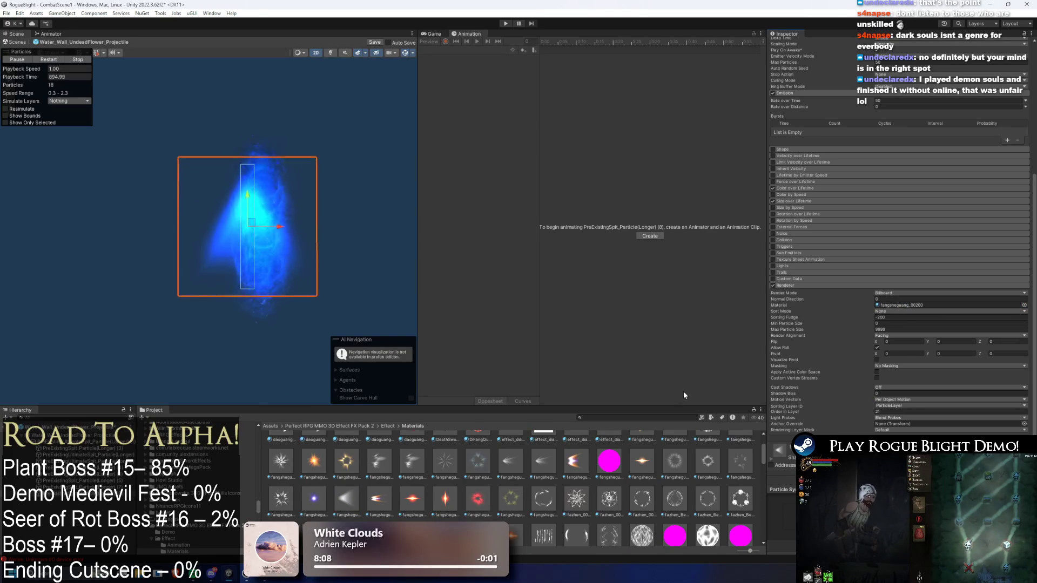
{"action": "scroll", "coordinate": [459, 500], "scroll_direction": "up", "scroll_amount": 2}
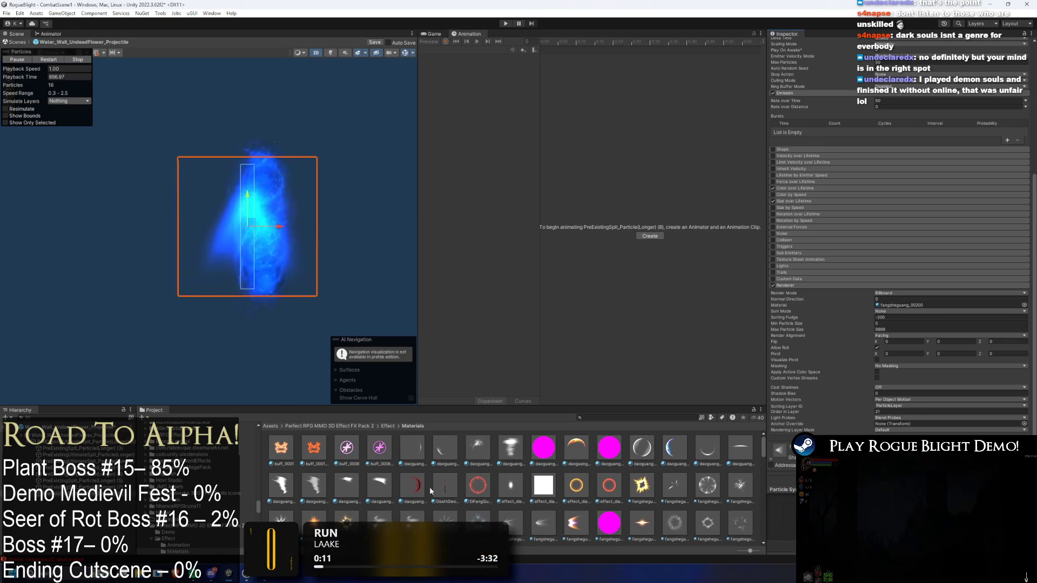
{"action": "left_click", "coordinate": [430, 490]}
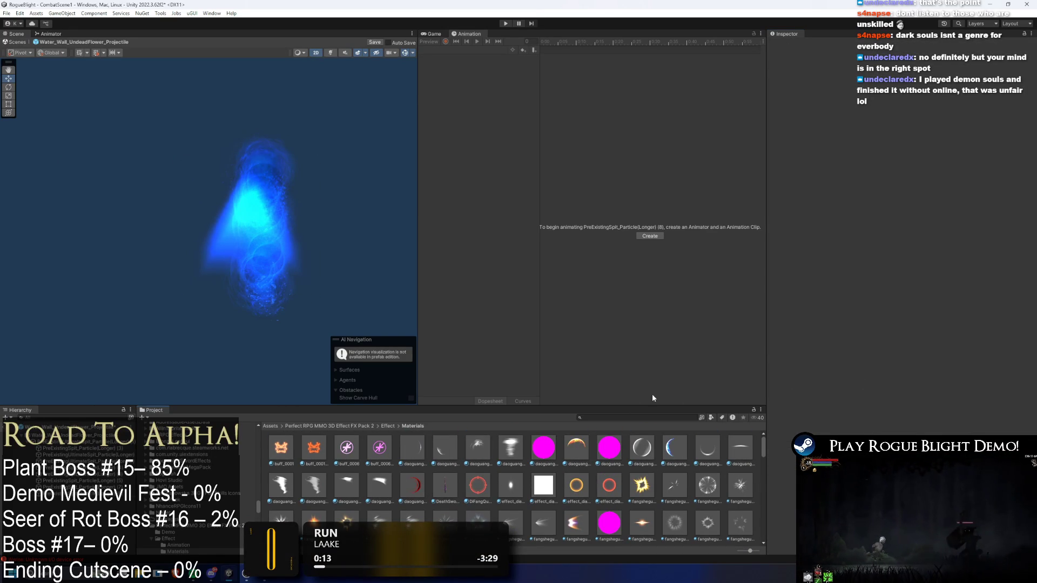
{"action": "key", "text": "ctrl+z"}
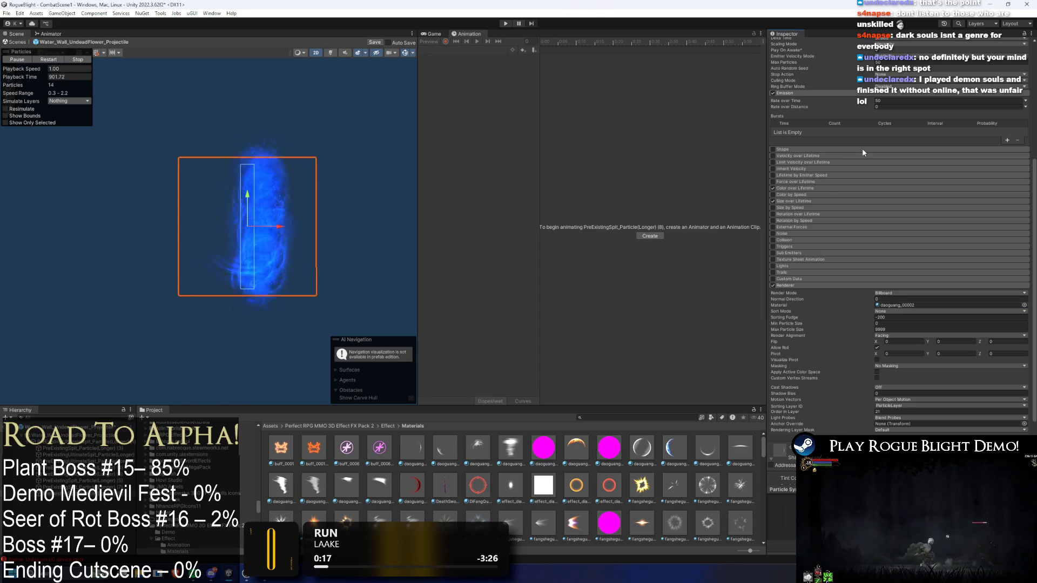
Set the particles' Start Size to 2 for both values
{"action": "scroll", "coordinate": [919, 127], "scroll_direction": "up", "scroll_amount": 5}
{"action": "scroll", "coordinate": [920, 128], "scroll_direction": "up", "scroll_amount": 2}
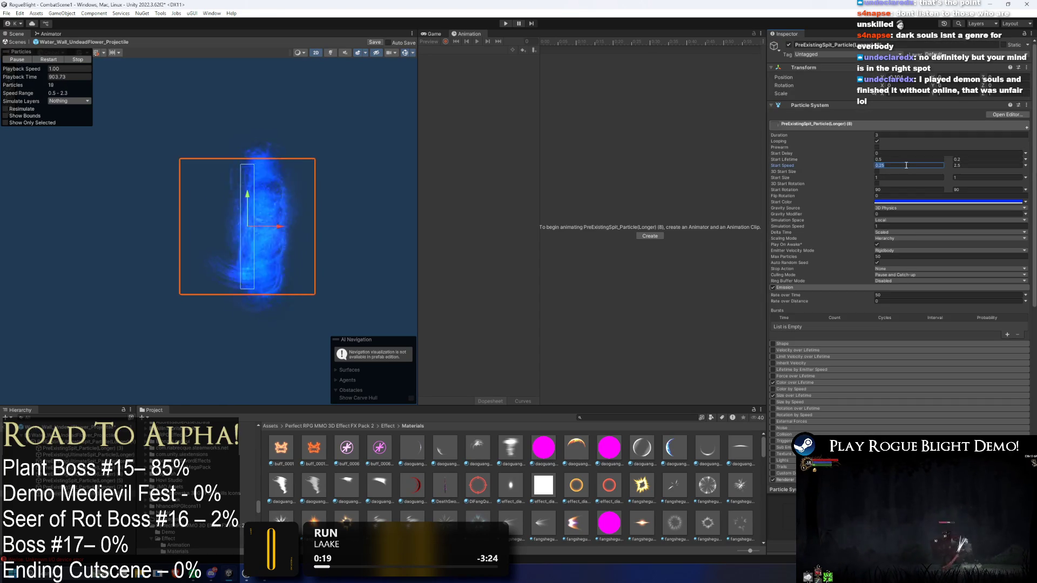
{"action": "type", "text": "2"}
{"action": "key", "text": "Tab"}
{"action": "type", "text": "2"}
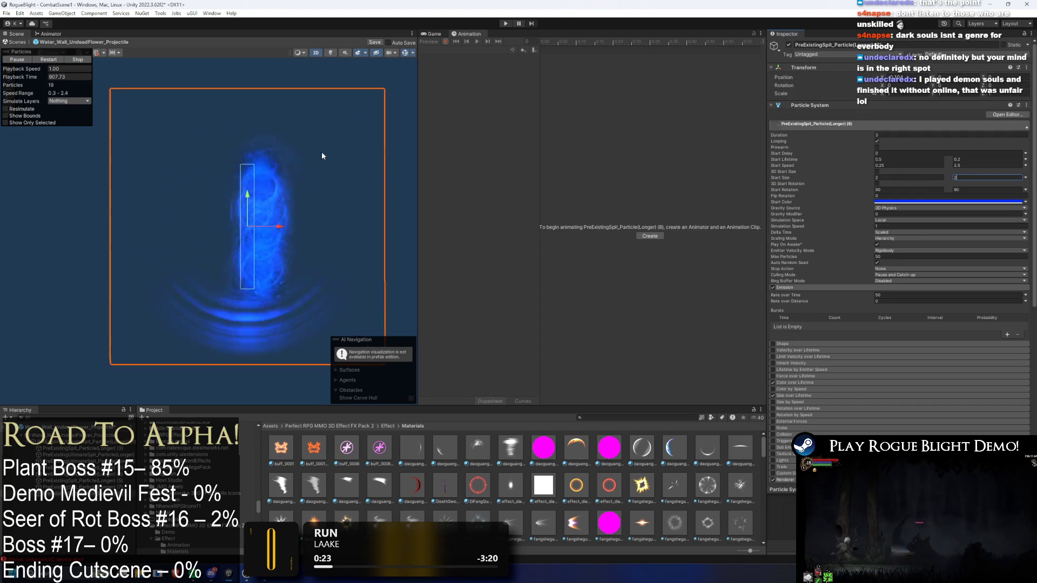
Try Start Rotation values of 0/0 and then -90/90
{"action": "left_click", "coordinate": [890, 190]}
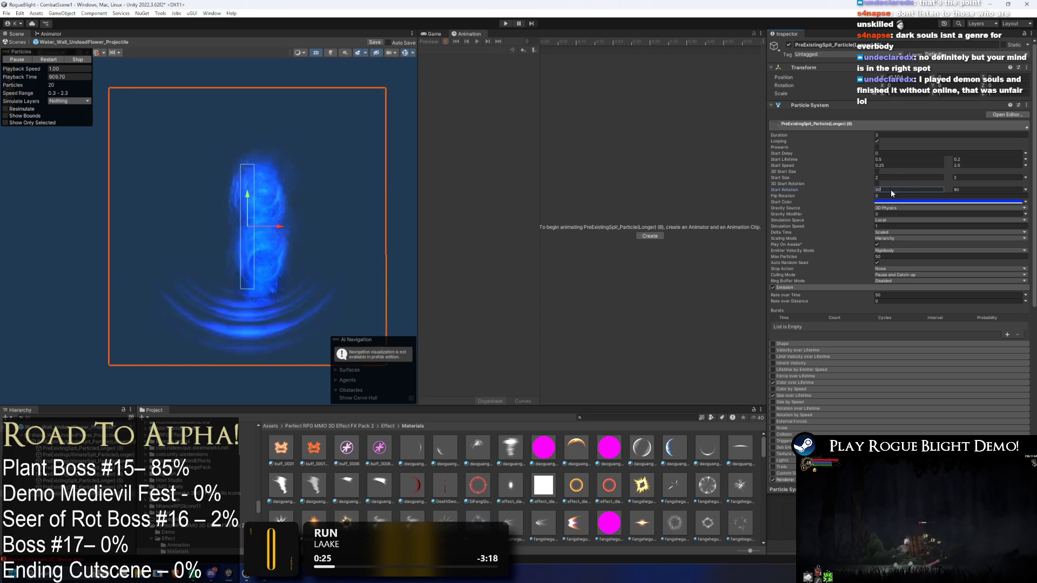
{"action": "type", "text": "0"}
{"action": "key", "text": "Tab"}
{"action": "type", "text": "0"}
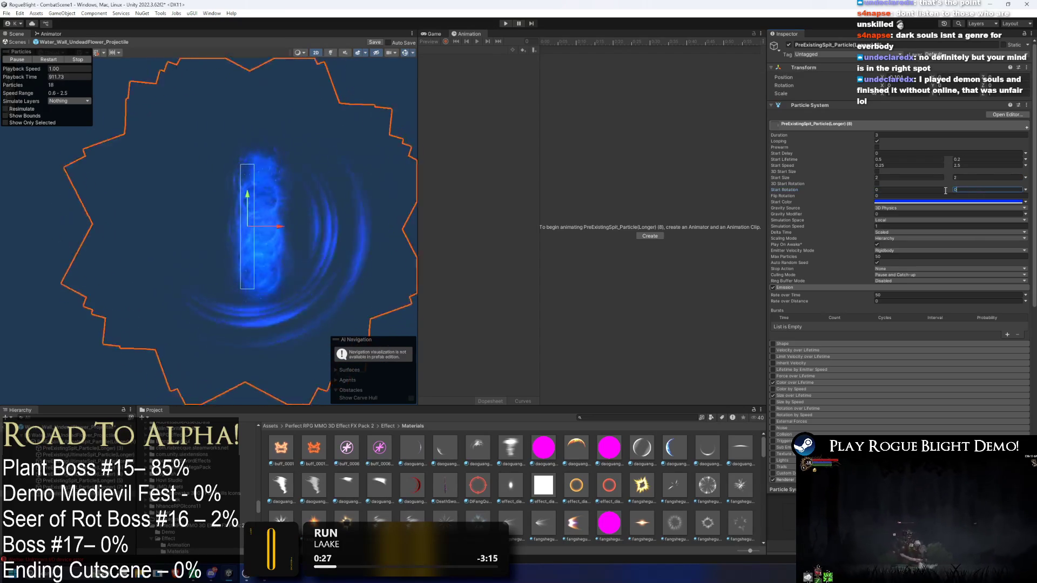
{"action": "key", "text": "shift+Tab"}
{"action": "type", "text": "-90"}
{"action": "key", "text": "Tab"}
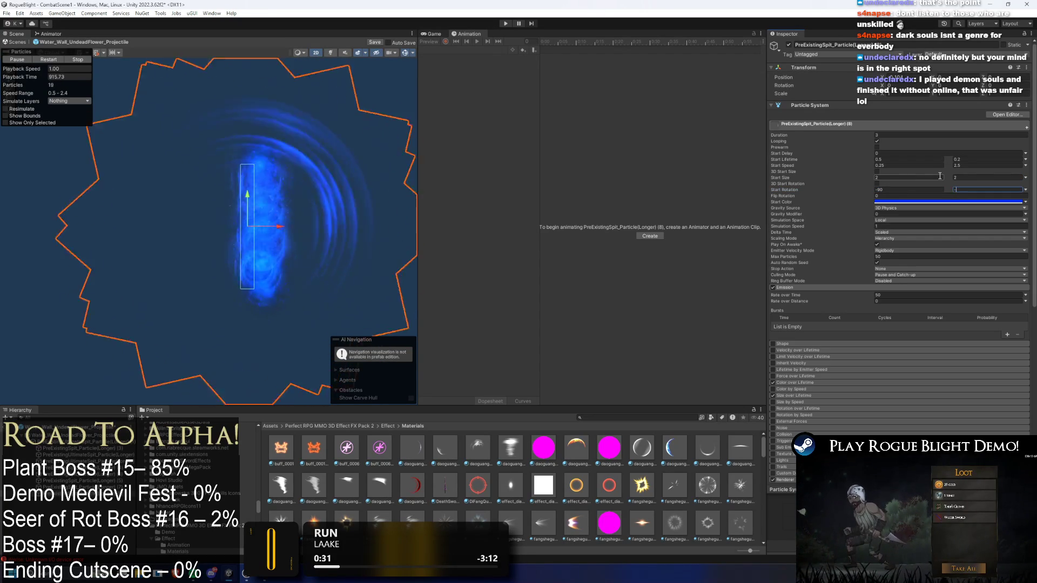
{"action": "type", "text": "90"}
{"action": "key", "text": "Tab"}
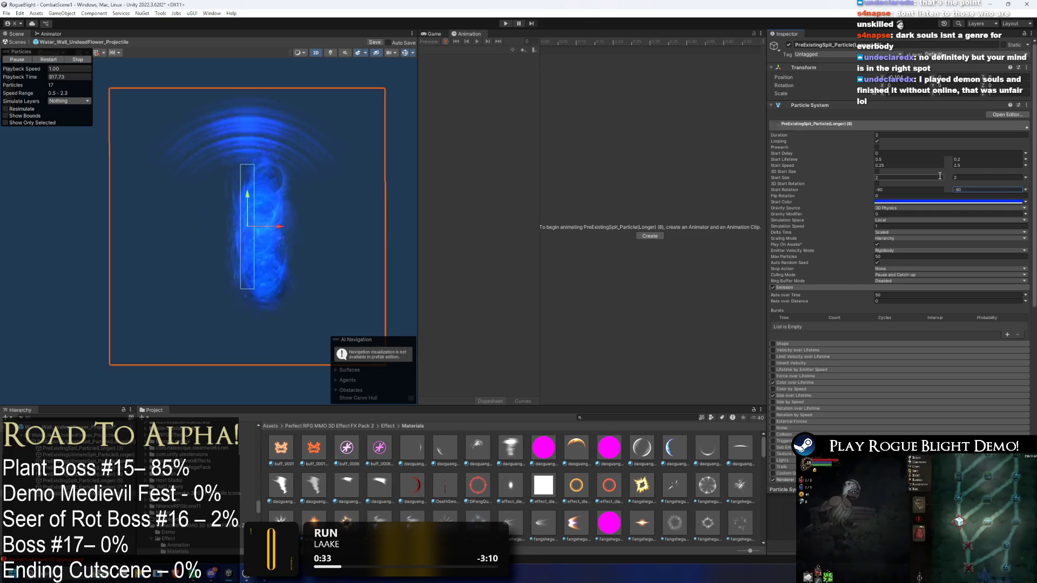
Set Start Rotation to -180/-180 and drag the emitter right along X
{"action": "left_click", "coordinate": [918, 190]}
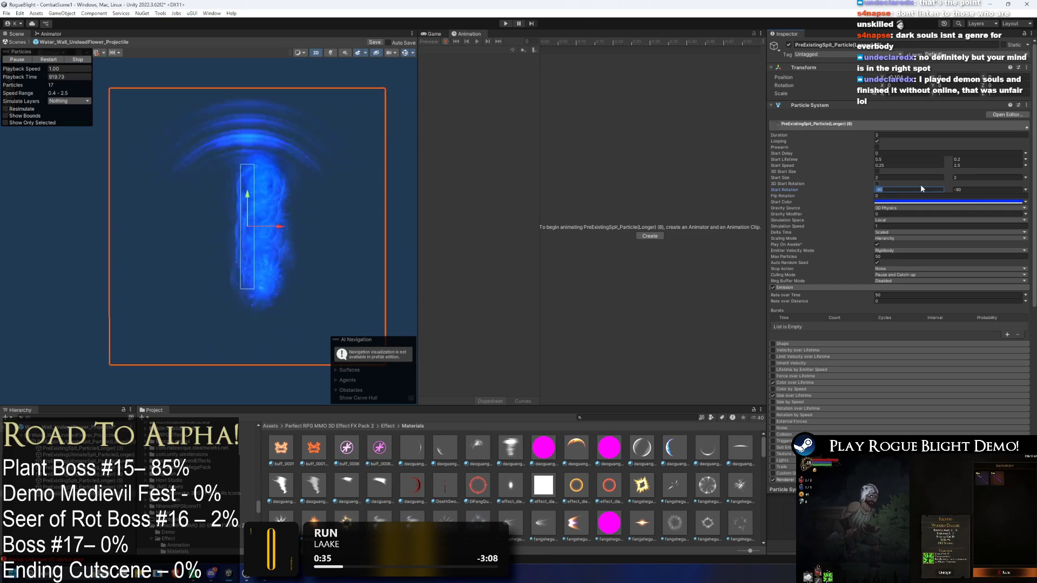
{"action": "type", "text": "-180"}
{"action": "key", "text": "Tab"}
{"action": "type", "text": "-"}
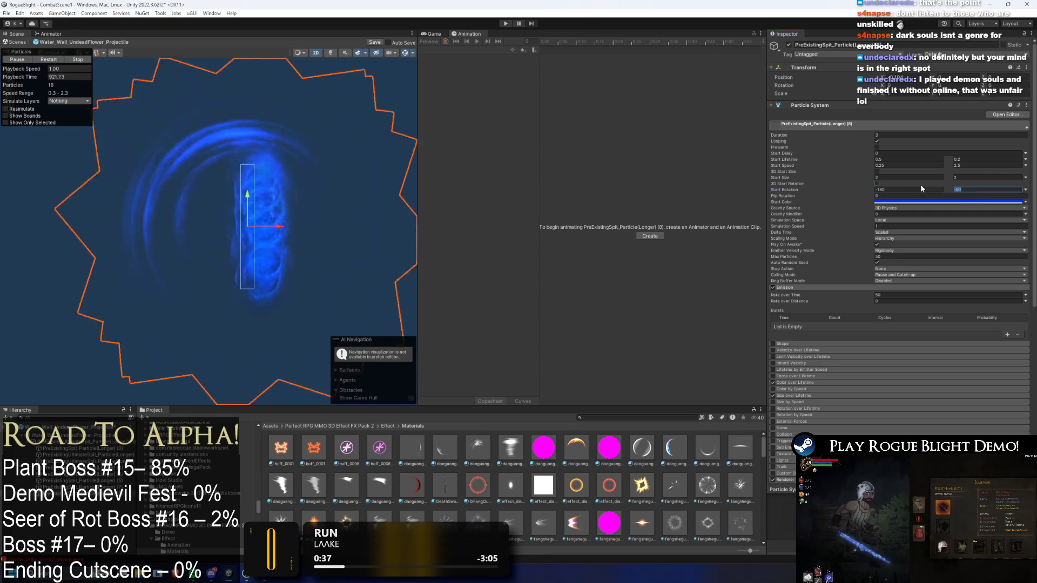
{"action": "type", "text": "180"}
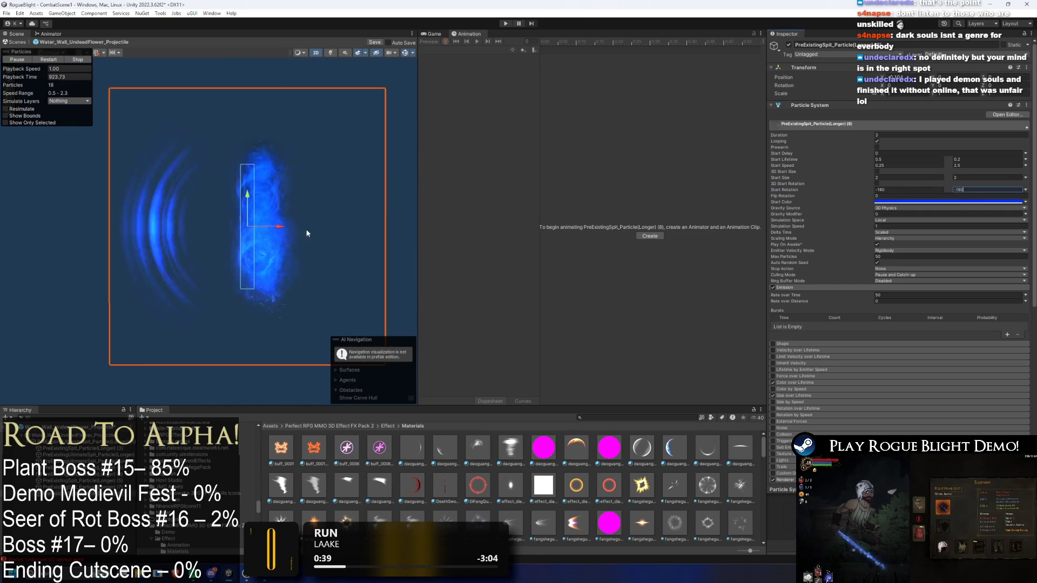
{"action": "left_click_drag", "start_coordinate": [281, 231], "coordinate": [368, 230]}
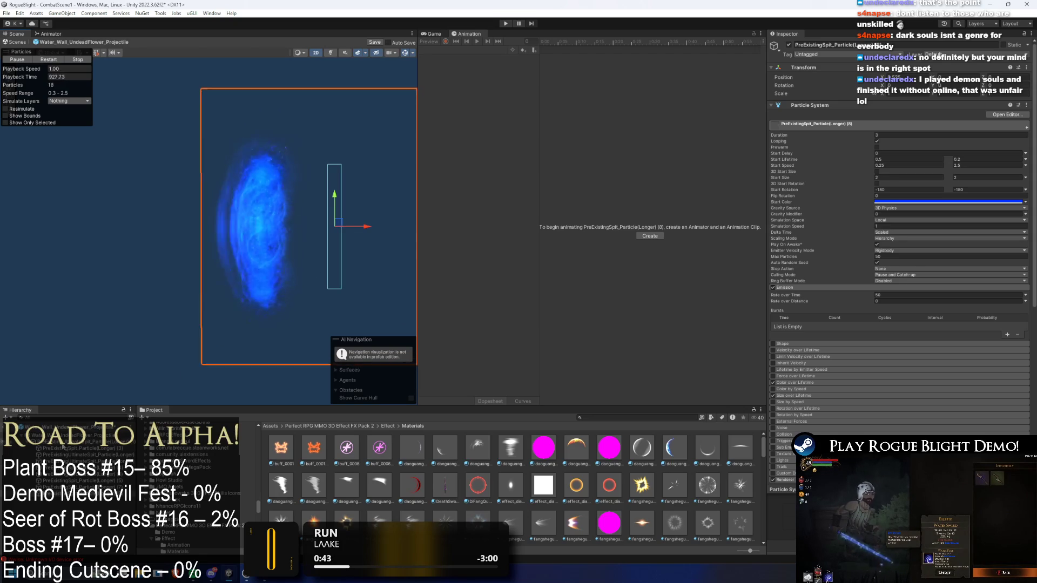
Select the water-wall particle object and slide it left along X
{"action": "left_click", "coordinate": [300, 310]}
{"action": "scroll", "coordinate": [276, 232], "scroll_direction": "down", "scroll_amount": 2}
{"action": "left_click", "coordinate": [302, 233]}
{"action": "left_click", "coordinate": [312, 229]}
{"action": "left_click_drag", "start_coordinate": [350, 224], "coordinate": [423, 231]}
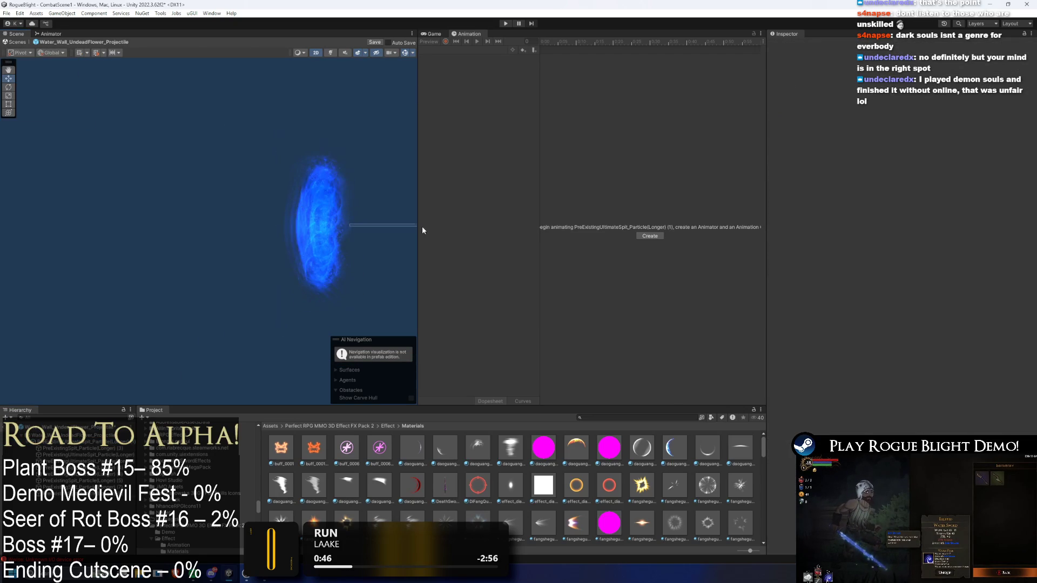
{"action": "left_click", "coordinate": [346, 239]}
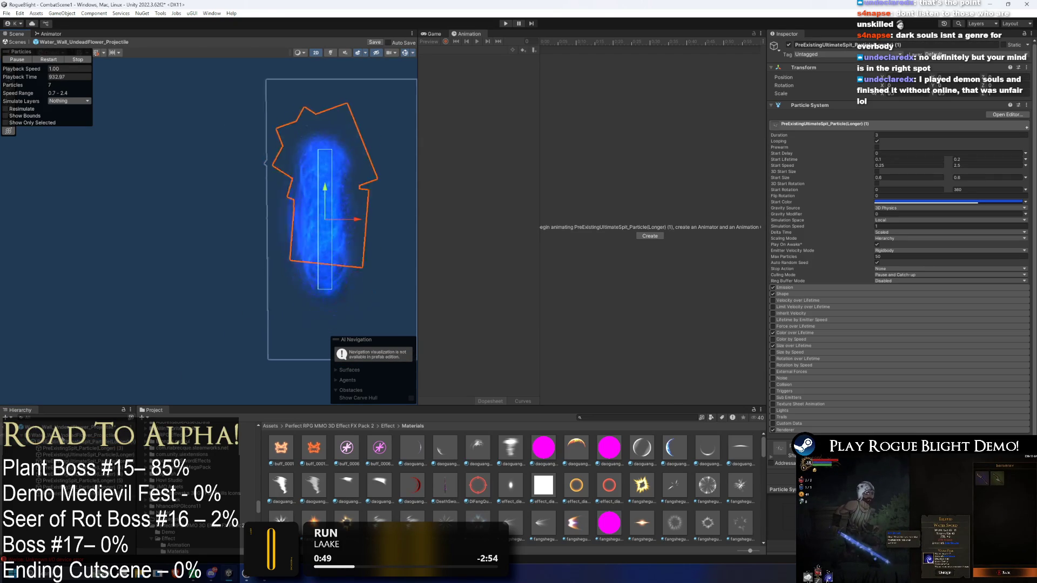
{"action": "mouse_move", "coordinate": [357, 215]}
{"action": "left_mouse_down"}
{"action": "mouse_move", "coordinate": [449, 215]}
{"action": "mouse_move", "coordinate": [215, 211]}
{"action": "left_mouse_up"}
On PreExistingSpit_Particle(Longer) (8), set Max Particles and Rate over Time to 150
{"action": "left_click", "coordinate": [305, 335]}
{"action": "left_click", "coordinate": [306, 335]}
{"action": "left_click", "coordinate": [306, 335]}
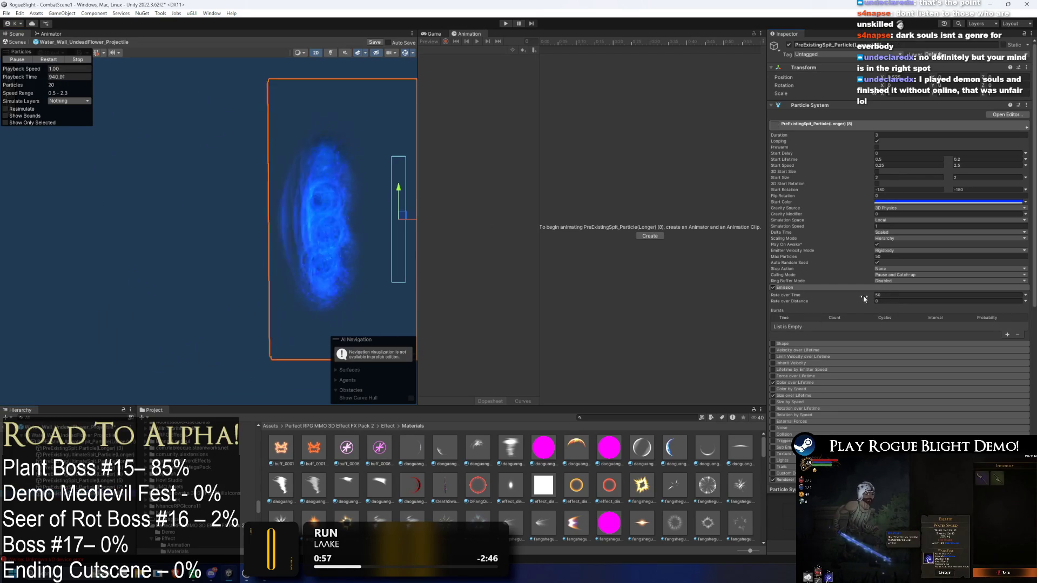
{"action": "left_click", "coordinate": [894, 294]}
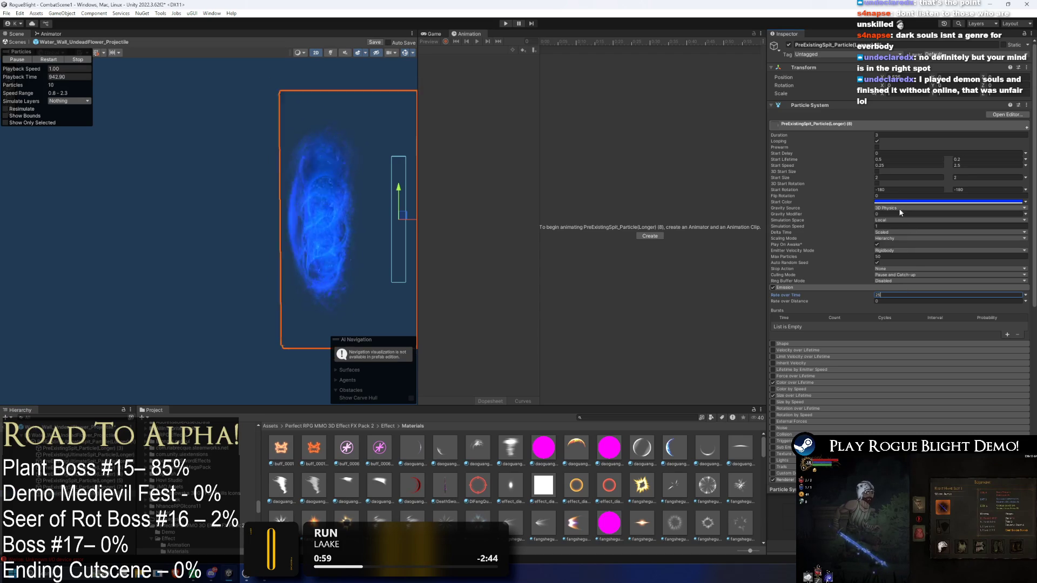
{"action": "left_click", "coordinate": [893, 256]}
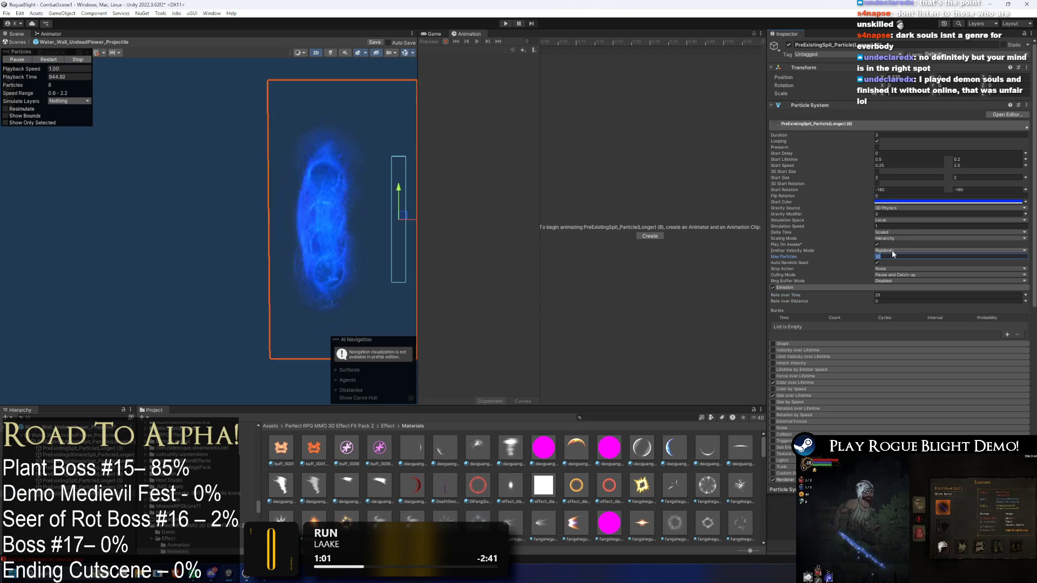
{"action": "key", "text": "Tab"}
{"action": "type", "text": "150"}
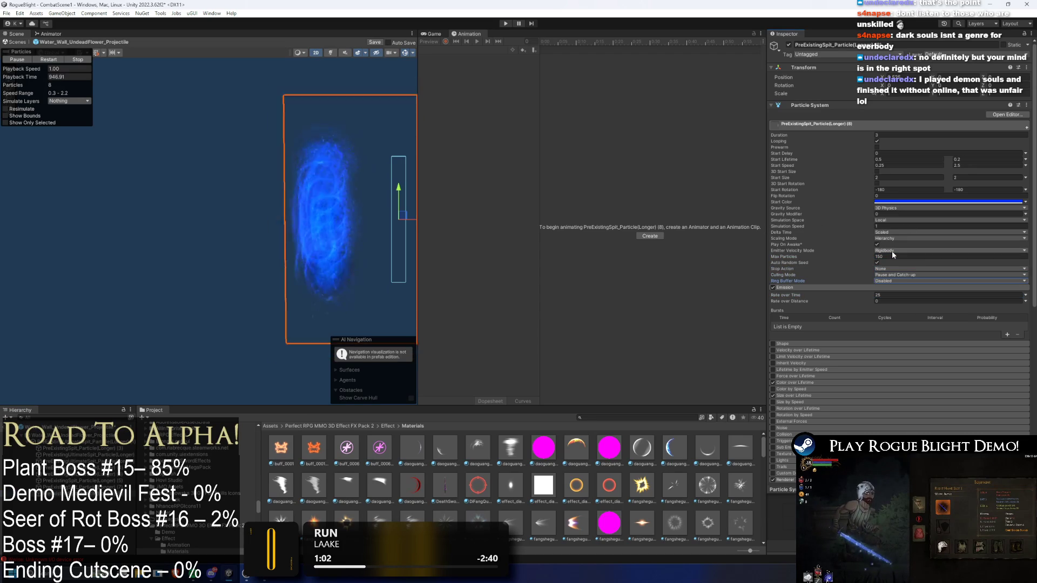
{"action": "key", "text": "Return"}
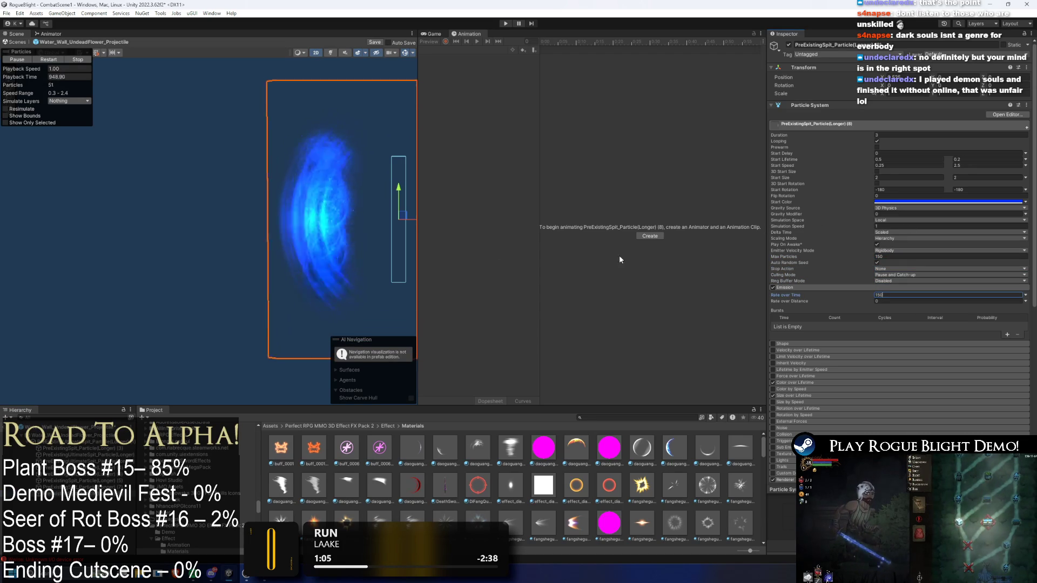
{"action": "key", "text": "f"}
{"action": "mouse_move", "coordinate": [318, 196]}
{"action": "left_mouse_down"}
{"action": "mouse_move", "coordinate": [347, 194]}
{"action": "mouse_move", "coordinate": [313, 195]}
{"action": "mouse_move", "coordinate": [325, 194]}
{"action": "left_mouse_up"}
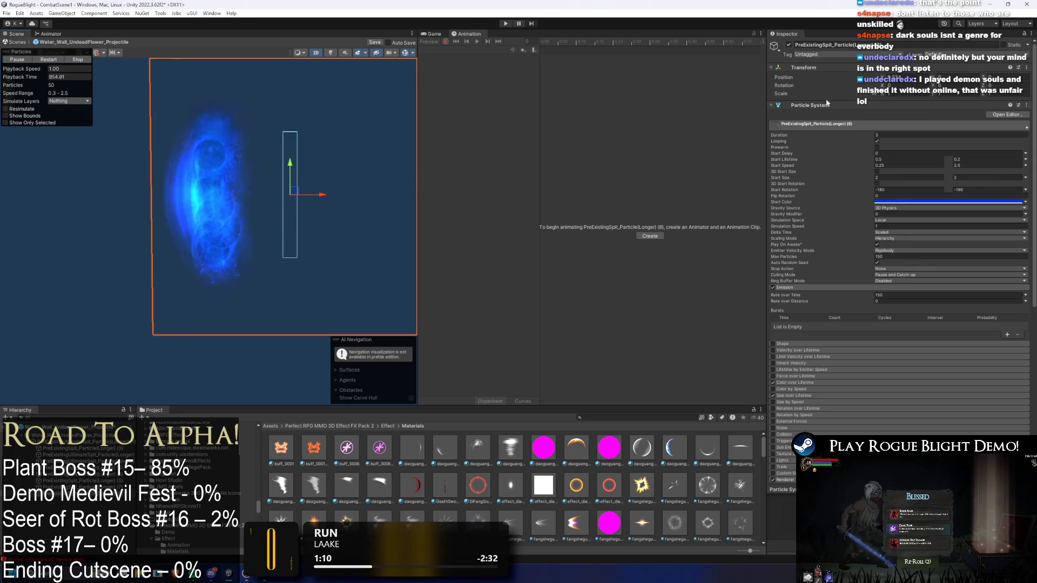
Change the maximum Start Size to 1.5 and move the effect further left
{"action": "left_click", "coordinate": [904, 179]}
{"action": "key", "text": "Tab"}
{"action": "type", "text": "15."}
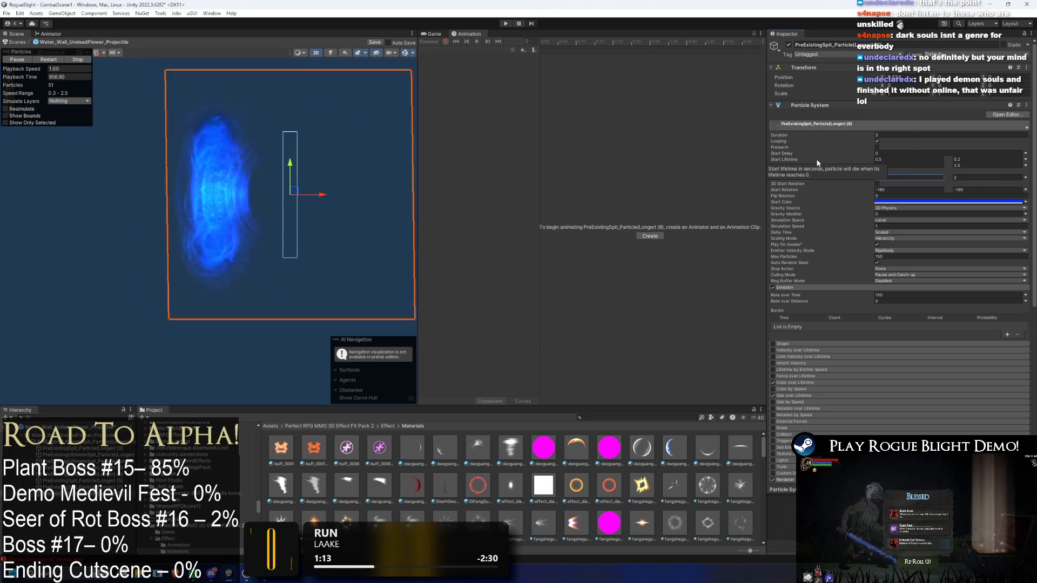
{"action": "key", "text": "BackSpace"}
{"action": "type", "text": ".5"}
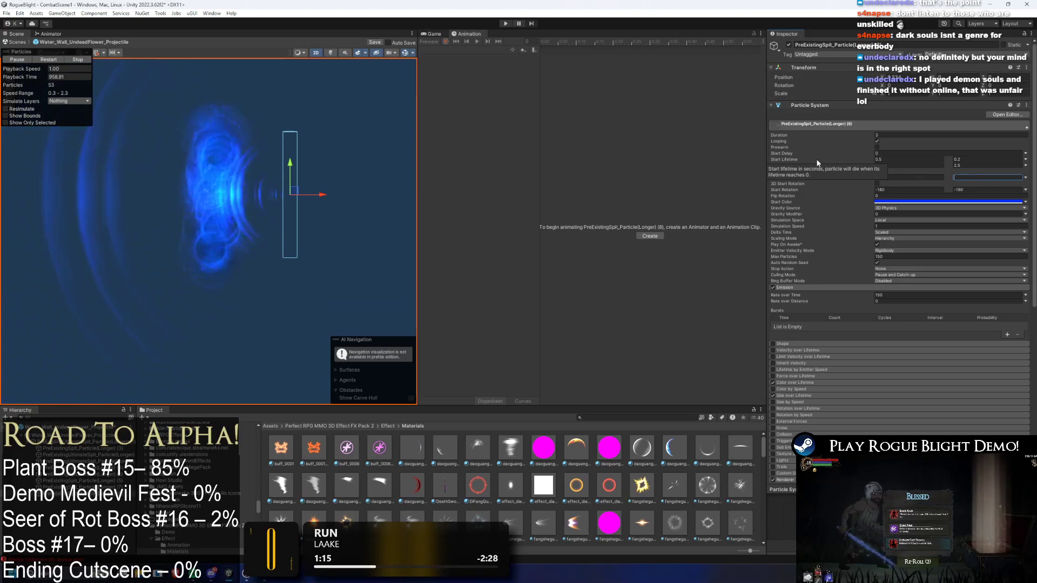
{"action": "mouse_move", "coordinate": [324, 195]}
{"action": "left_mouse_down"}
{"action": "mouse_move", "coordinate": [287, 196]}
{"action": "mouse_move", "coordinate": [297, 198]}
{"action": "left_mouse_up"}
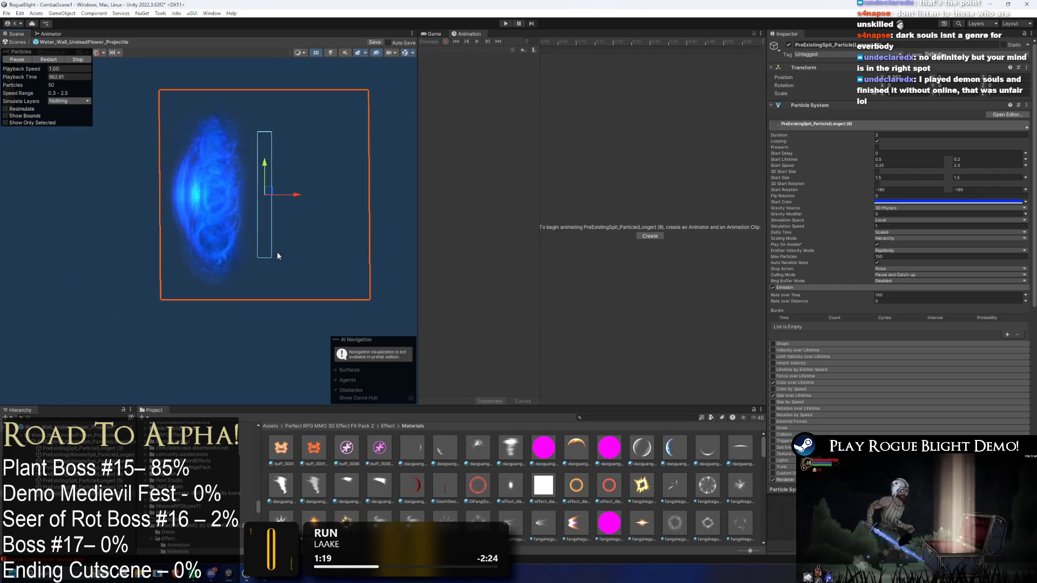
Trial-move spit particle layer (7) right along X, undoing the moves
{"action": "left_click", "coordinate": [226, 238]}
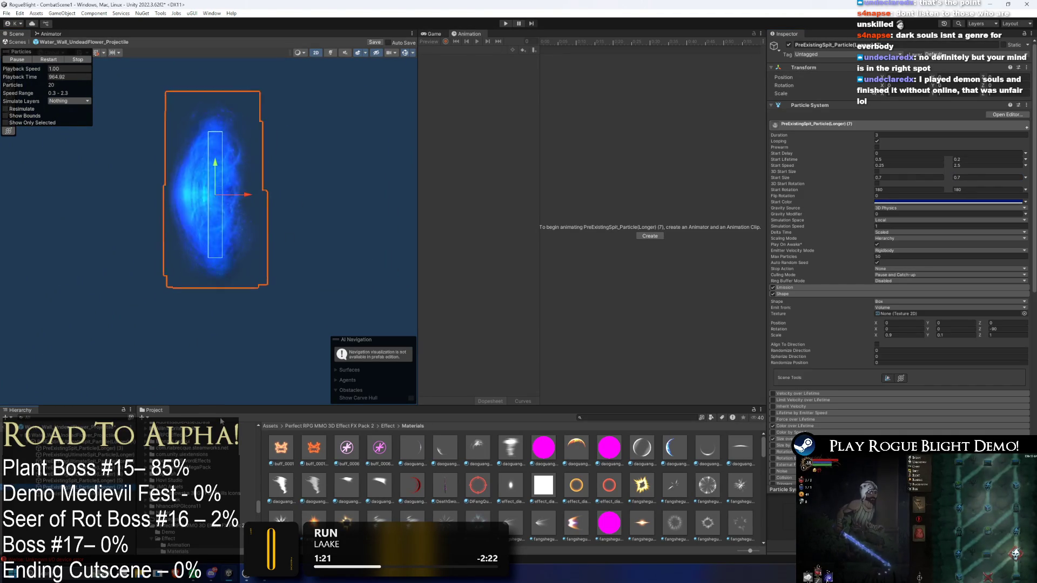
{"action": "left_click_drag", "start_coordinate": [243, 195], "coordinate": [326, 195]}
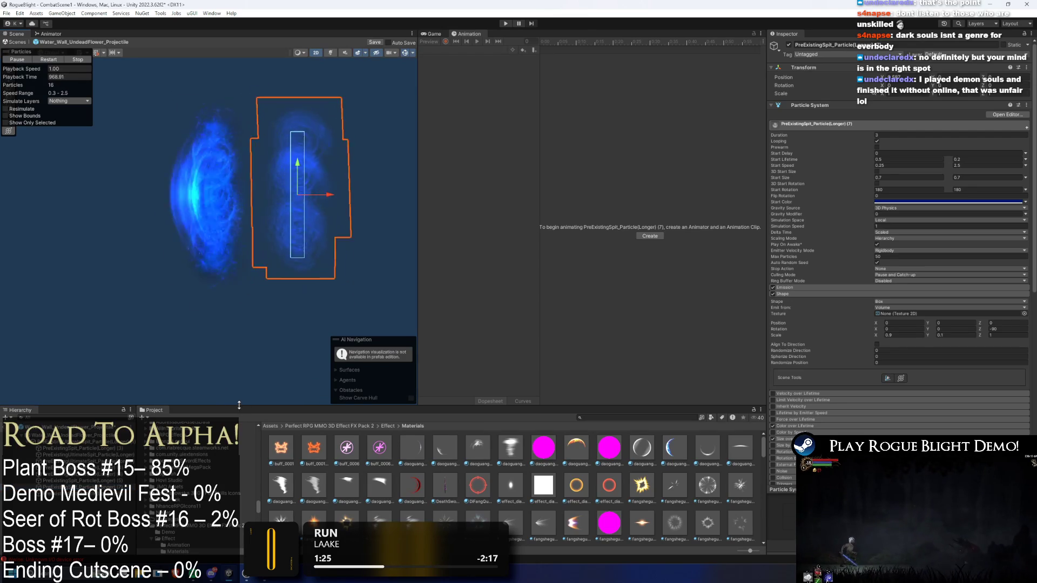
{"action": "key", "text": "ctrl+z"}
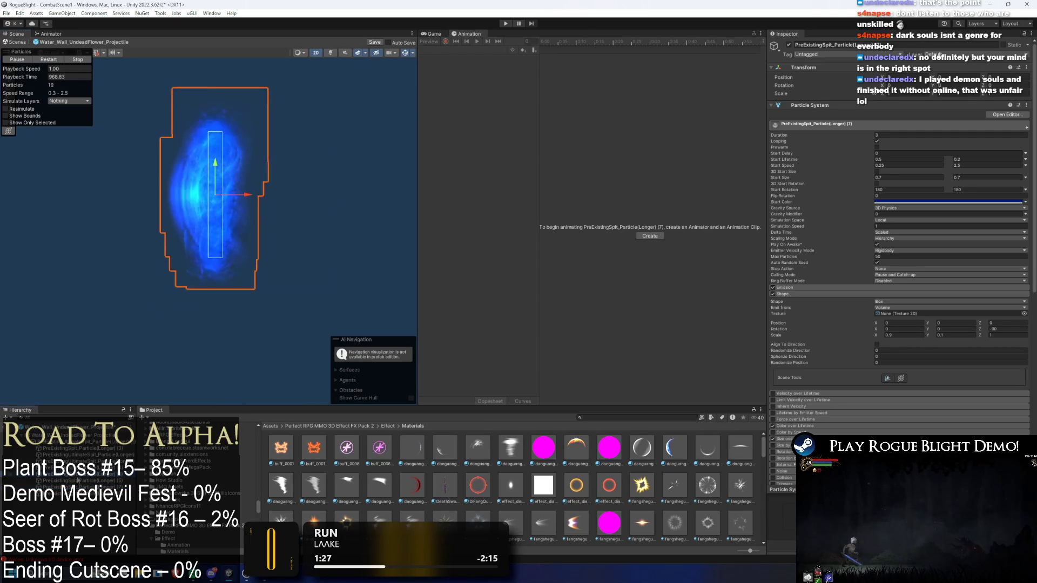
{"action": "left_click_drag", "start_coordinate": [247, 194], "coordinate": [338, 192]}
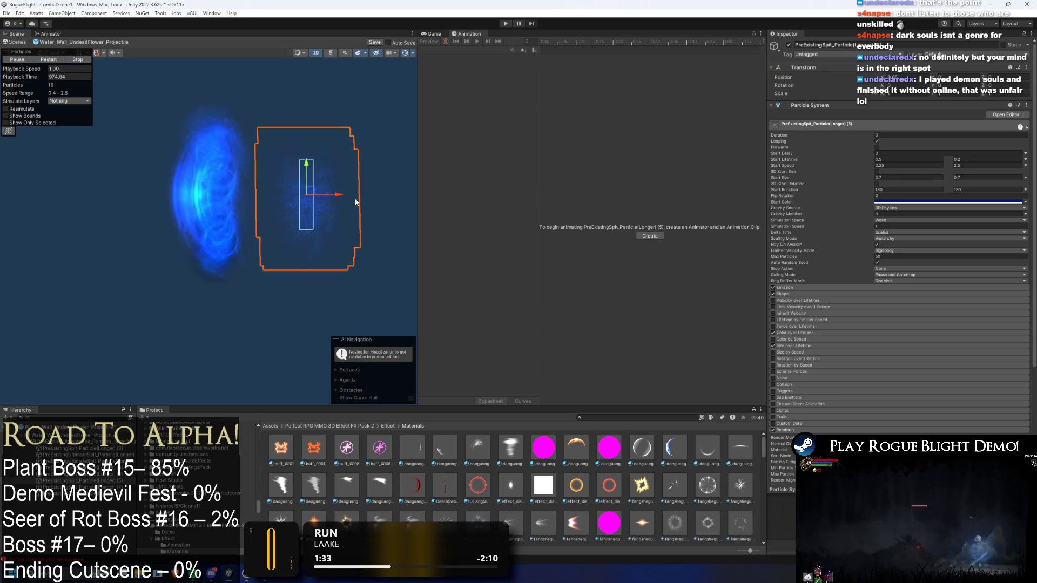
{"action": "left_click_drag", "start_coordinate": [338, 194], "coordinate": [403, 203]}
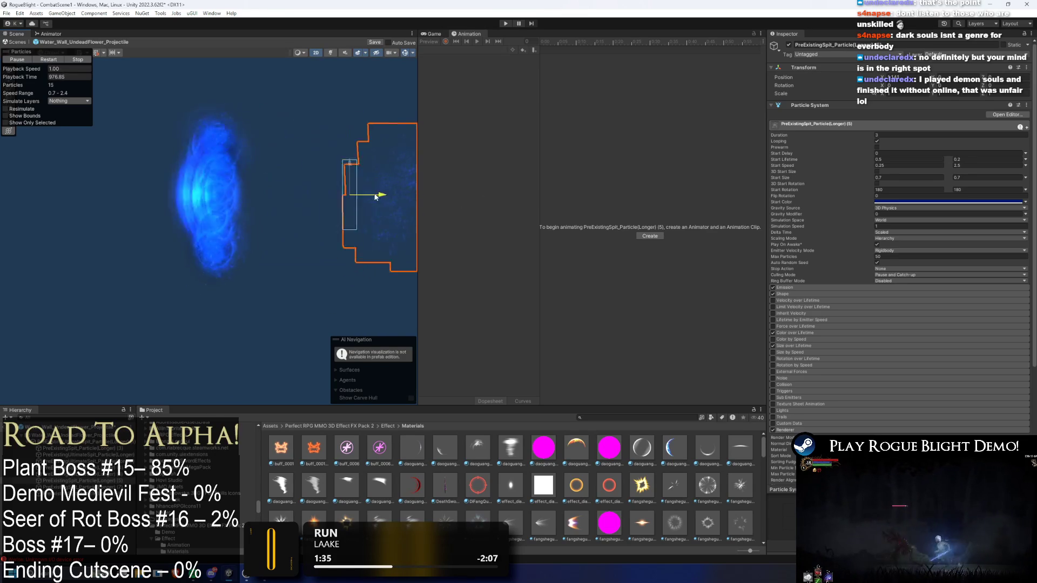
{"action": "key", "text": "ctrl+z"}
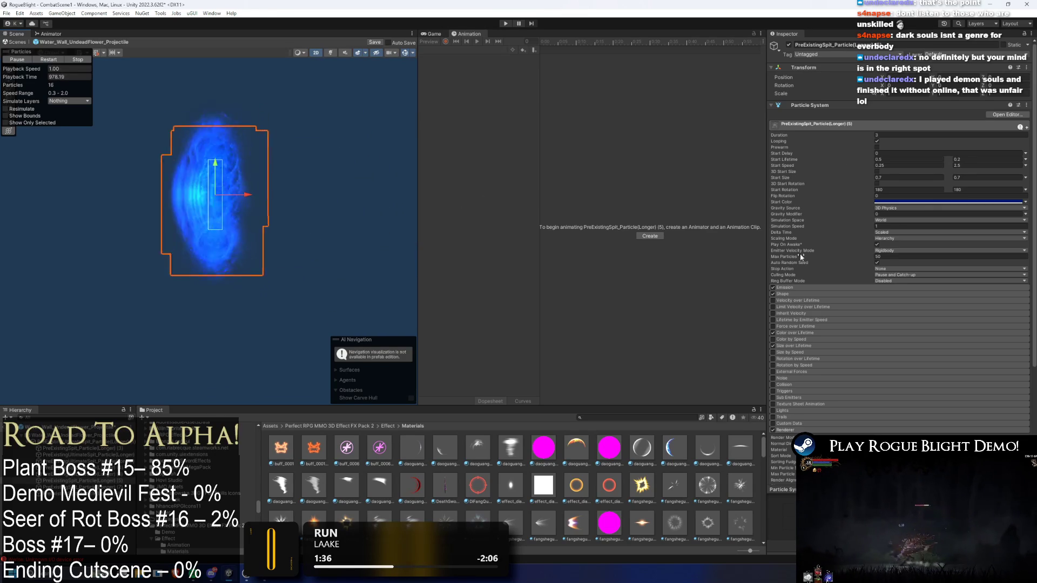
Glance at Start Color, shift layer (6) right, then select UltimateSpit layer (2)
{"action": "left_click", "coordinate": [931, 202]}
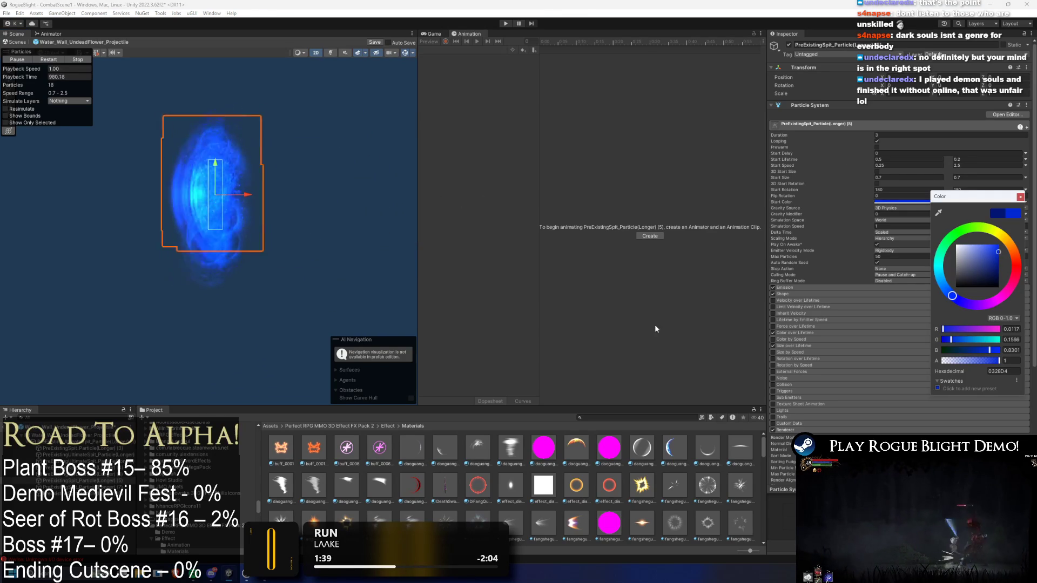
{"action": "key", "text": "ctrl+z"}
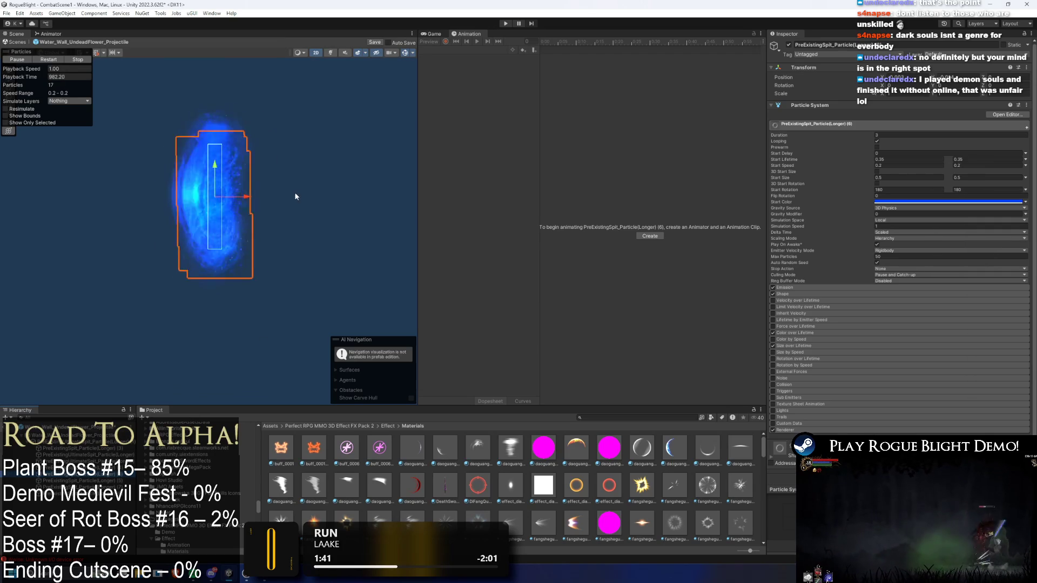
{"action": "left_click_drag", "start_coordinate": [242, 199], "coordinate": [354, 197]}
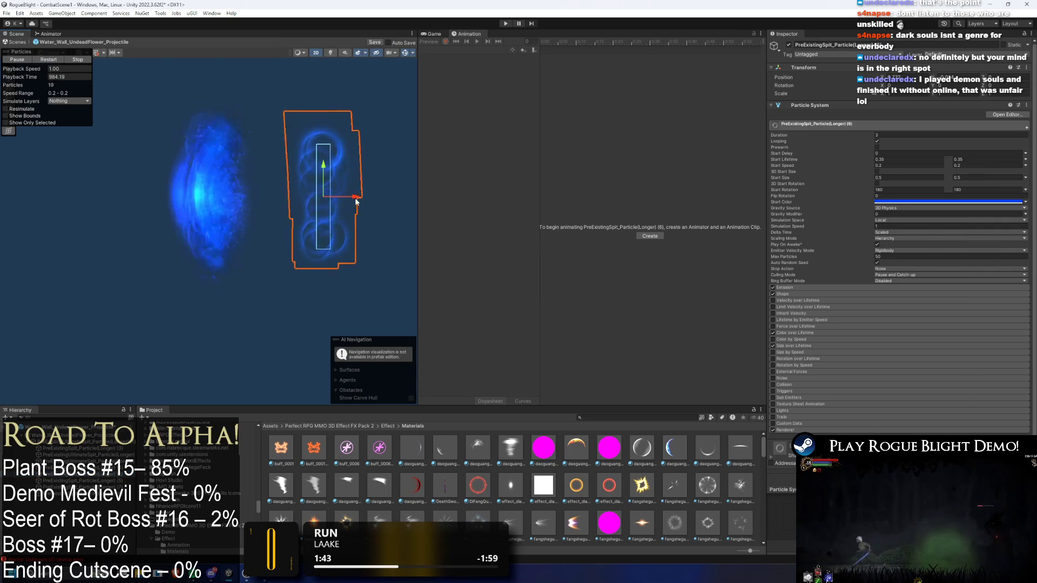
{"action": "left_click", "coordinate": [253, 272]}
{"action": "left_click", "coordinate": [80, 457]}
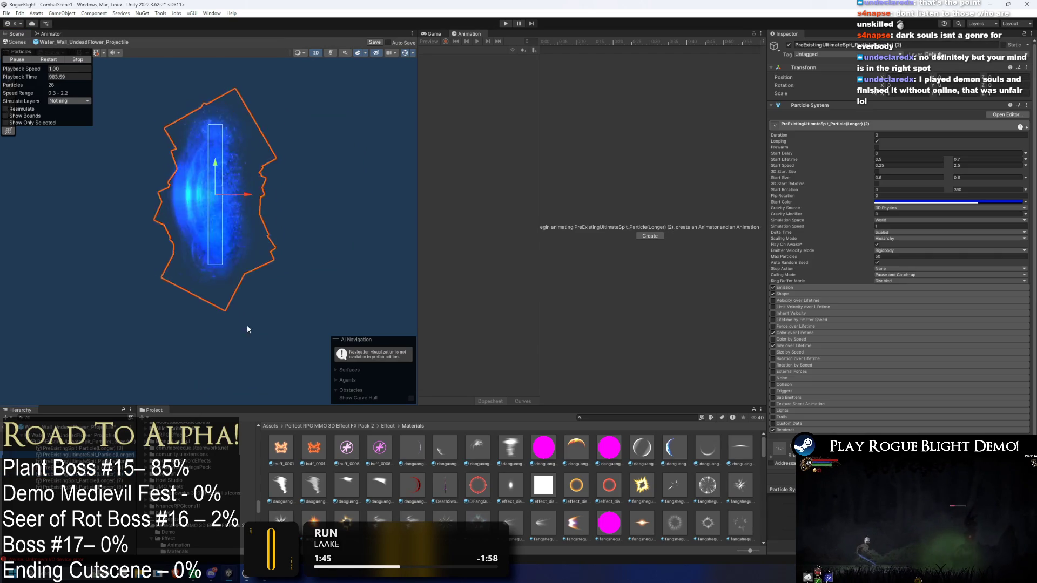
Delete UltimateSpit particle layer (2) and trial-move the next UltimateSpit layer right
{"action": "mouse_move", "coordinate": [243, 198]}
{"action": "left_mouse_down"}
{"action": "mouse_move", "coordinate": [374, 195]}
{"action": "mouse_move", "coordinate": [320, 195]}
{"action": "left_mouse_up"}
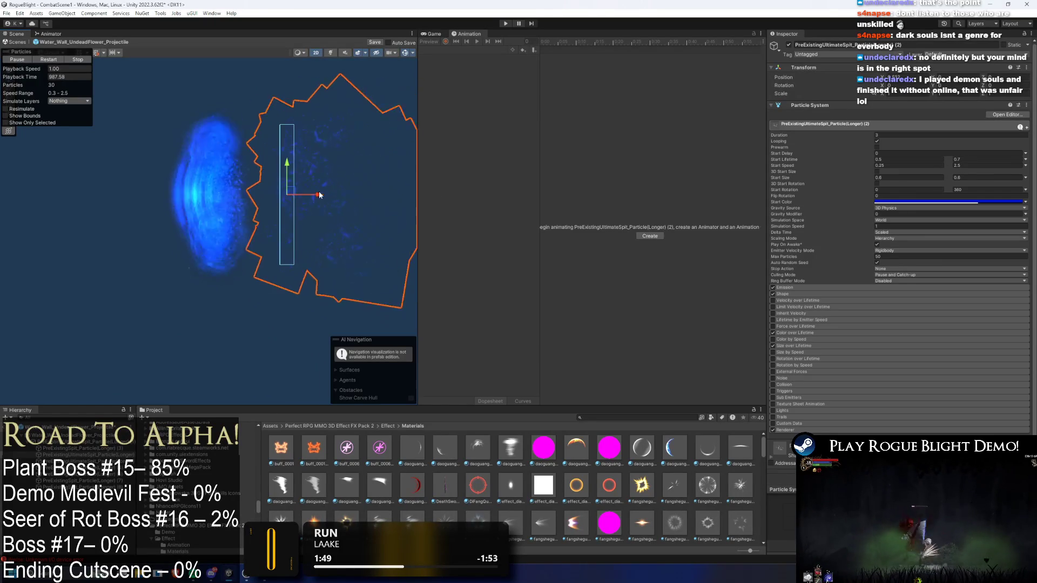
{"action": "key", "text": "Delete"}
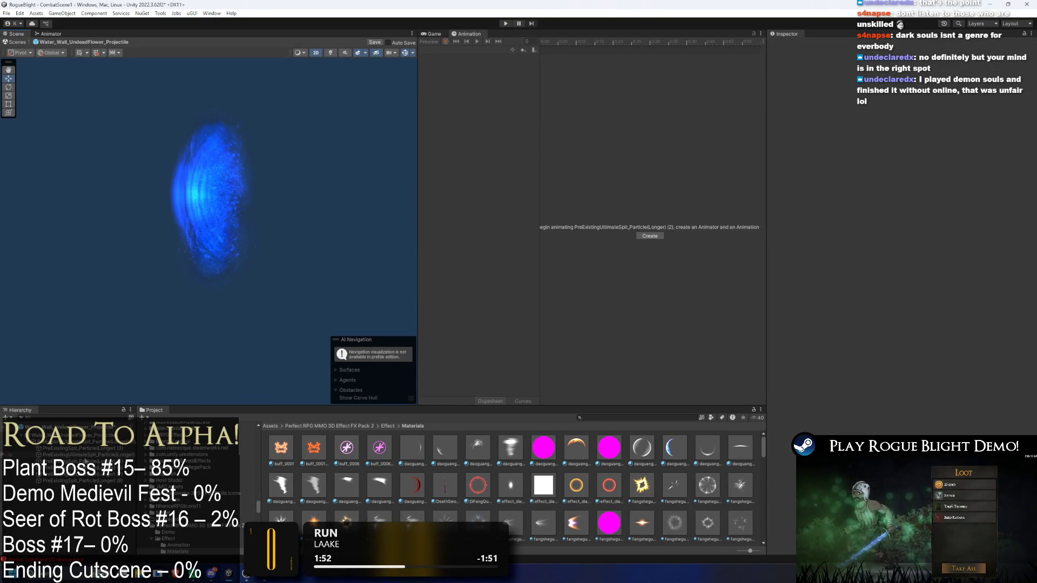
{"action": "left_click", "coordinate": [84, 455]}
{"action": "mouse_move", "coordinate": [247, 198]}
{"action": "left_mouse_down"}
{"action": "mouse_move", "coordinate": [343, 195]}
{"action": "mouse_move", "coordinate": [319, 198]}
{"action": "mouse_move", "coordinate": [347, 209]}
{"action": "left_mouse_up"}
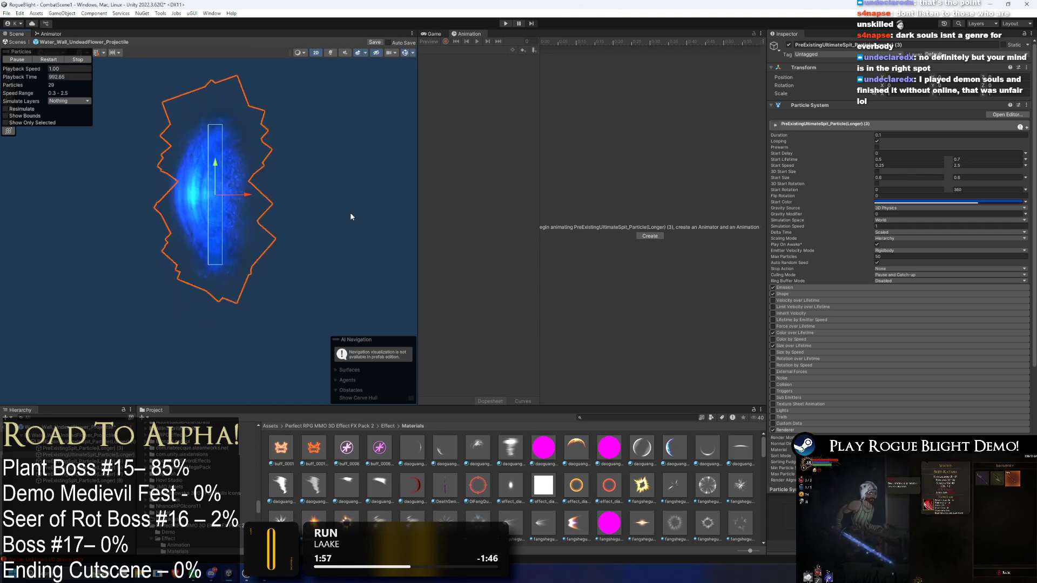
Slide UltimateSpit layer (1) sideways and tilt it about 28 degrees
{"action": "left_click", "coordinate": [195, 369]}
{"action": "left_click", "coordinate": [319, 251]}
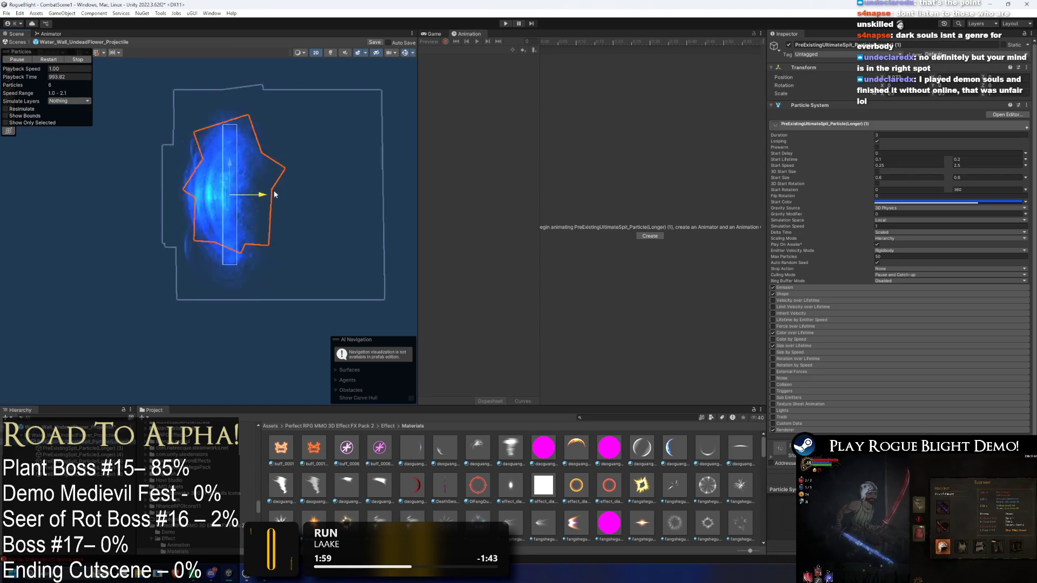
{"action": "mouse_move", "coordinate": [311, 198]}
{"action": "left_mouse_down"}
{"action": "mouse_move", "coordinate": [170, 205]}
{"action": "mouse_move", "coordinate": [457, 213]}
{"action": "mouse_move", "coordinate": [161, 212]}
{"action": "mouse_move", "coordinate": [413, 205]}
{"action": "mouse_move", "coordinate": [275, 204]}
{"action": "mouse_move", "coordinate": [400, 201]}
{"action": "mouse_move", "coordinate": [335, 199]}
{"action": "mouse_move", "coordinate": [338, 171]}
{"action": "mouse_move", "coordinate": [340, 197]}
{"action": "left_mouse_up"}
{"action": "key", "text": "e"}
{"action": "key", "text": "w"}
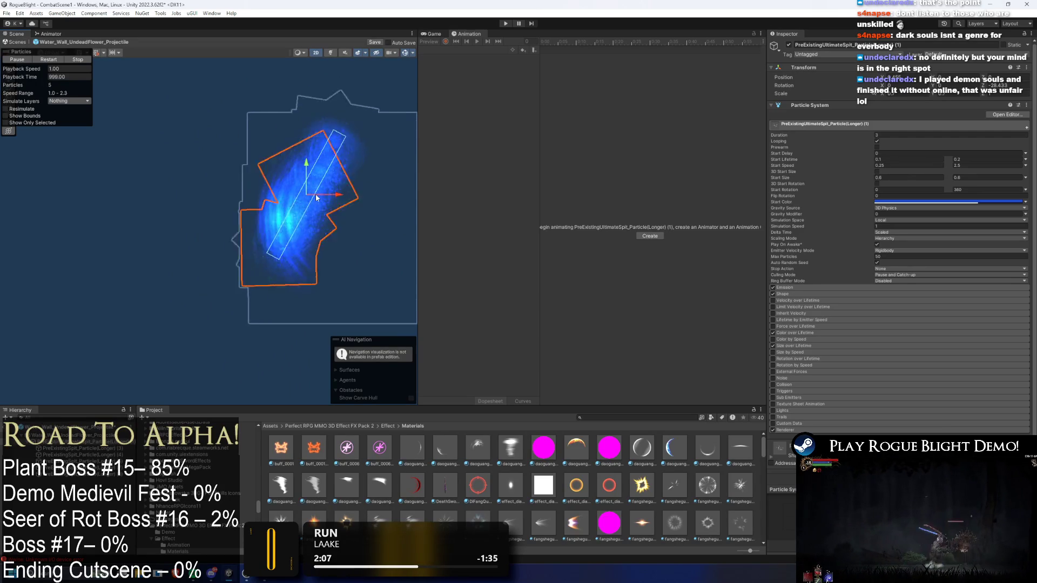
{"action": "left_click", "coordinate": [277, 195]}
{"action": "left_click", "coordinate": [298, 193]}
{"action": "mouse_move", "coordinate": [292, 197]}
{"action": "left_mouse_down"}
{"action": "mouse_move", "coordinate": [151, 197]}
{"action": "mouse_move", "coordinate": [380, 204]}
{"action": "mouse_move", "coordinate": [289, 192]}
{"action": "mouse_move", "coordinate": [193, 204]}
{"action": "mouse_move", "coordinate": [297, 186]}
{"action": "mouse_move", "coordinate": [301, 195]}
{"action": "left_mouse_up"}
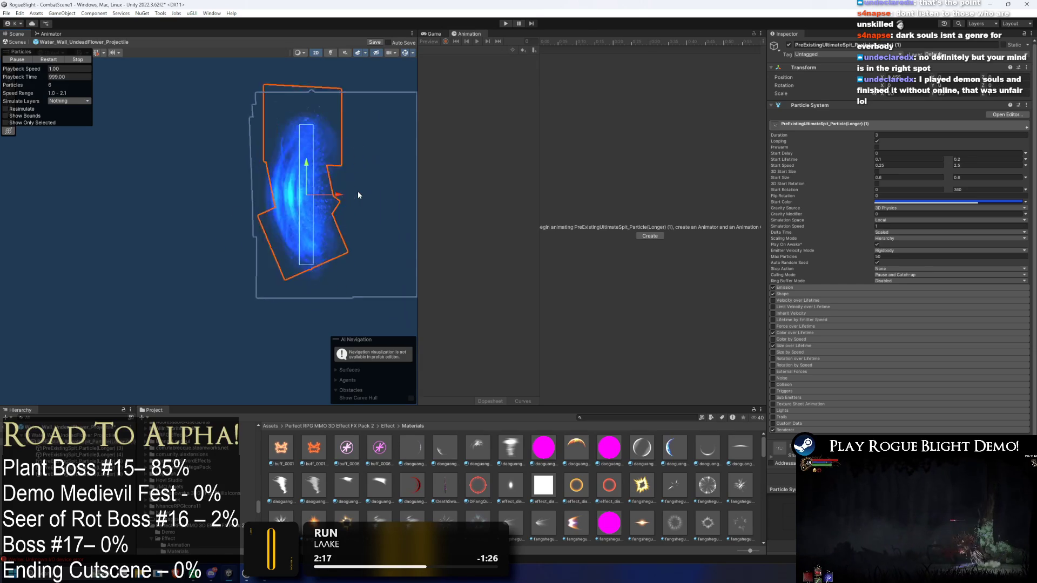
Select the root Water_Wall_UndeadFlower_Projectile object and enter Play mode
{"action": "left_click", "coordinate": [71, 434]}
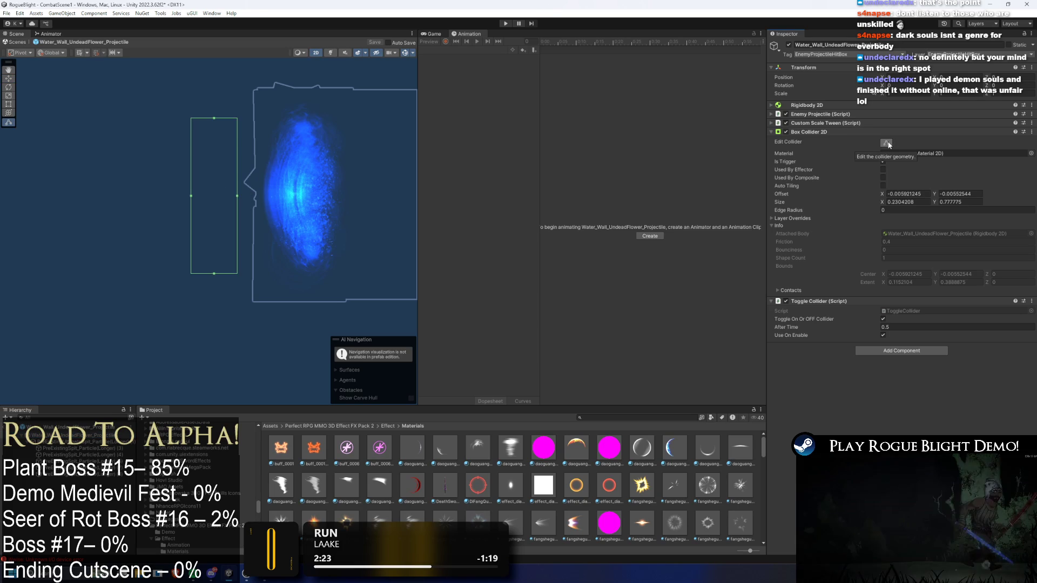
{"action": "left_click", "coordinate": [54, 442]}
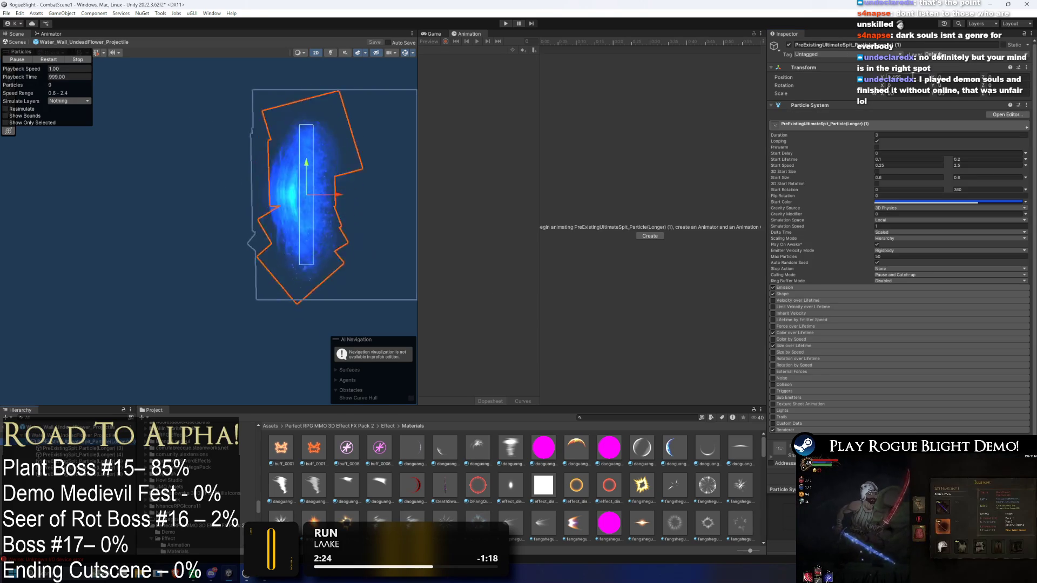
{"action": "left_click", "coordinate": [56, 436]}
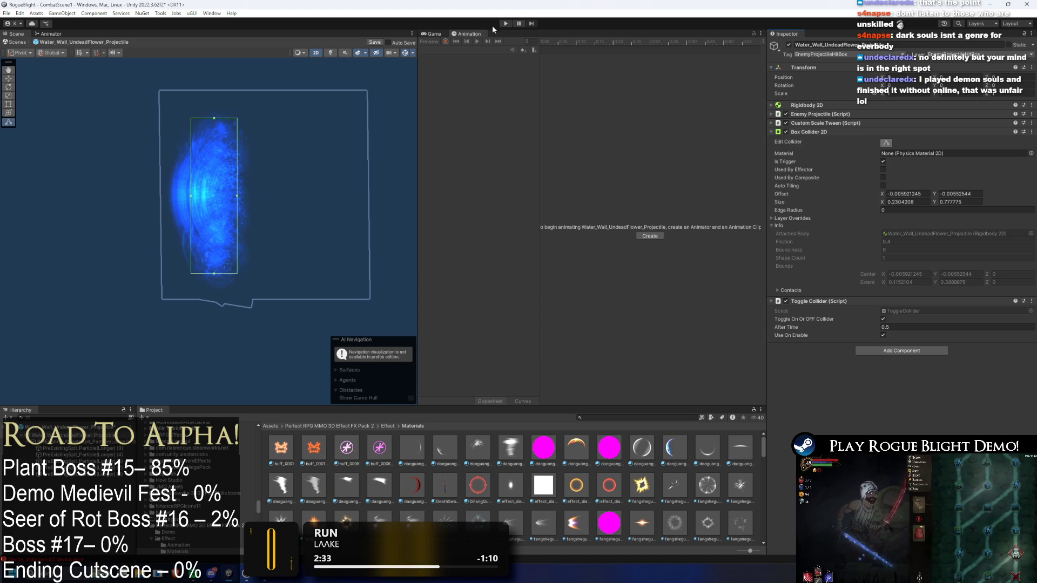
{"action": "left_click", "coordinate": [506, 23]}
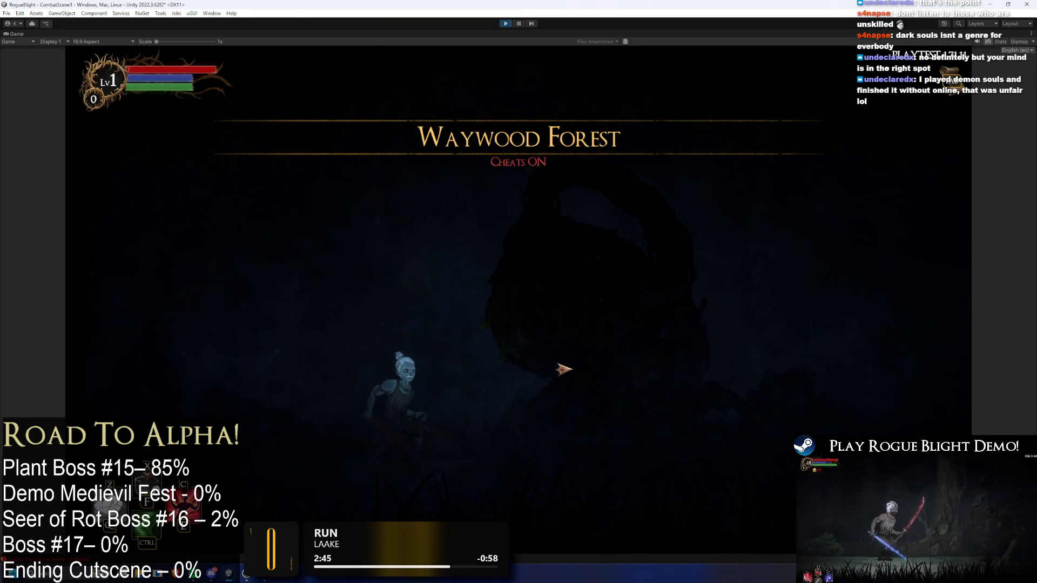
Move the character near the boss, reset enemies with F2, then exit Play mode with Ctrl+P
{"action": "key", "text": "Left"}
{"action": "key", "text": "Left"}
{"action": "key", "text": "F2"}
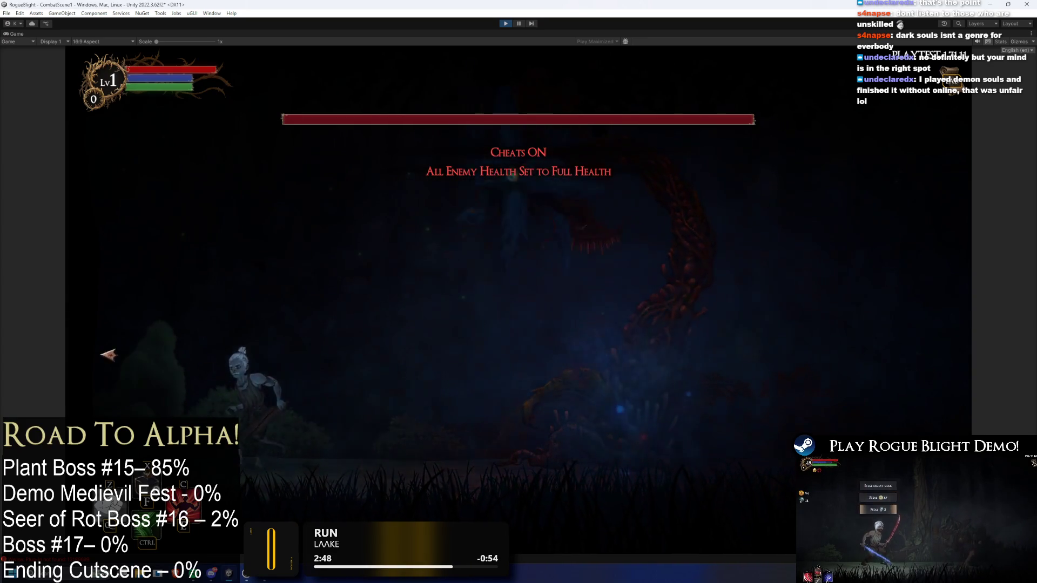
{"action": "key", "text": "Left"}
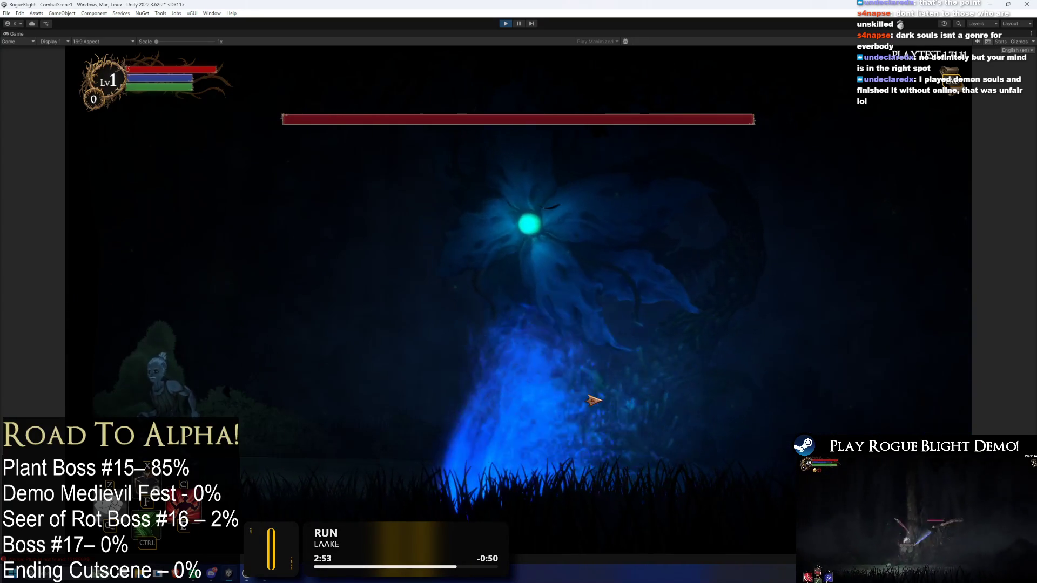
{"action": "key", "text": "Right"}
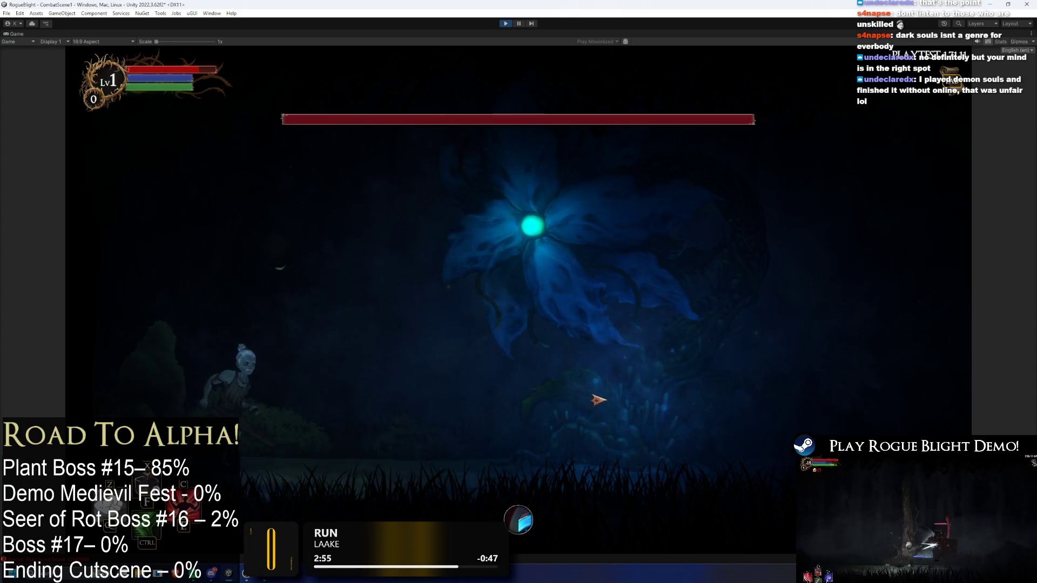
{"action": "key", "text": "Left"}
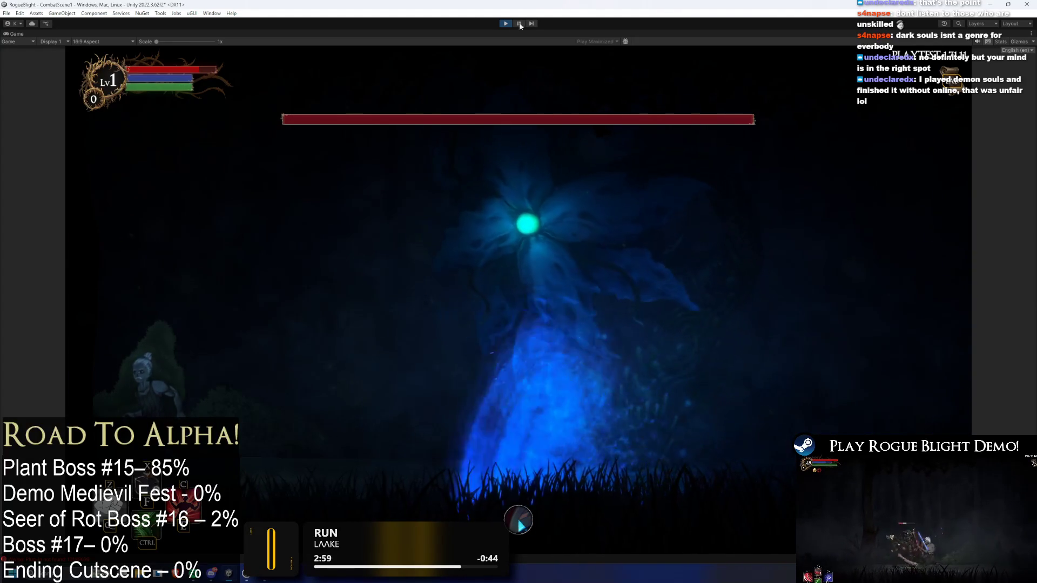
{"action": "key", "text": "ctrl+p"}
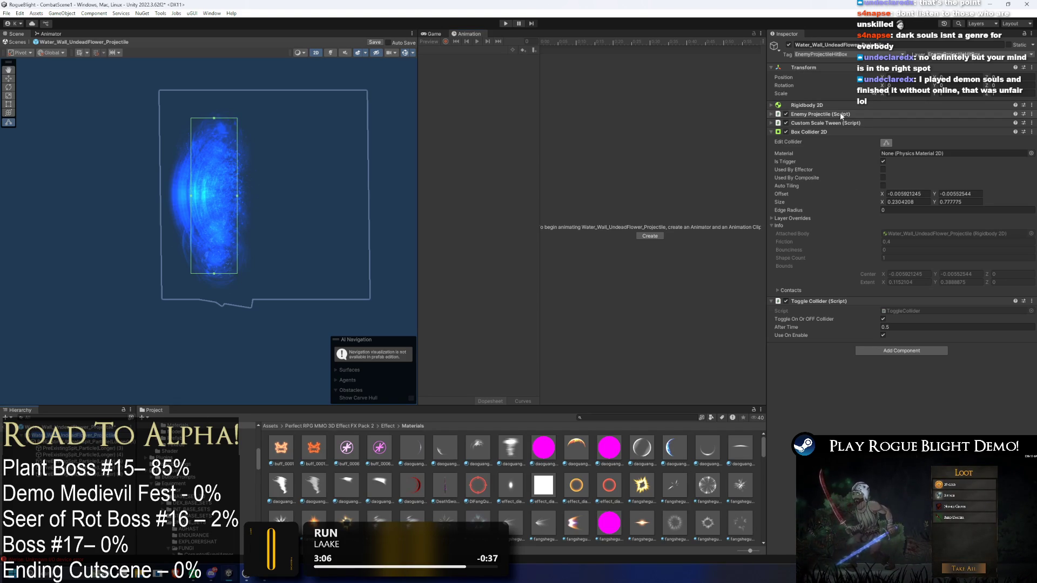
{"action": "left_click", "coordinate": [841, 123]}
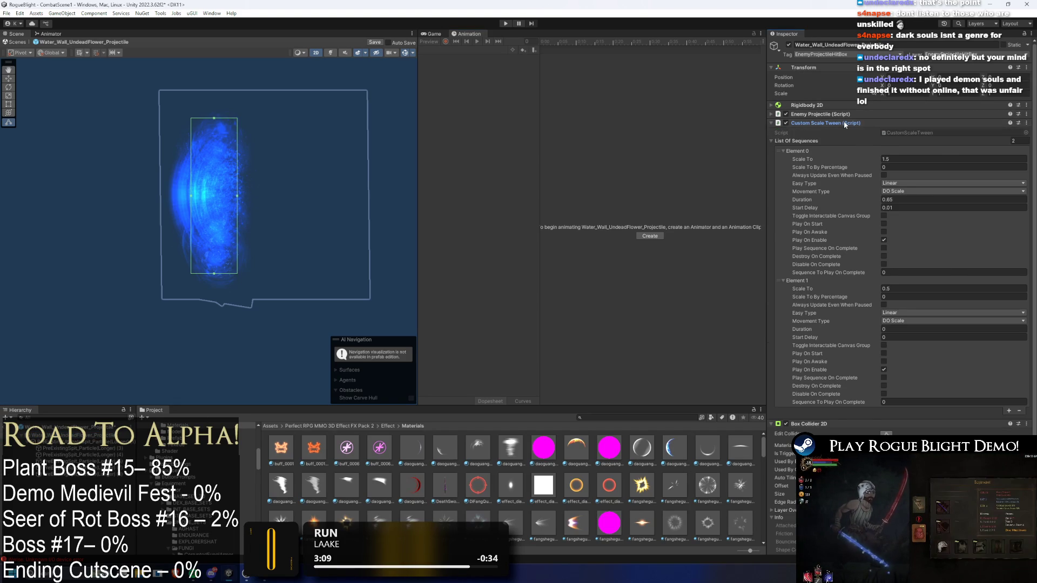
Set the root Water_Wall_UndeadFlower_Projectile's Transform Scale to 0.7
{"action": "left_click", "coordinate": [844, 124]}
{"action": "left_click", "coordinate": [819, 124]}
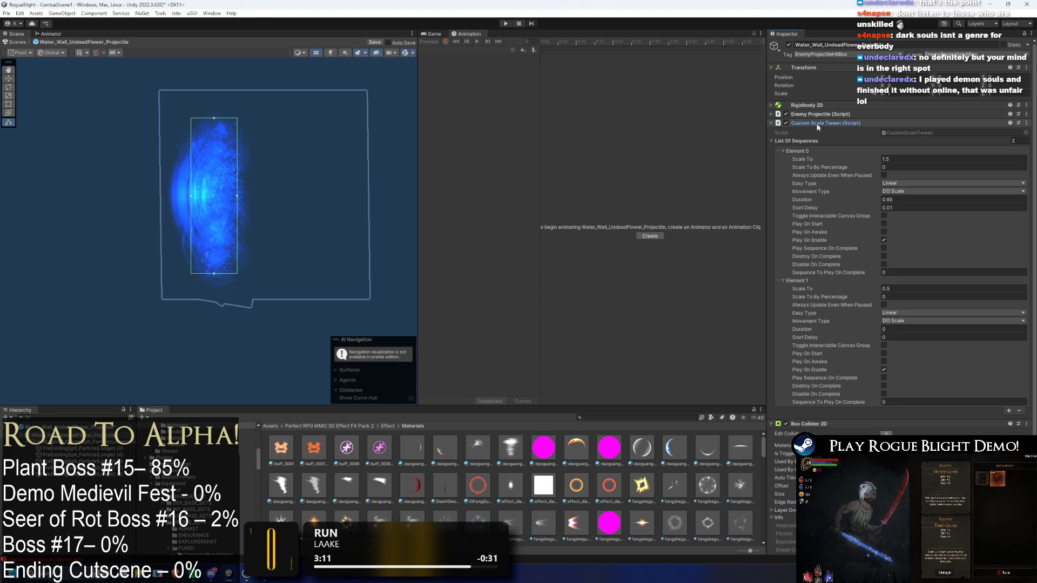
{"action": "left_click", "coordinate": [816, 124]}
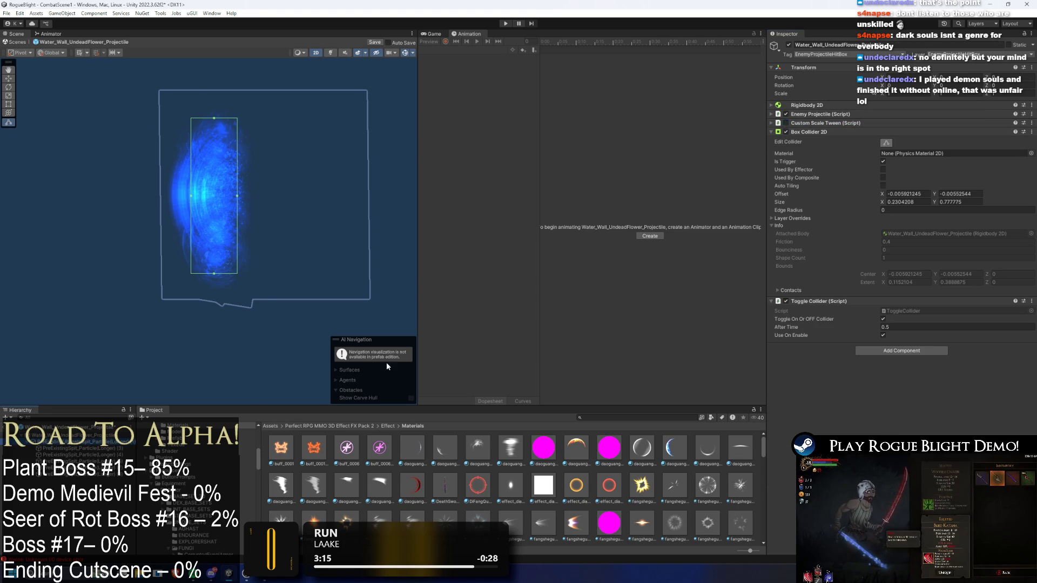
{"action": "left_click", "coordinate": [276, 327]}
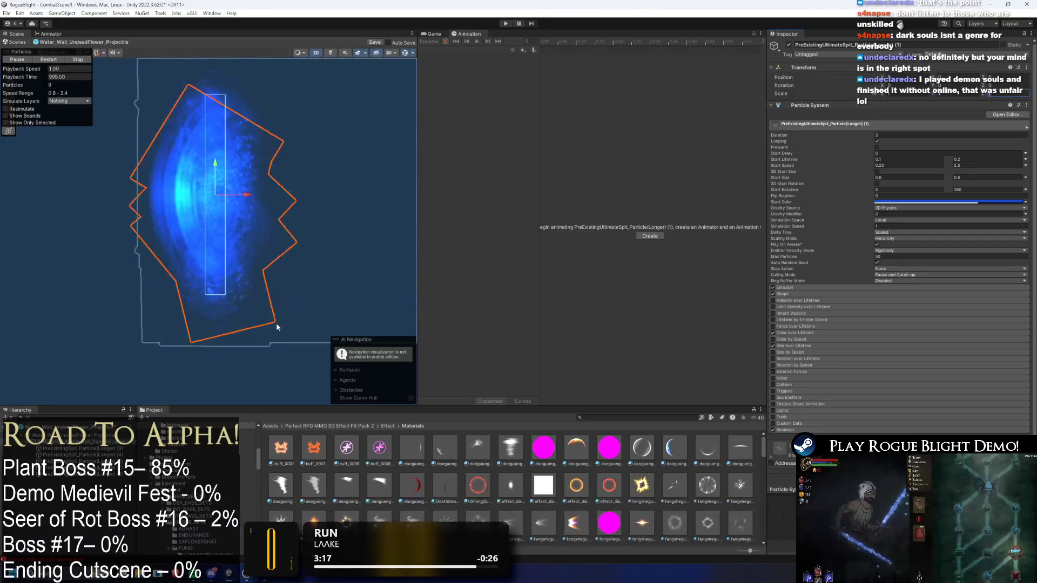
{"action": "left_click", "coordinate": [276, 327]}
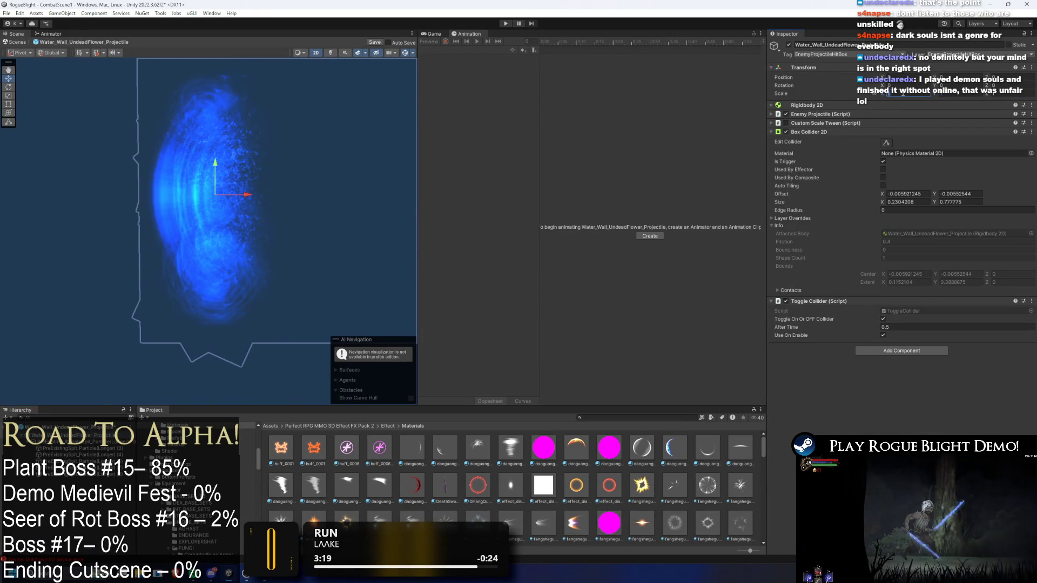
{"action": "type", "text": "0.7"}
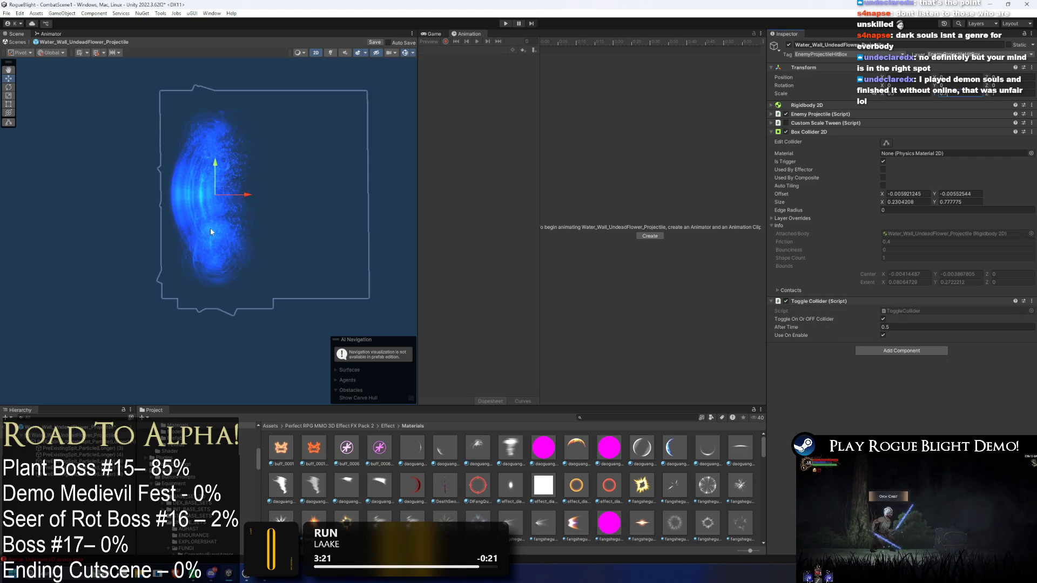
Check the Spit (4), Spit (8) and UltimateSpit (1) particles, then start a playtest
{"action": "left_click", "coordinate": [81, 455]}
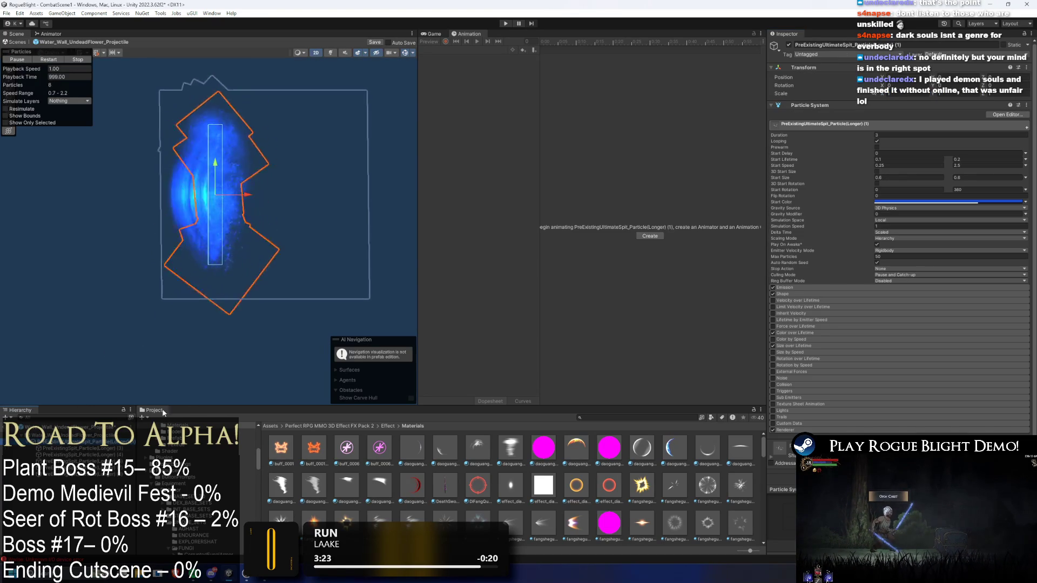
{"action": "left_click", "coordinate": [81, 481]}
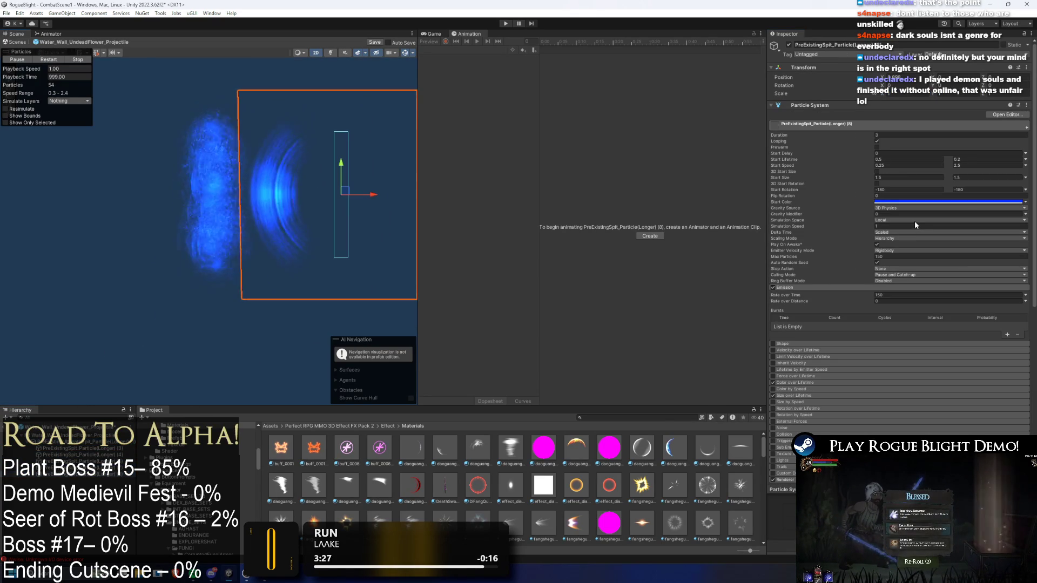
{"action": "key", "text": "f"}
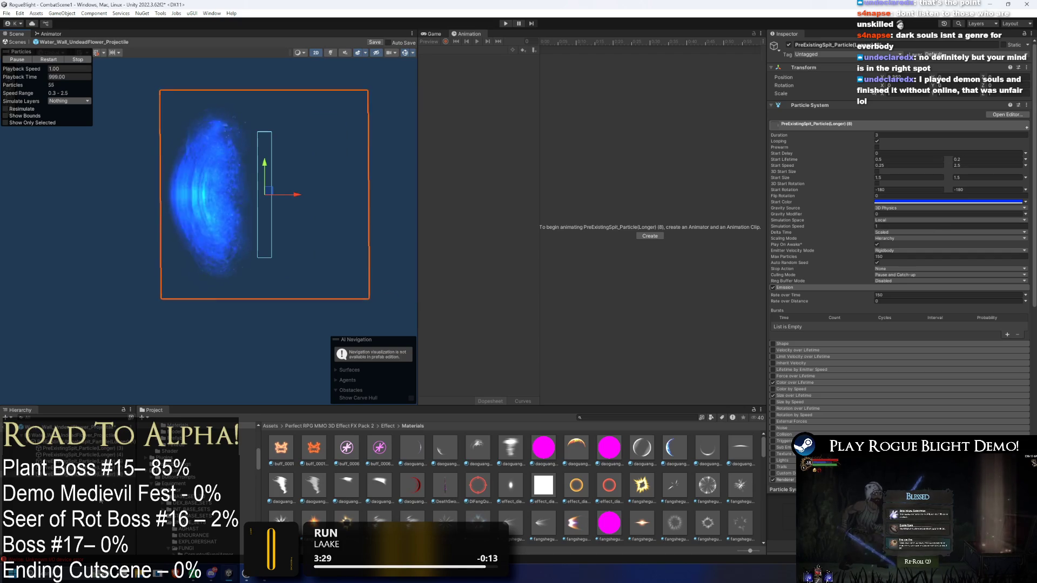
{"action": "left_click", "coordinate": [81, 489]}
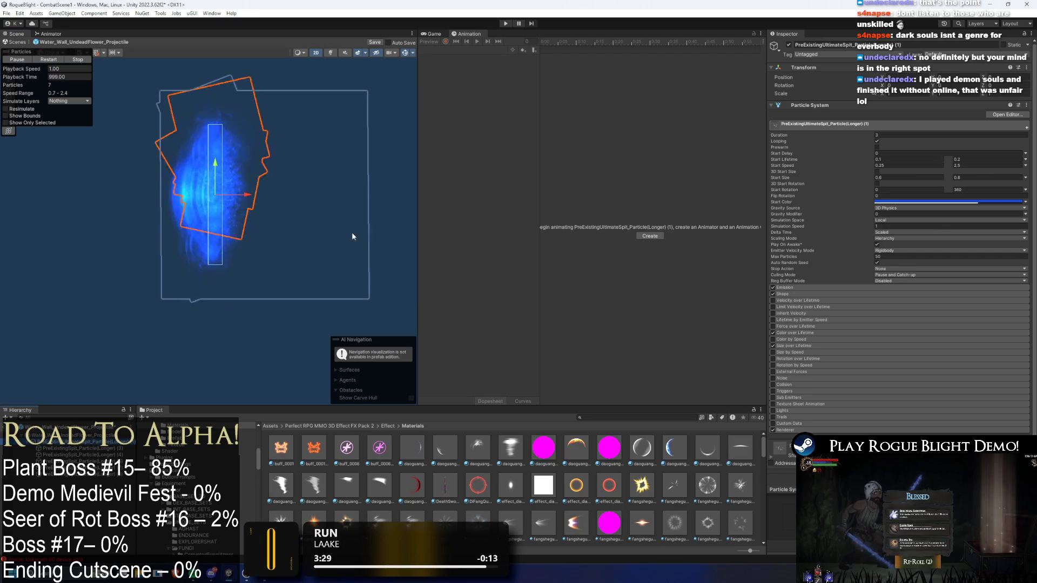
{"action": "left_click", "coordinate": [507, 24]}
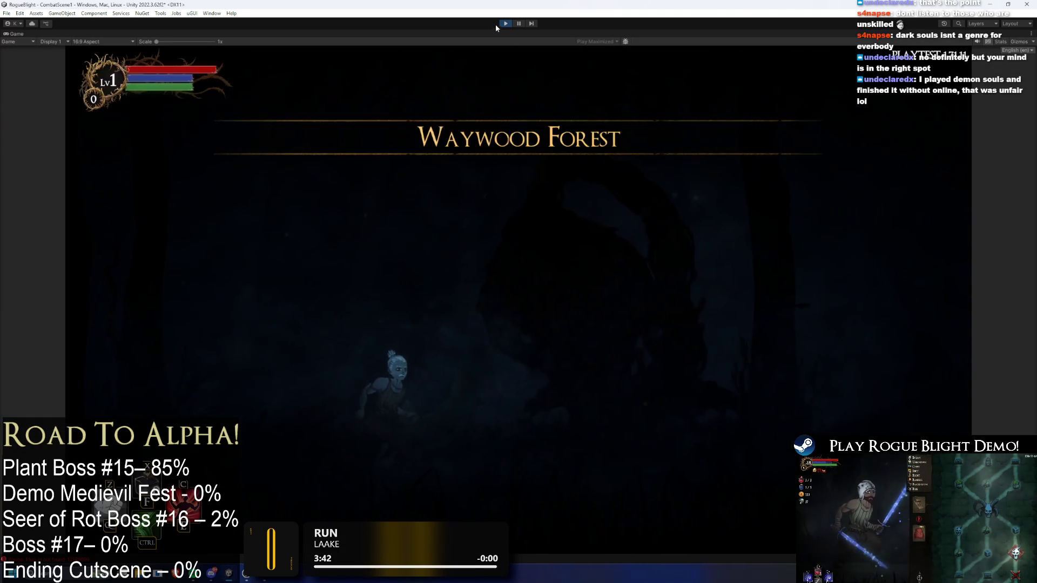
{"action": "key", "text": "F1"}
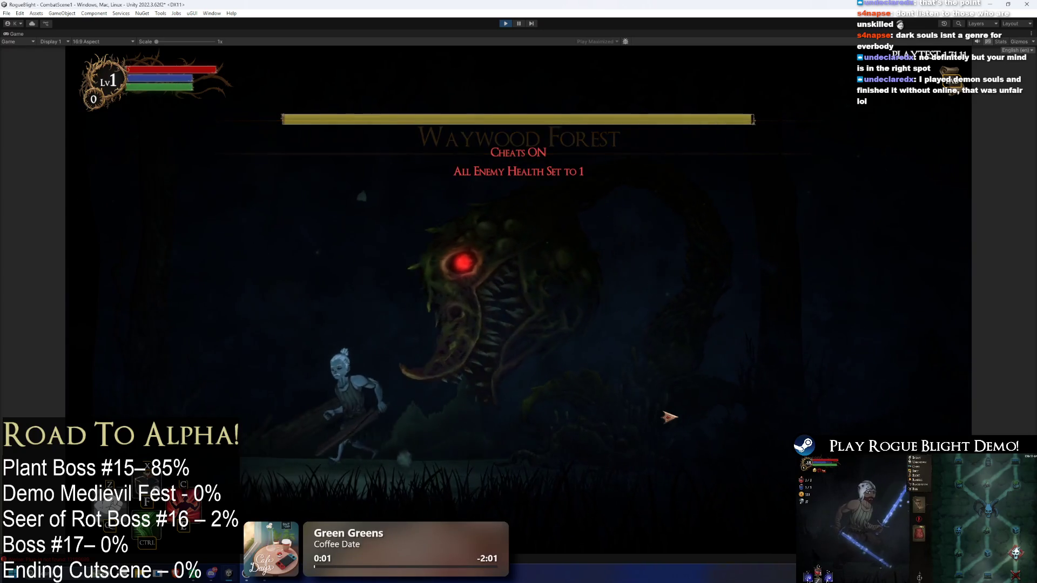
{"action": "key", "text": "F2"}
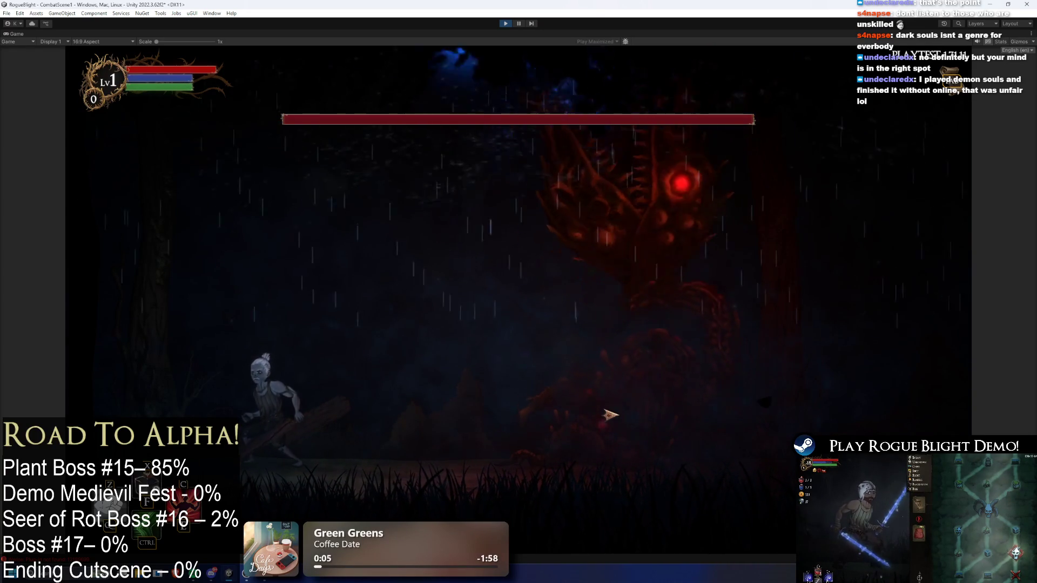
{"action": "key", "text": "Right"}
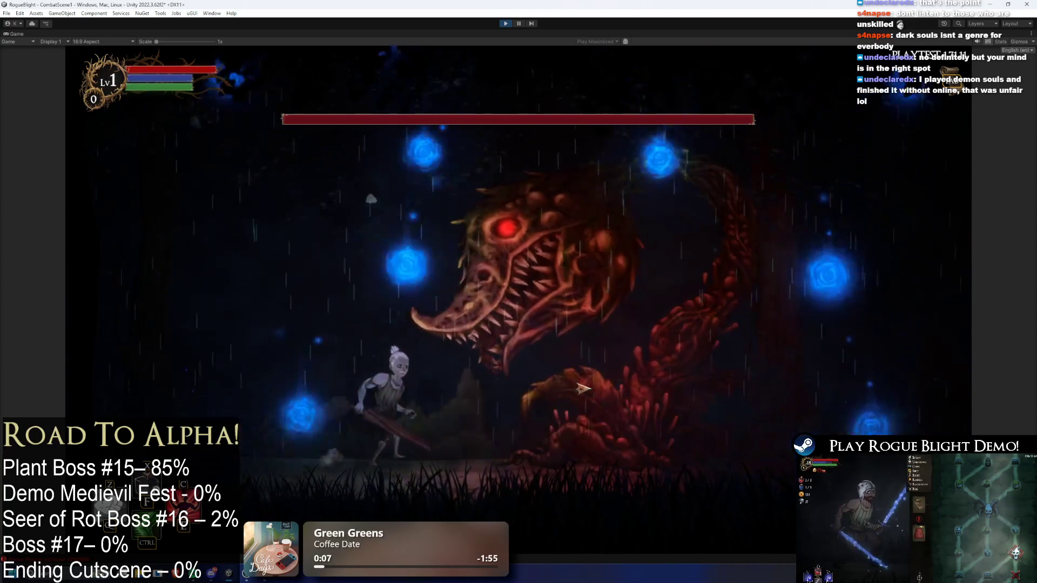
{"action": "key", "text": "d"}
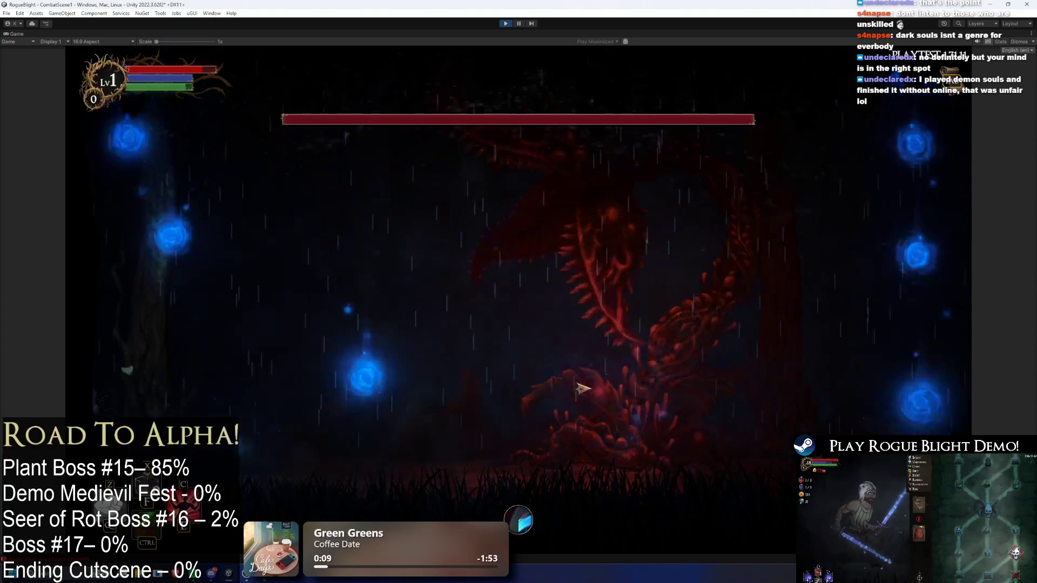
{"action": "key", "text": "a"}
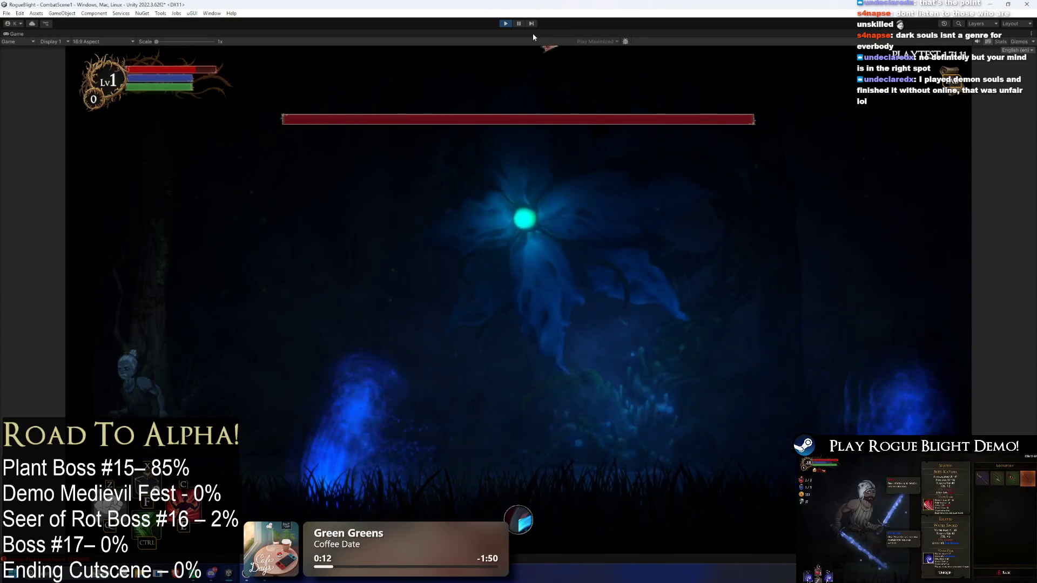
{"action": "key", "text": "d"}
{"action": "key", "text": "a"}
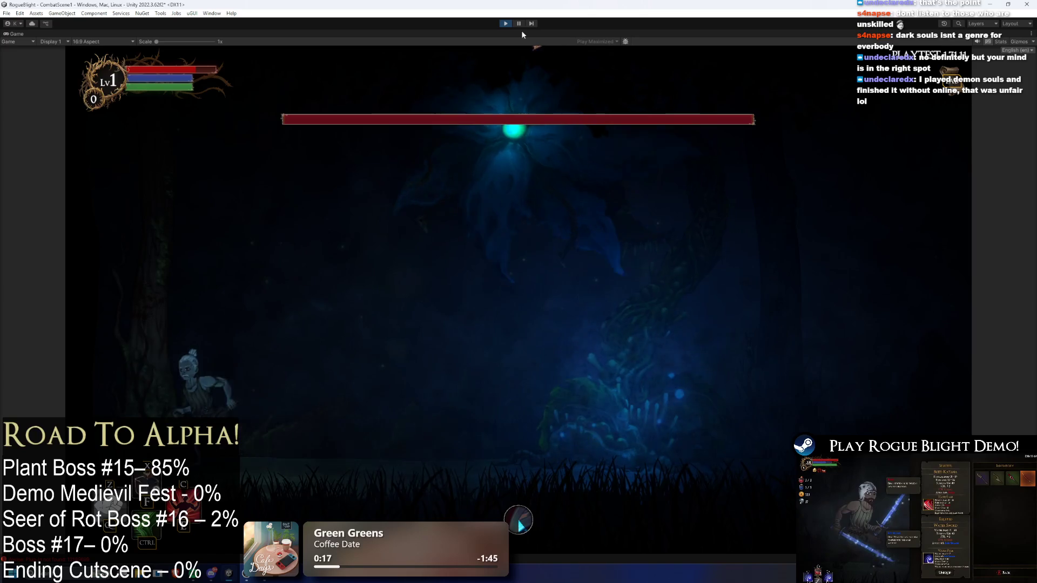
{"action": "key", "text": "a"}
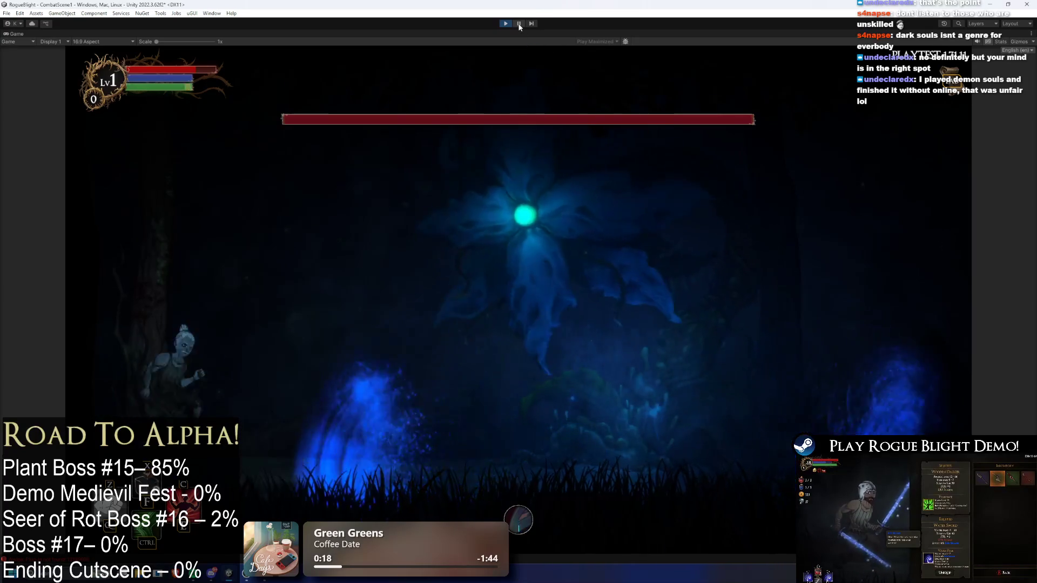
{"action": "key", "text": "d"}
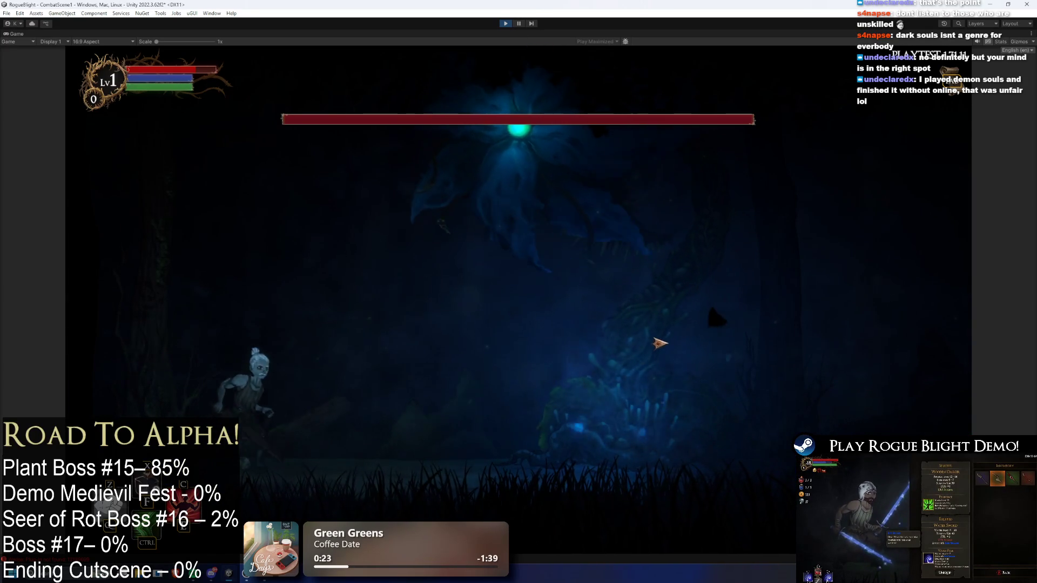
{"action": "key", "text": "a"}
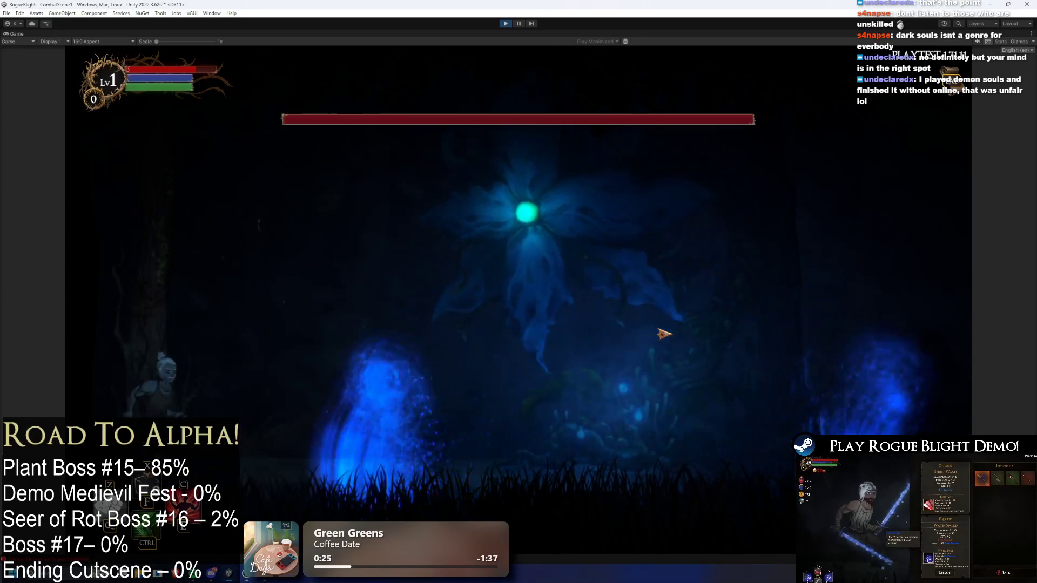
{"action": "key", "text": "d"}
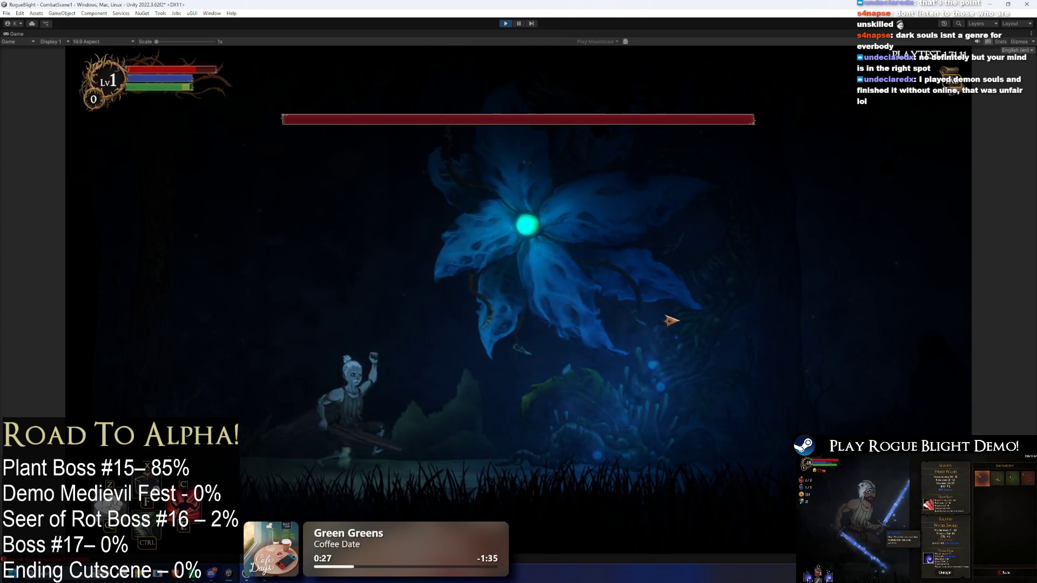
{"action": "key", "text": "d"}
{"action": "left_click", "coordinate": [778, 322]}
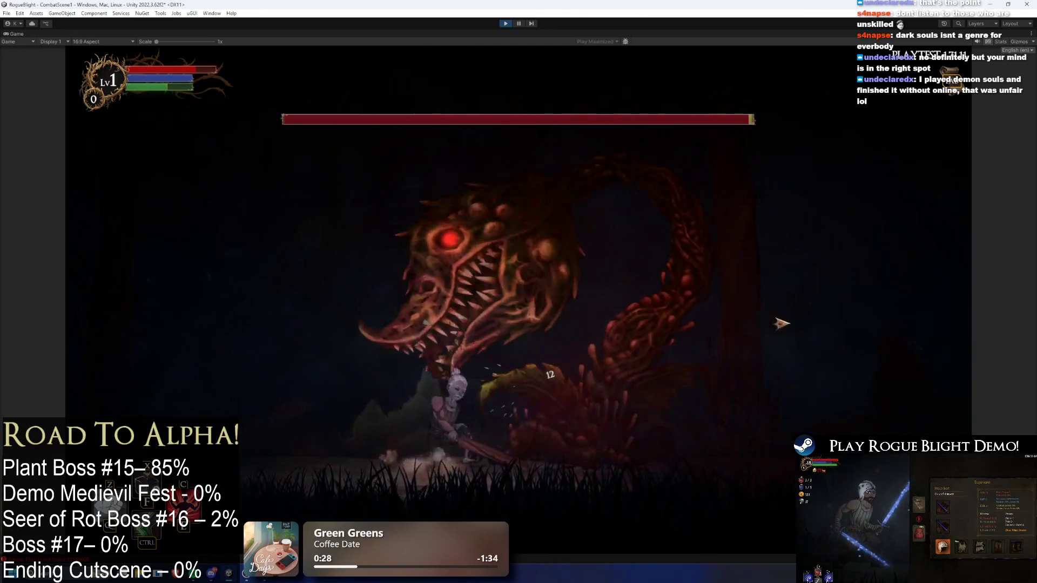
{"action": "key", "text": "a"}
{"action": "key", "text": "d"}
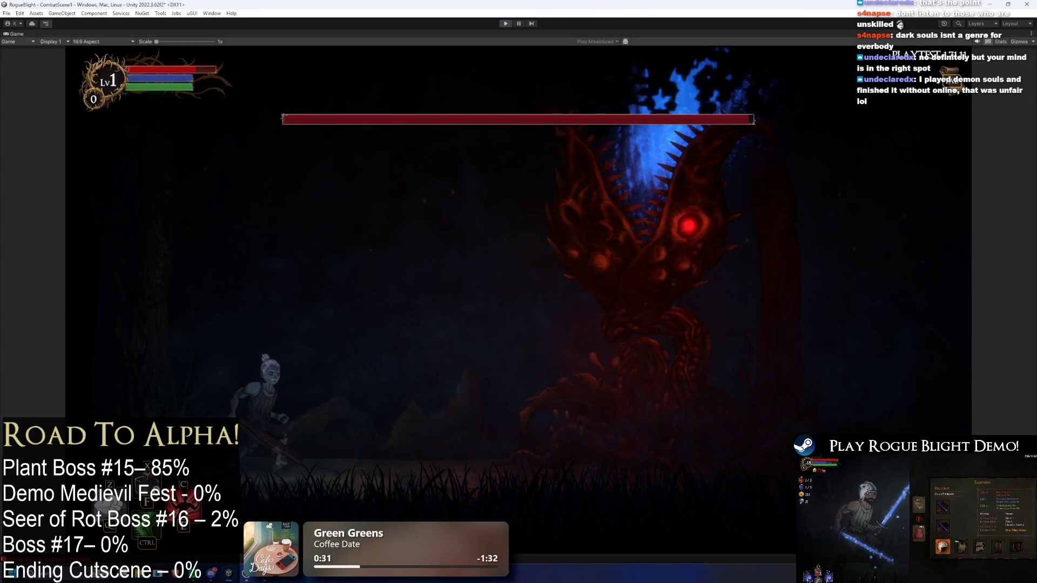
{"action": "key", "text": "ctrl+p"}
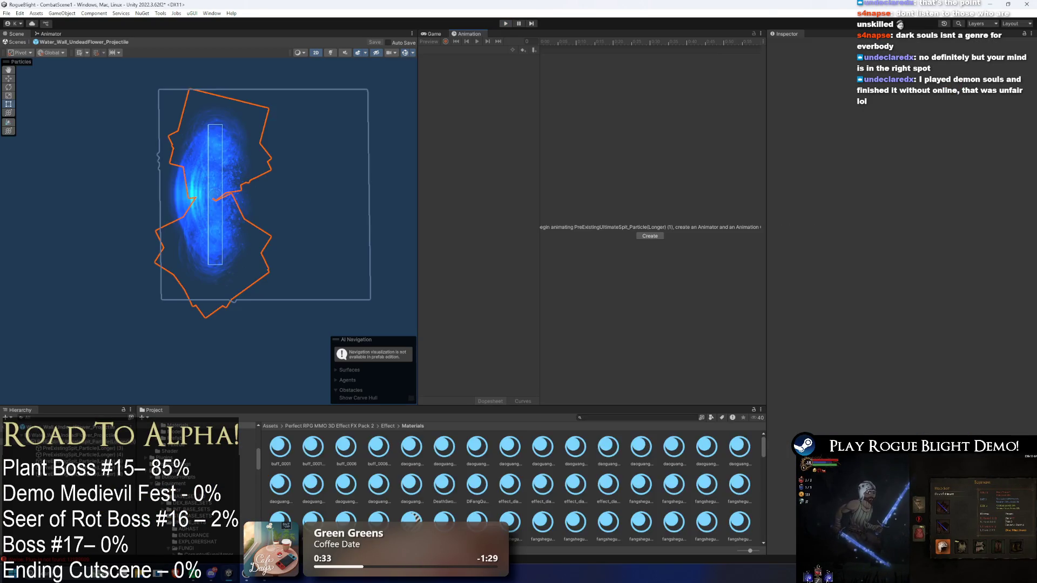
Move the PreExistingSpit_Particle(Longer) (8) effect left of the projectile centre
{"action": "left_click", "coordinate": [82, 481]}
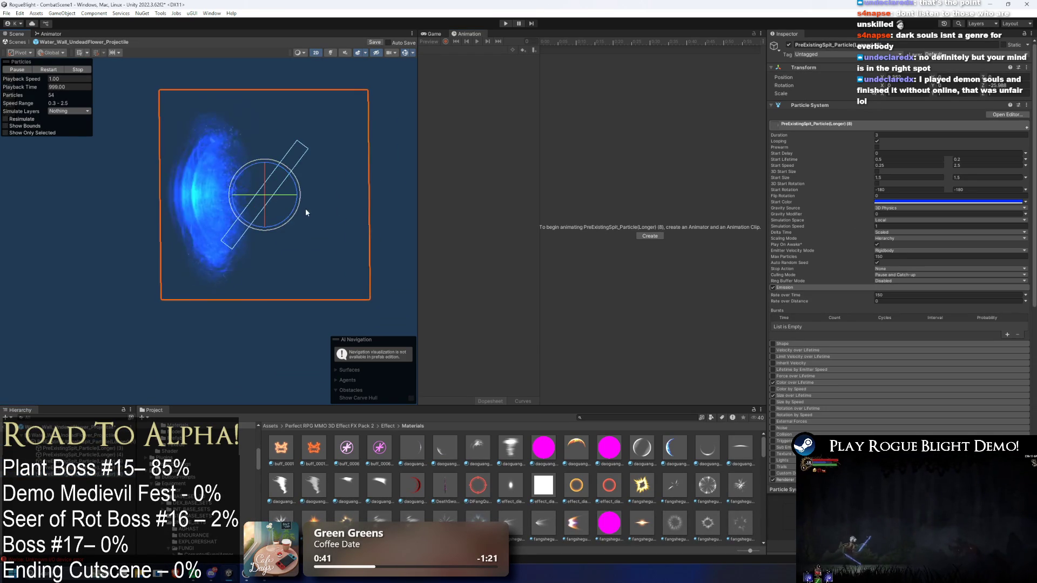
{"action": "key", "text": "w"}
{"action": "left_click_drag", "start_coordinate": [278, 190], "coordinate": [171, 201]}
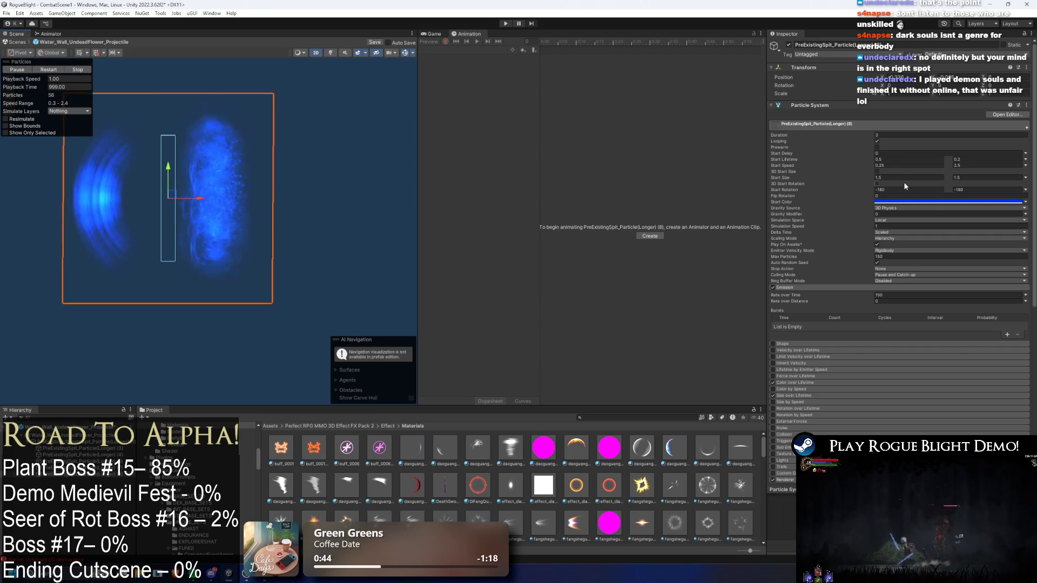
Set the first Start Rotation value to -90 and nudge the effect slightly right
{"action": "left_click", "coordinate": [917, 189]}
{"action": "key", "text": "BackSpace"}
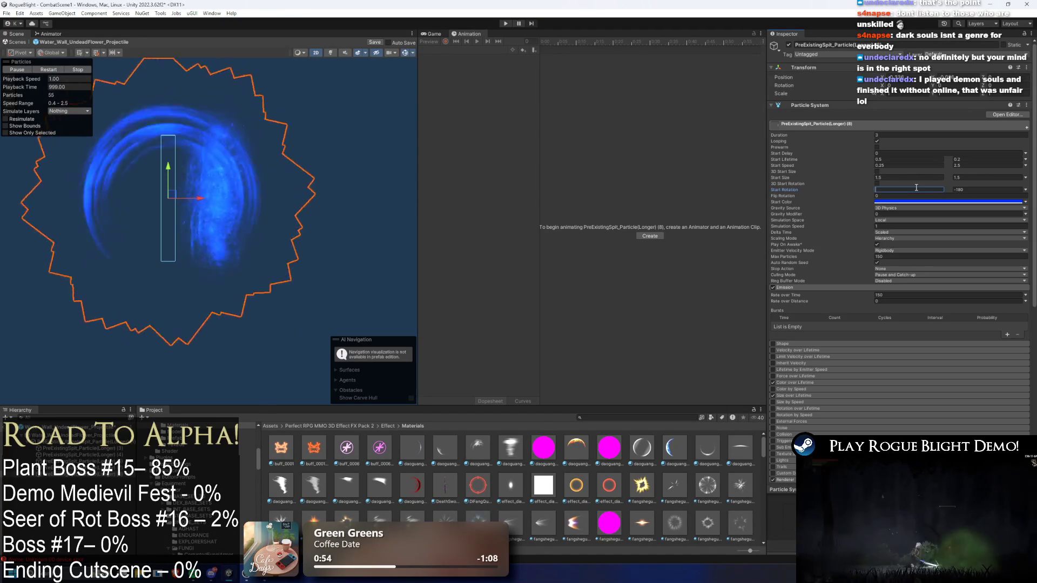
{"action": "type", "text": "-90"}
{"action": "key", "text": "Return"}
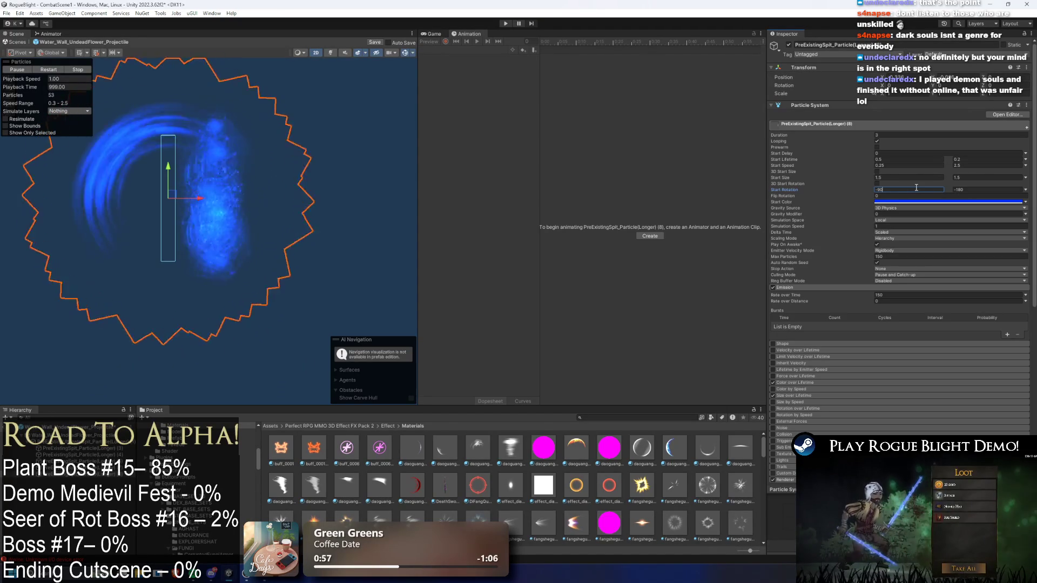
{"action": "left_click_drag", "start_coordinate": [259, 197], "coordinate": [274, 197]}
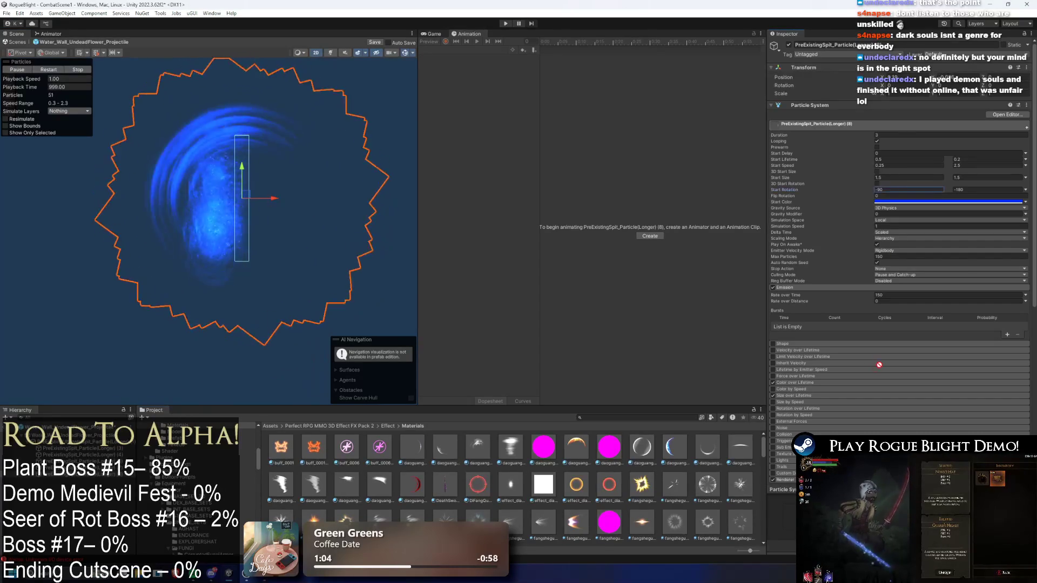
{"action": "scroll", "coordinate": [919, 238], "scroll_direction": "down", "scroll_amount": 5}
{"action": "left_click", "coordinate": [919, 234]}
Try fangsheguang_00114, fangsheguang_00086_AB and another material, then move the effect left
{"action": "left_click_drag", "start_coordinate": [919, 235], "coordinate": [918, 236]}
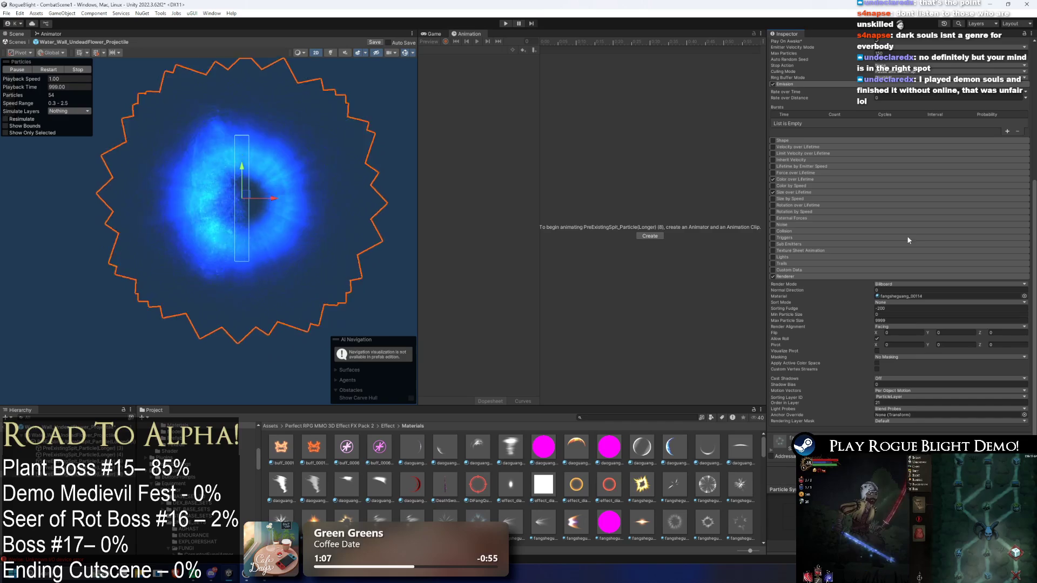
{"action": "left_click_drag", "start_coordinate": [642, 484], "coordinate": [945, 296]}
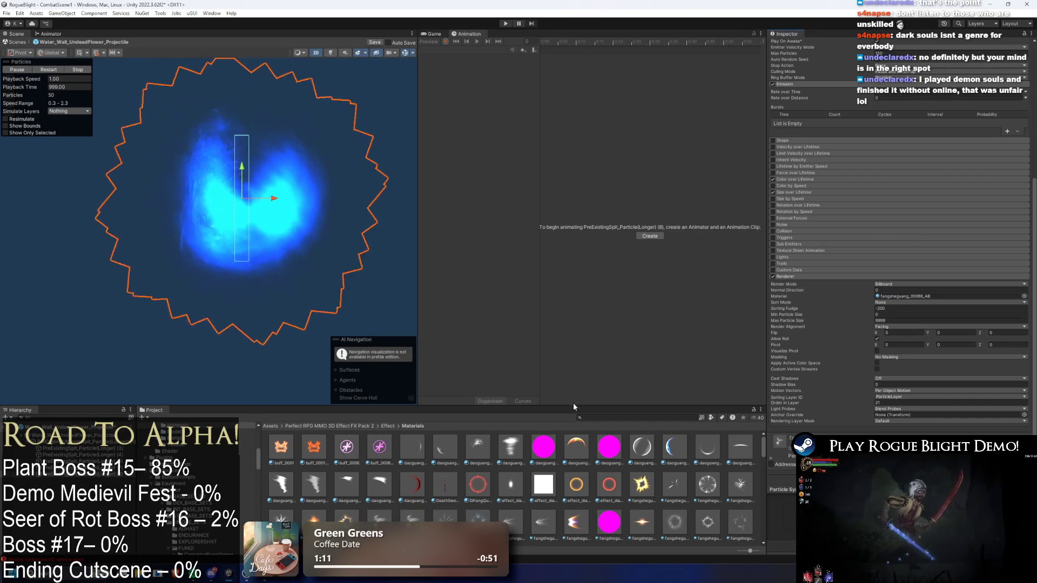
{"action": "left_click_drag", "start_coordinate": [647, 507], "coordinate": [931, 297]}
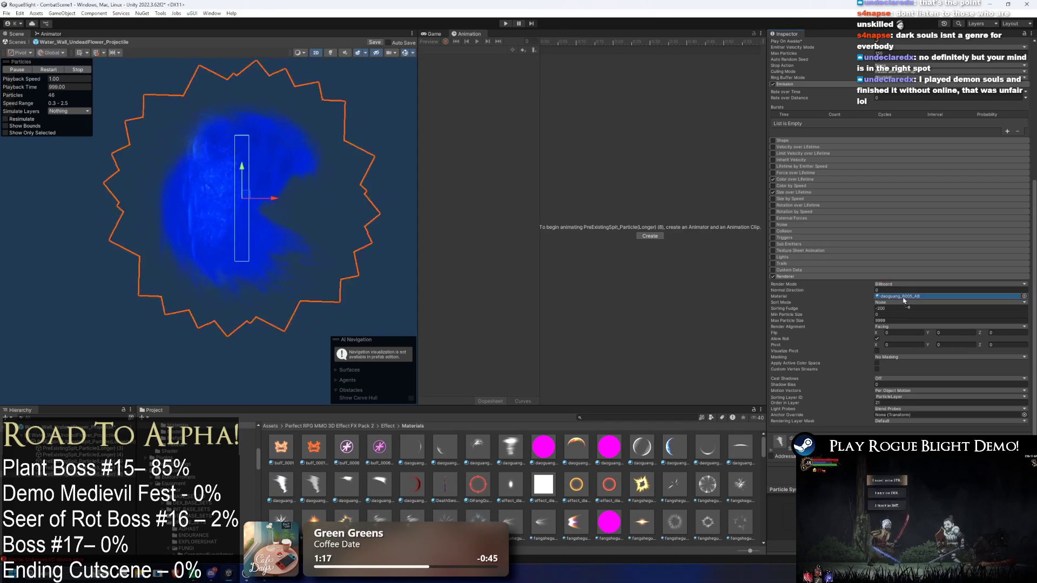
{"action": "mouse_move", "coordinate": [245, 199]}
{"action": "left_mouse_down"}
{"action": "mouse_move", "coordinate": [153, 199]}
{"action": "mouse_move", "coordinate": [229, 202]}
{"action": "left_mouse_up"}
Try glow_B001 and other Project-grid materials on the spit particles
{"action": "scroll", "coordinate": [372, 497], "scroll_direction": "down", "scroll_amount": 5}
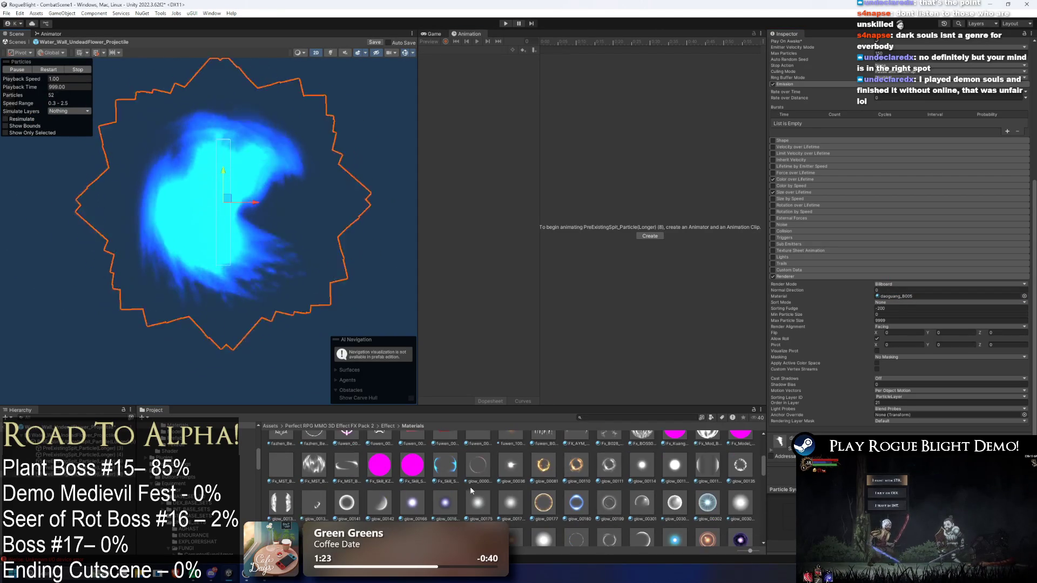
{"action": "scroll", "coordinate": [376, 491], "scroll_direction": "down", "scroll_amount": 1}
{"action": "mouse_move", "coordinate": [376, 492]}
{"action": "left_mouse_down"}
{"action": "mouse_move", "coordinate": [919, 289]}
{"action": "mouse_move", "coordinate": [899, 296]}
{"action": "left_mouse_up"}
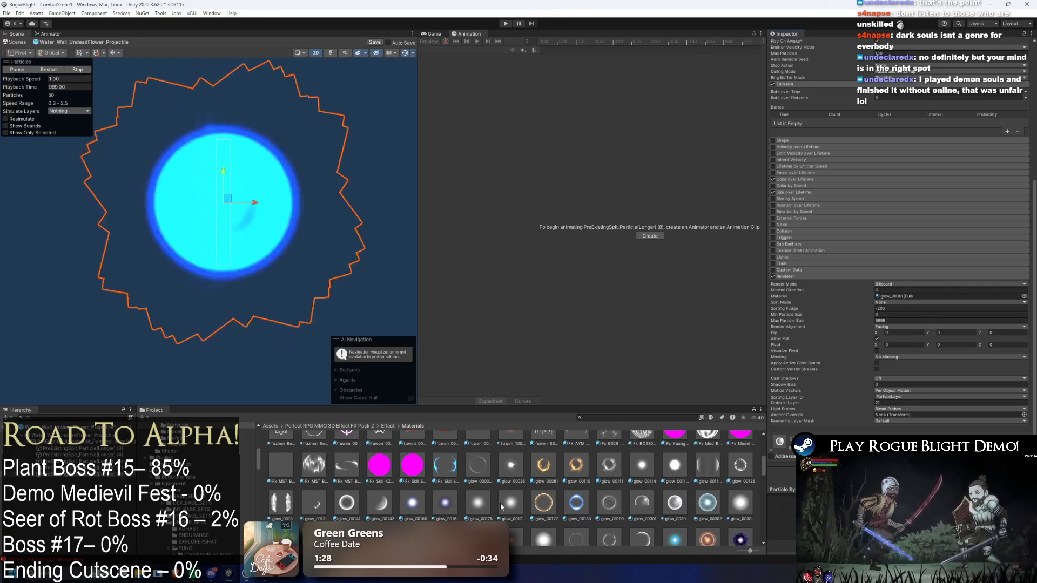
{"action": "scroll", "coordinate": [530, 497], "scroll_direction": "down", "scroll_amount": 3}
{"action": "scroll", "coordinate": [321, 449], "scroll_direction": "up", "scroll_amount": 1}
{"action": "mouse_move", "coordinate": [315, 449]}
{"action": "left_mouse_down"}
{"action": "mouse_move", "coordinate": [756, 351]}
{"action": "mouse_move", "coordinate": [913, 299]}
{"action": "left_mouse_up"}
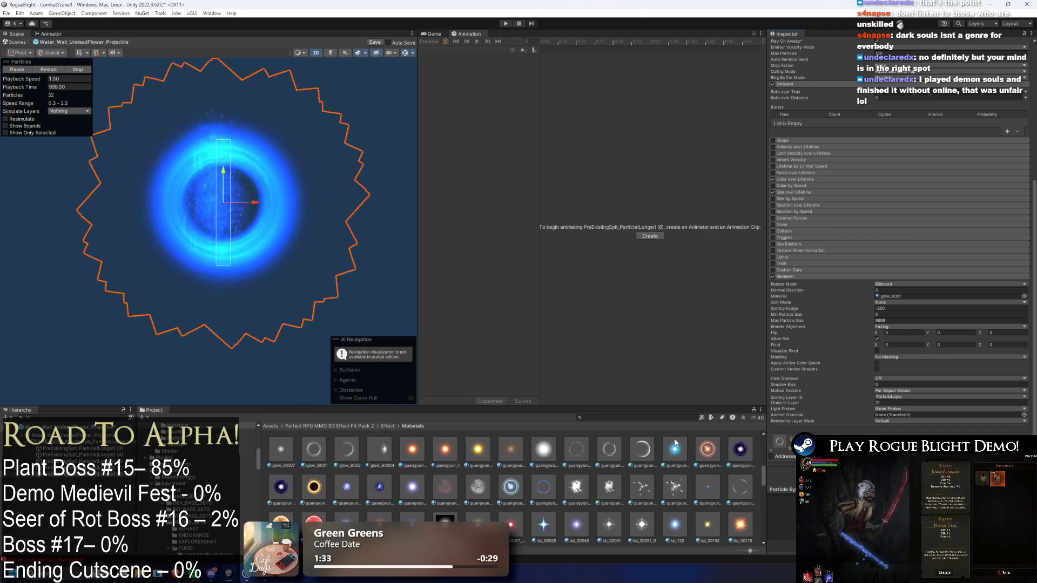
{"action": "scroll", "coordinate": [670, 533], "scroll_direction": "down", "scroll_amount": 3}
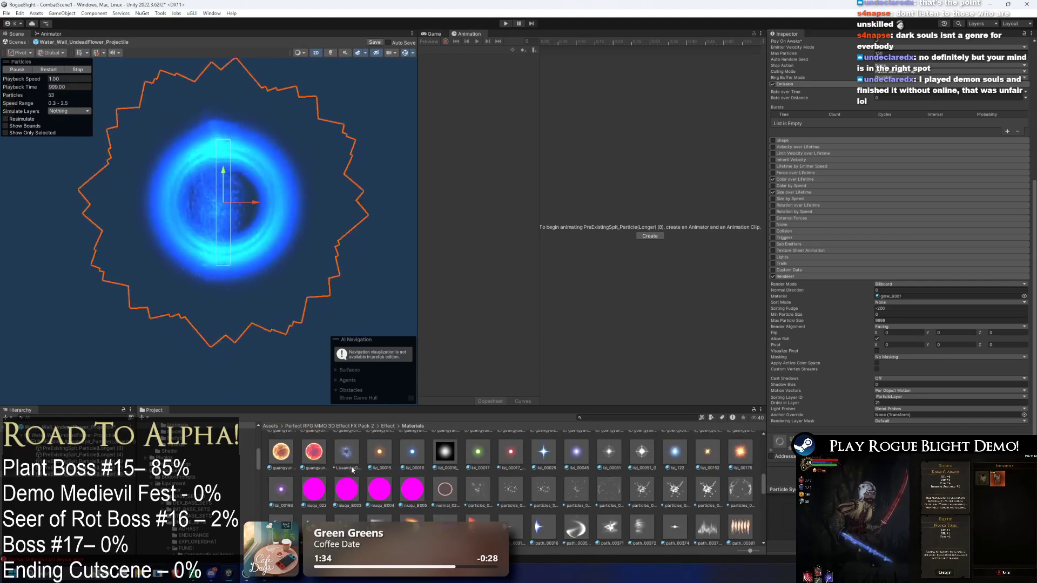
{"action": "left_click_drag", "start_coordinate": [576, 423], "coordinate": [903, 296]}
{"action": "scroll", "coordinate": [654, 481], "scroll_direction": "up", "scroll_amount": 1}
{"action": "scroll", "coordinate": [653, 480], "scroll_direction": "up", "scroll_amount": 3}
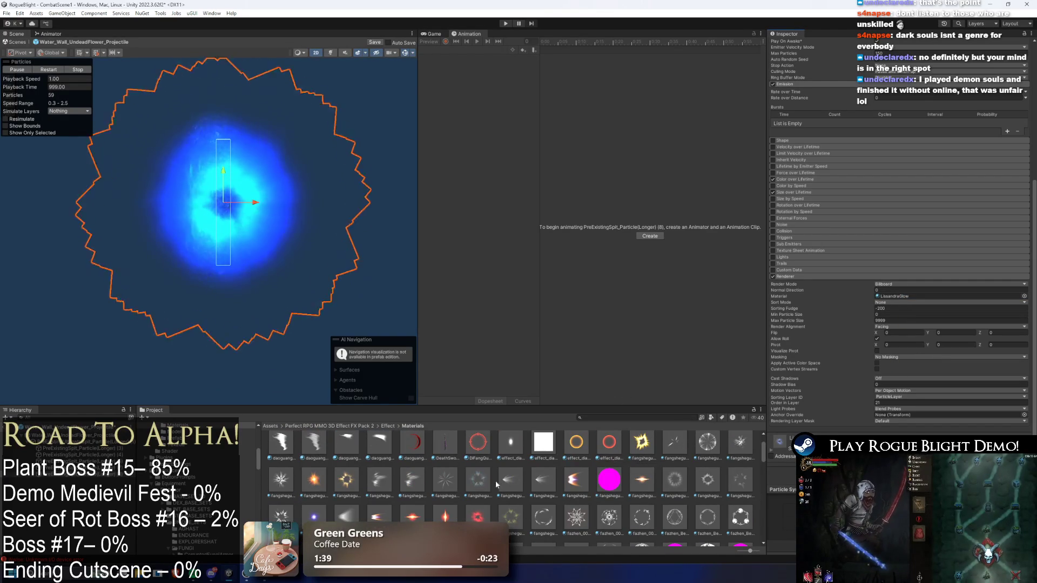
{"action": "scroll", "coordinate": [492, 485], "scroll_direction": "up", "scroll_amount": 1}
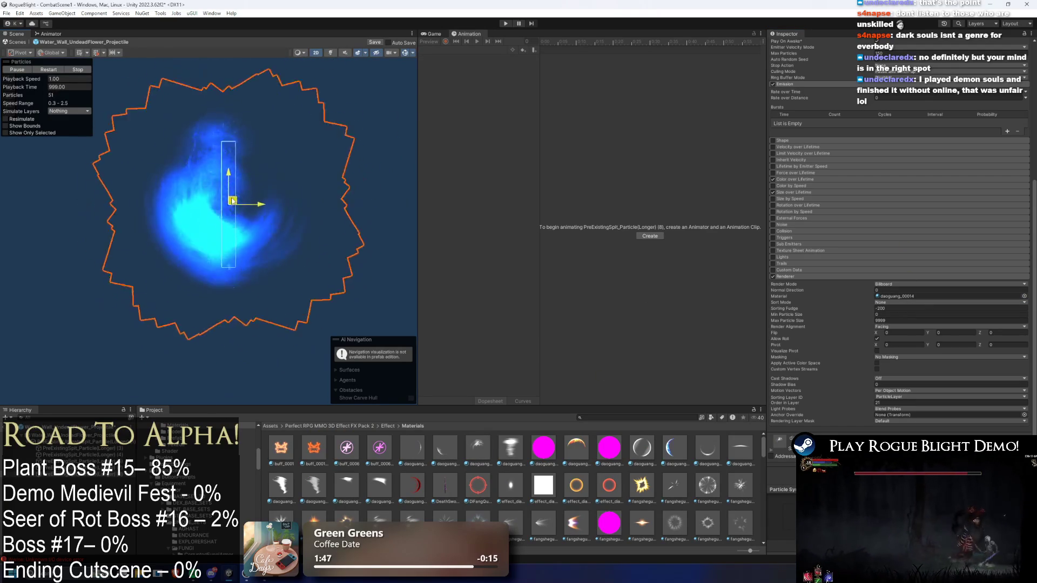
Apply the daoguang_01004 material and reposition the effect up and to the right
{"action": "mouse_move", "coordinate": [233, 141]}
{"action": "left_mouse_down"}
{"action": "mouse_move", "coordinate": [407, 164]}
{"action": "mouse_move", "coordinate": [270, 189]}
{"action": "left_mouse_up"}
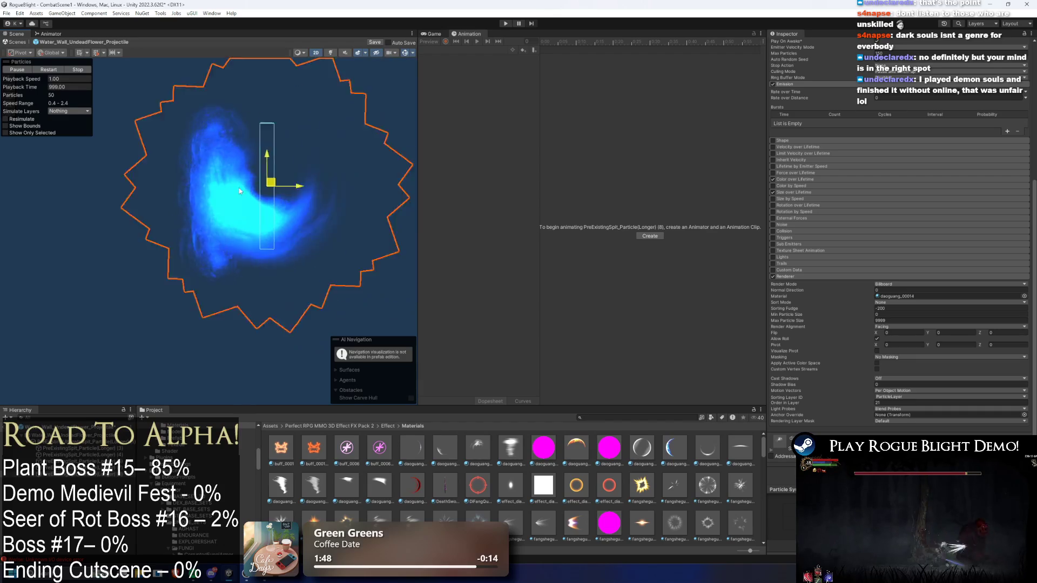
{"action": "left_click", "coordinate": [314, 486]}
{"action": "key", "text": "ctrl+z"}
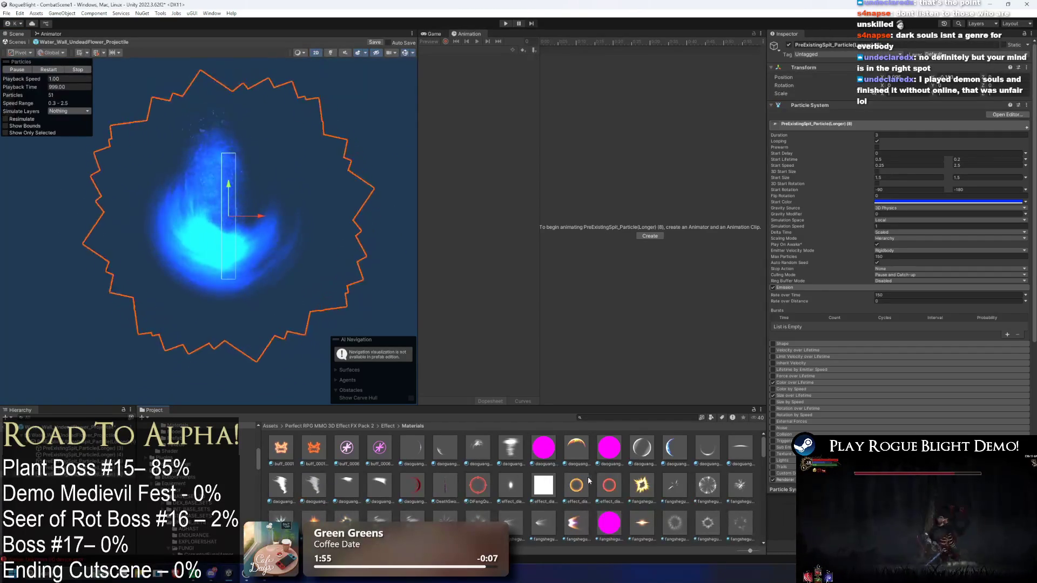
{"action": "scroll", "coordinate": [899, 270], "scroll_direction": "down", "scroll_amount": 5}
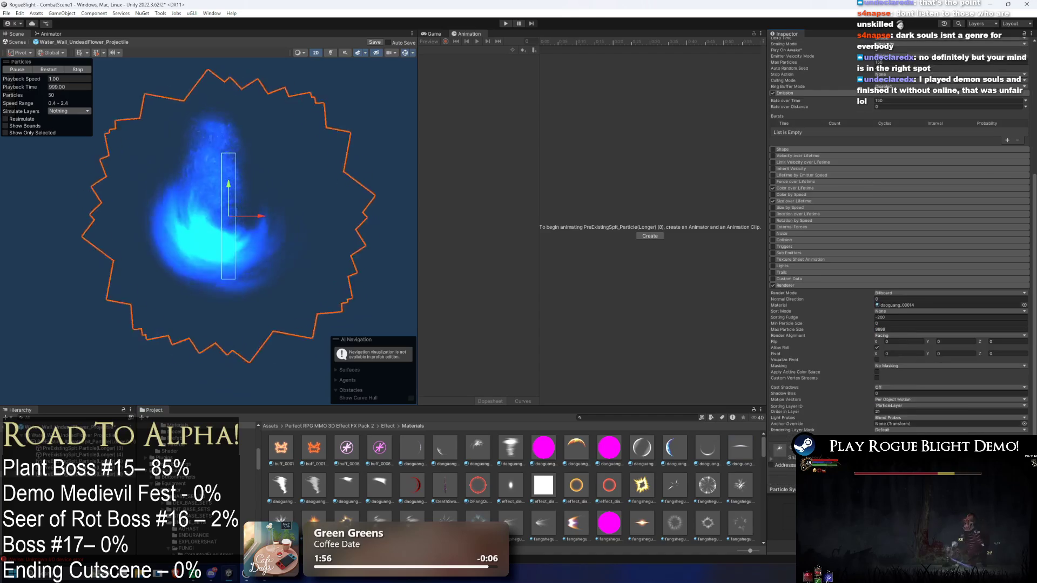
{"action": "left_click_drag", "start_coordinate": [903, 308], "coordinate": [886, 306]}
{"action": "left_click_drag", "start_coordinate": [250, 207], "coordinate": [358, 173]}
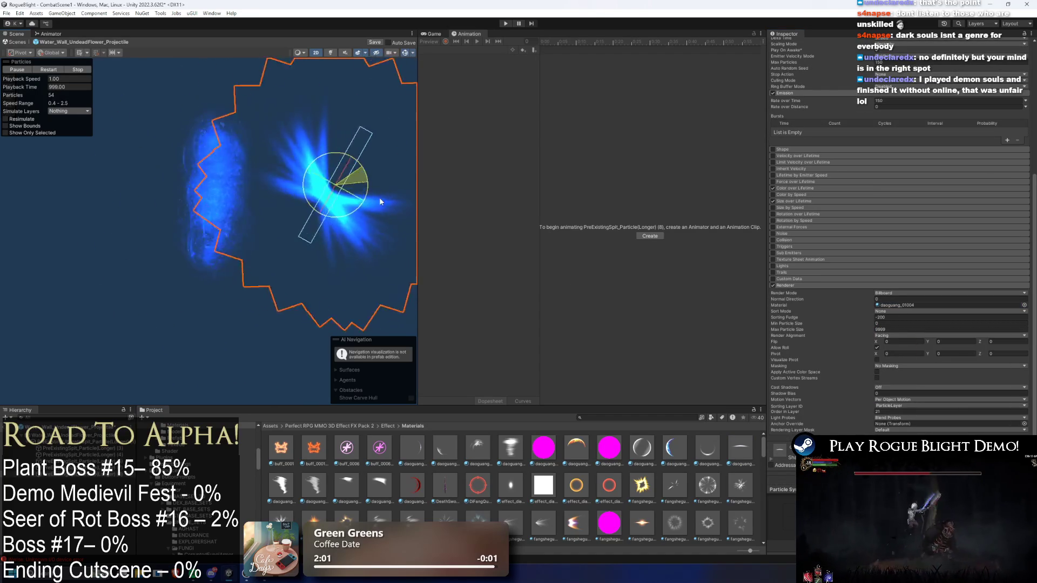
{"action": "scroll", "coordinate": [912, 124], "scroll_direction": "up", "scroll_amount": 4}
{"action": "scroll", "coordinate": [920, 129], "scroll_direction": "up", "scroll_amount": 2}
{"action": "left_click", "coordinate": [927, 149]}
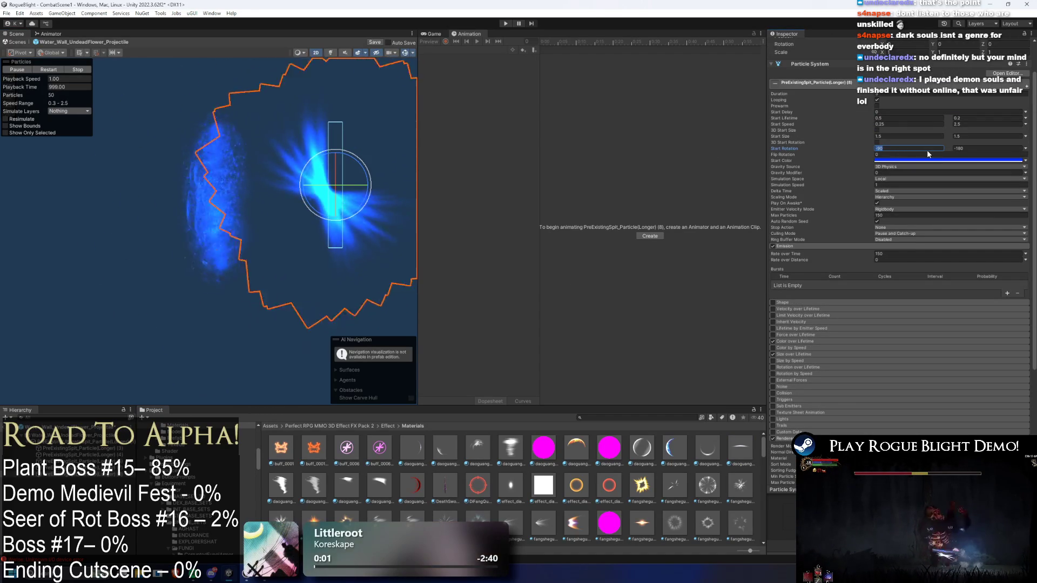
Make Start Rotation run from 0 to -180 and re-frame the particle effect
{"action": "type", "text": "0"}
{"action": "key", "text": "Tab"}
{"action": "type", "text": "90"}
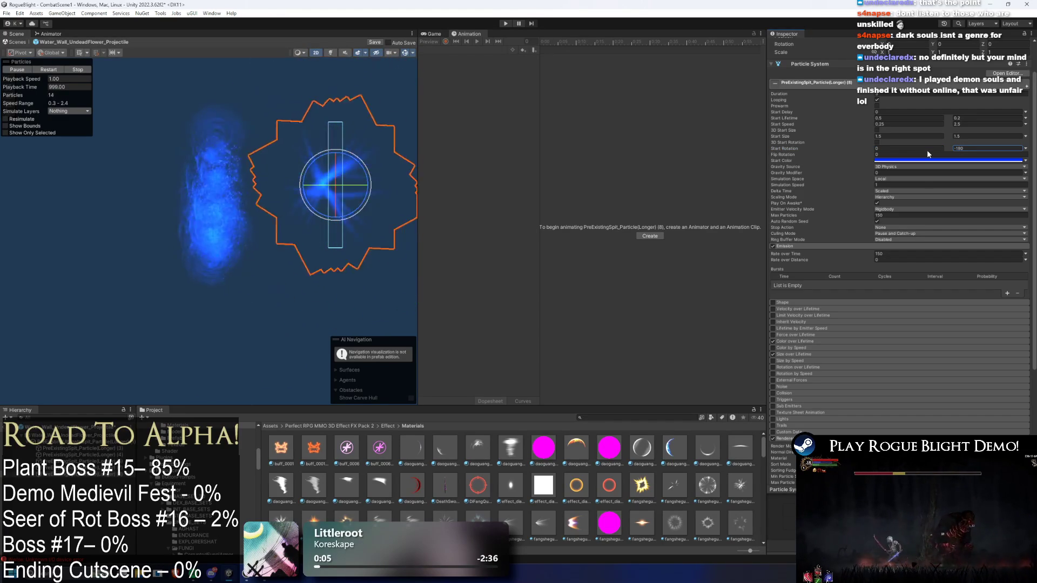
{"action": "key", "text": "Escape"}
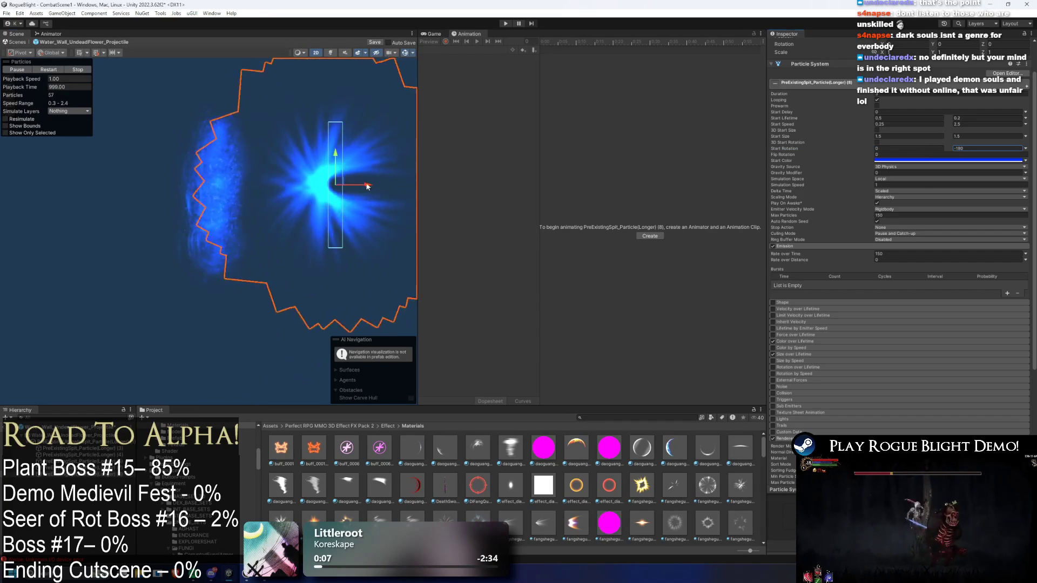
{"action": "left_click_drag", "start_coordinate": [345, 258], "coordinate": [163, 258]}
{"action": "key", "text": "f"}
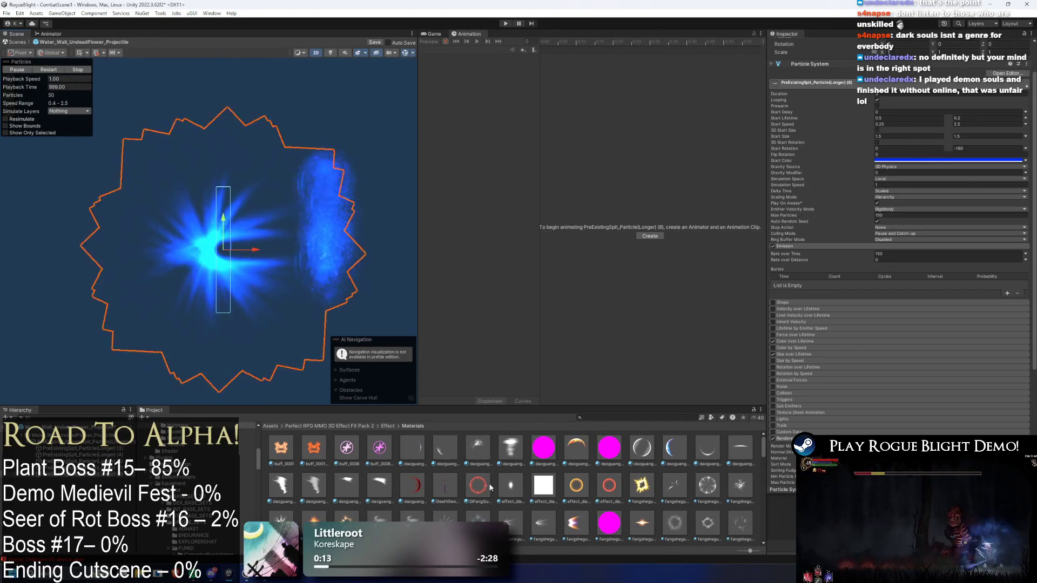
{"action": "left_click", "coordinate": [987, 148]}
Scroll through the Effect > Materials folder in the Project window and back up toward the top
{"action": "scroll", "coordinate": [484, 501], "scroll_direction": "down", "scroll_amount": 2}
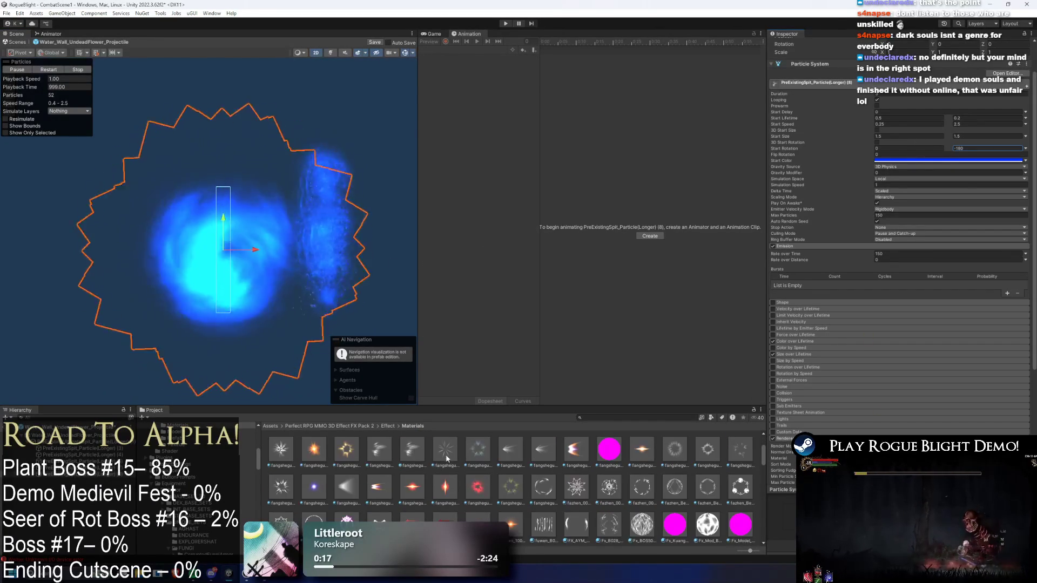
{"action": "scroll", "coordinate": [475, 506], "scroll_direction": "up", "scroll_amount": 1}
{"action": "scroll", "coordinate": [464, 511], "scroll_direction": "down", "scroll_amount": 2}
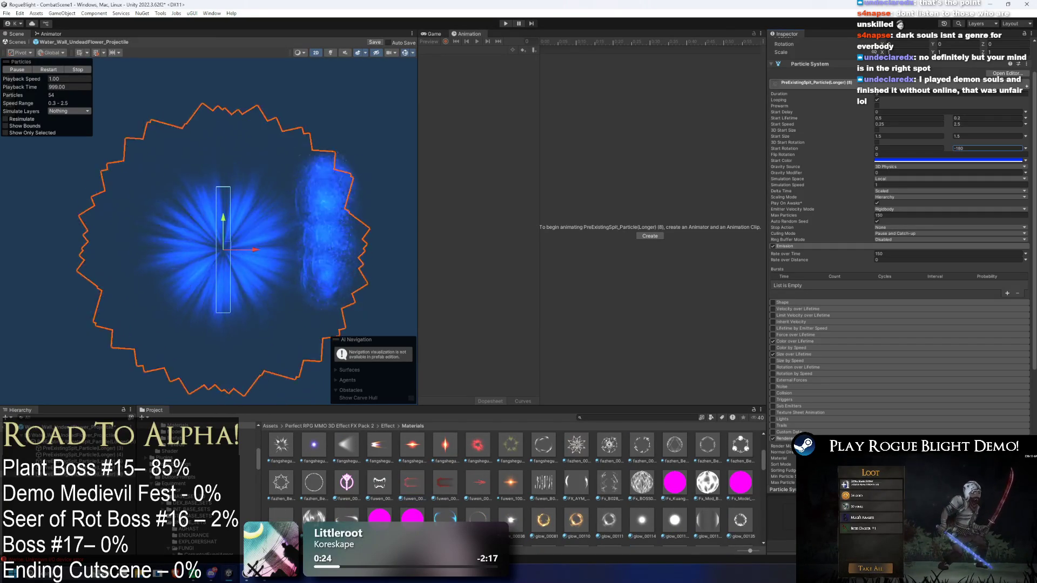
{"action": "scroll", "coordinate": [609, 499], "scroll_direction": "down", "scroll_amount": 2}
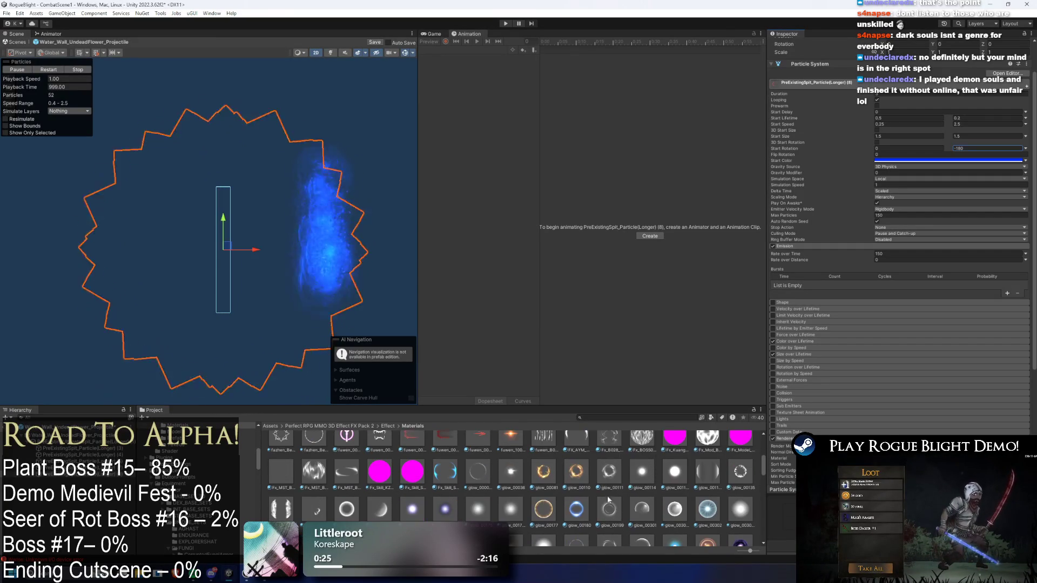
{"action": "scroll", "coordinate": [589, 469], "scroll_direction": "down", "scroll_amount": 2}
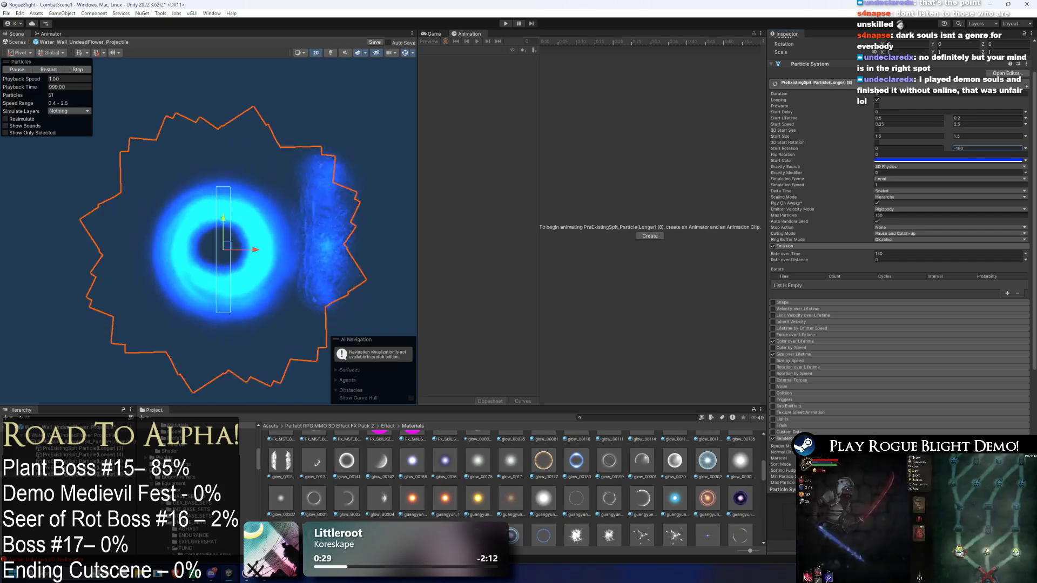
{"action": "scroll", "coordinate": [602, 501], "scroll_direction": "down", "scroll_amount": 2}
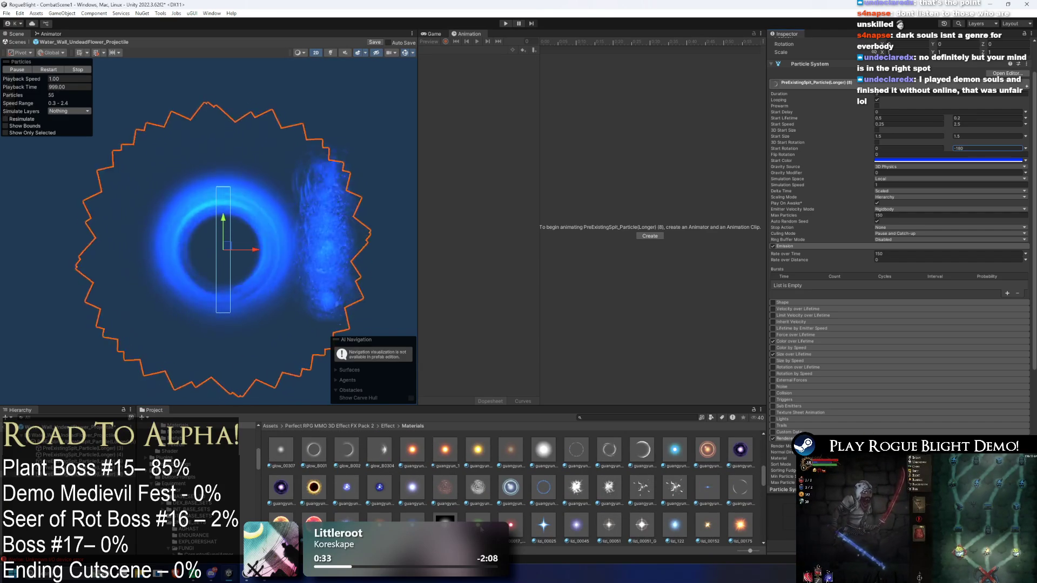
{"action": "scroll", "coordinate": [664, 518], "scroll_direction": "down", "scroll_amount": 2}
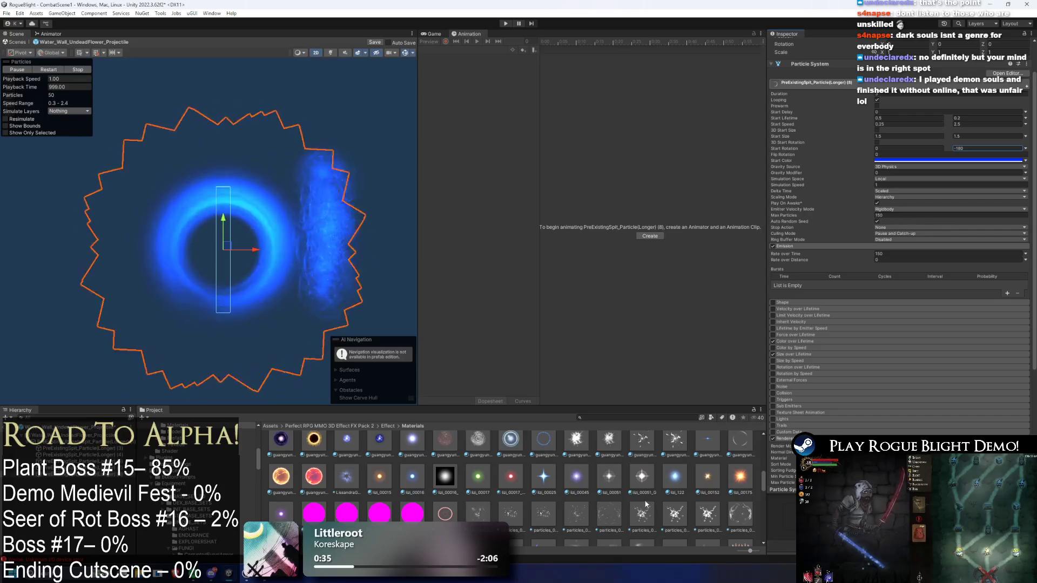
{"action": "scroll", "coordinate": [640, 508], "scroll_direction": "down", "scroll_amount": 2}
{"action": "scroll", "coordinate": [410, 487], "scroll_direction": "down", "scroll_amount": 4}
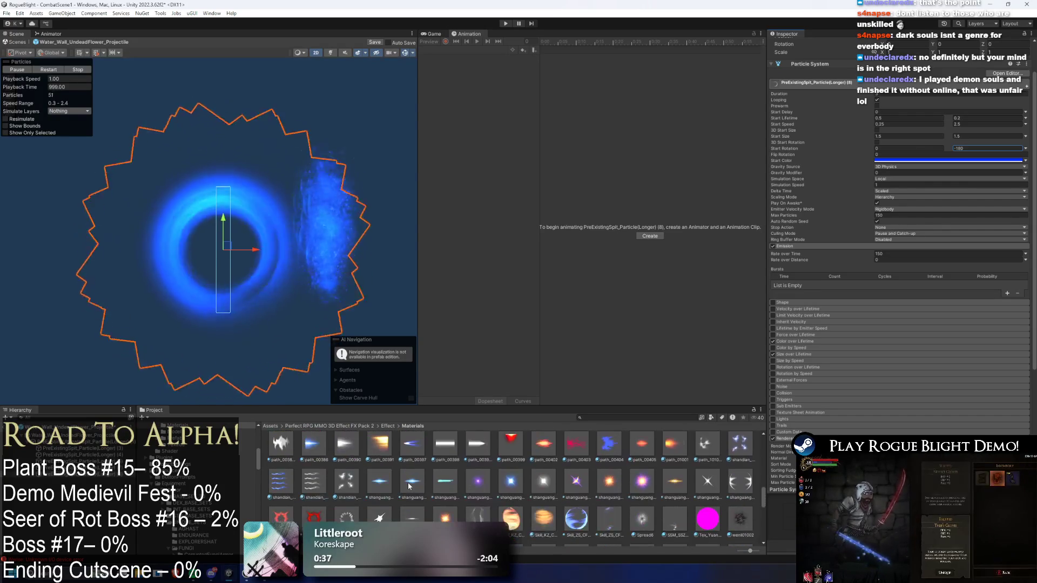
{"action": "scroll", "coordinate": [416, 486], "scroll_direction": "down", "scroll_amount": 2}
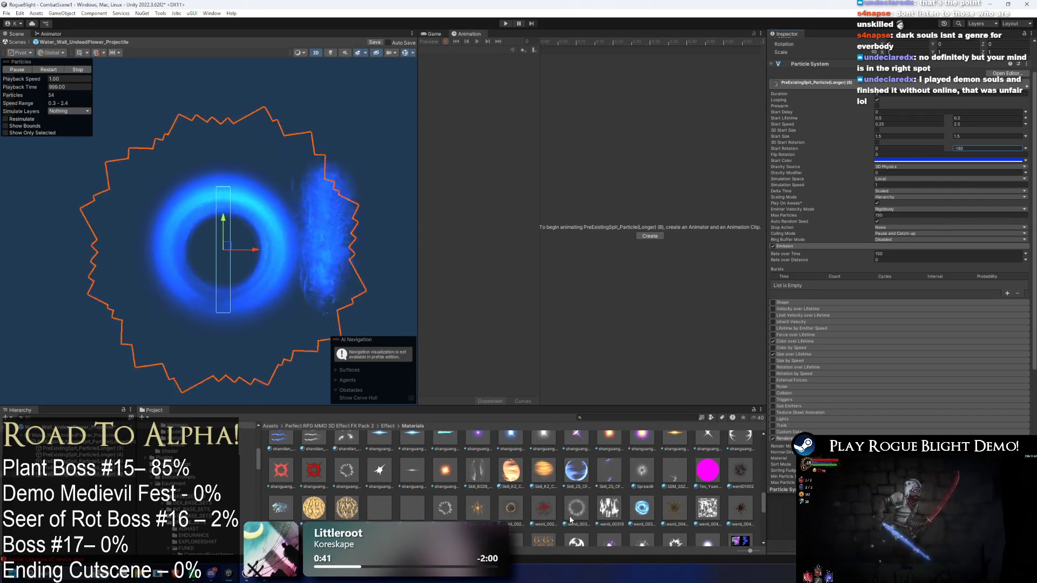
{"action": "scroll", "coordinate": [567, 519], "scroll_direction": "down", "scroll_amount": 2}
{"action": "scroll", "coordinate": [576, 524], "scroll_direction": "down", "scroll_amount": 2}
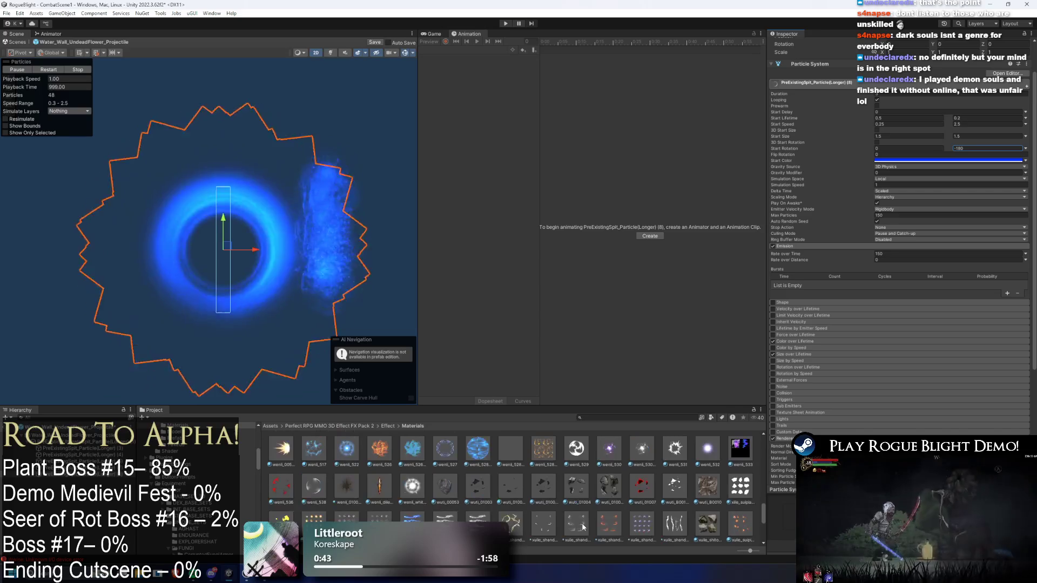
{"action": "scroll", "coordinate": [534, 521], "scroll_direction": "down", "scroll_amount": 4}
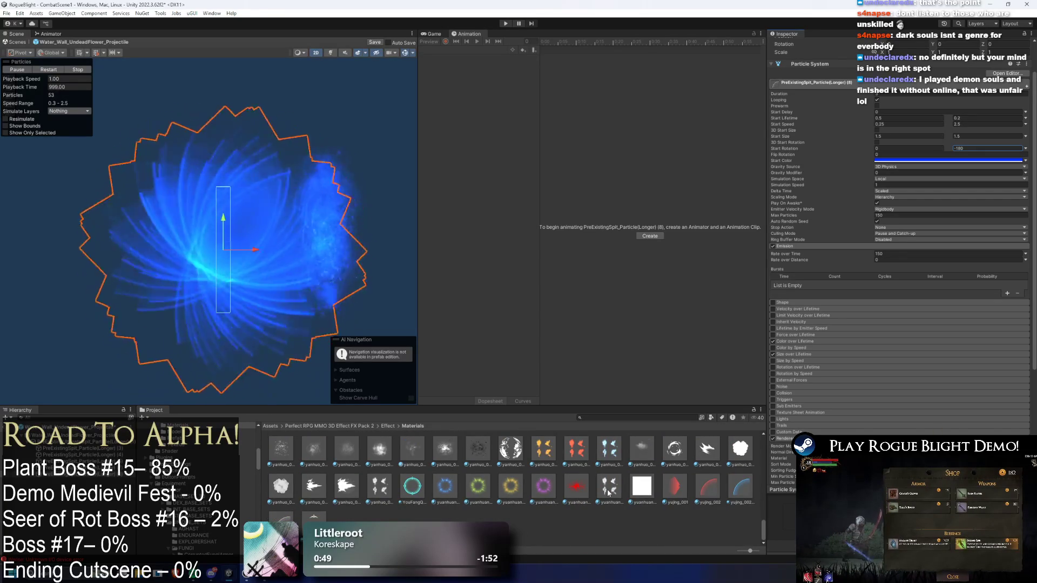
{"action": "scroll", "coordinate": [720, 508], "scroll_direction": "up", "scroll_amount": 15}
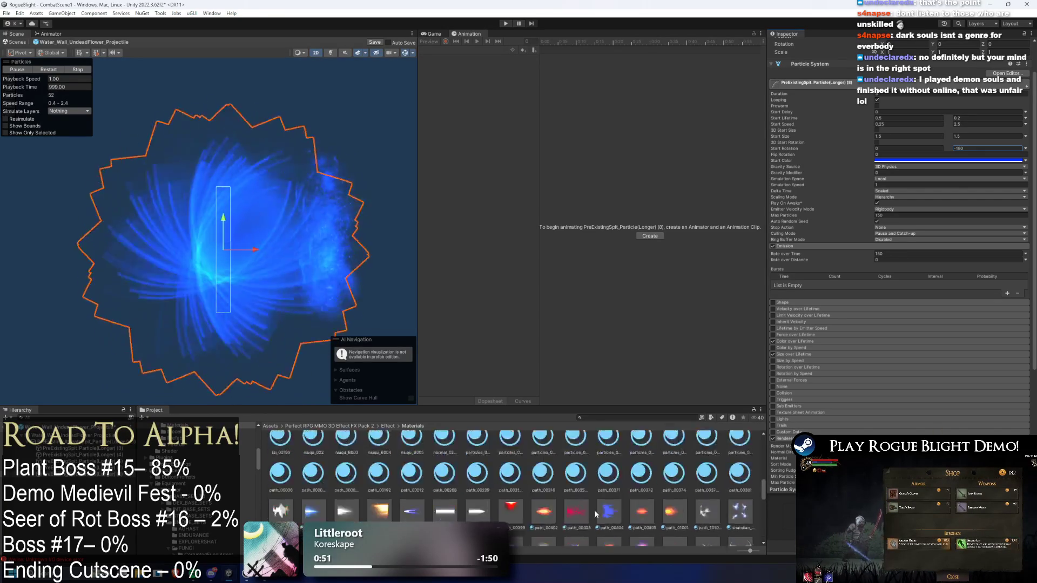
{"action": "scroll", "coordinate": [431, 507], "scroll_direction": "up", "scroll_amount": 3}
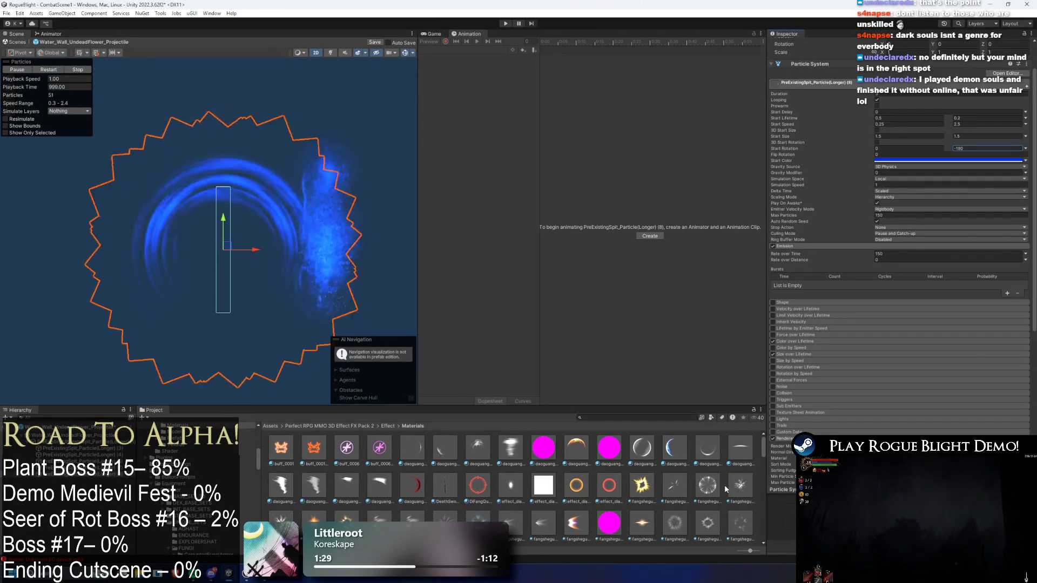
Open the Select Material picker from the Renderer module's Material field
{"action": "left_click", "coordinate": [1025, 458]}
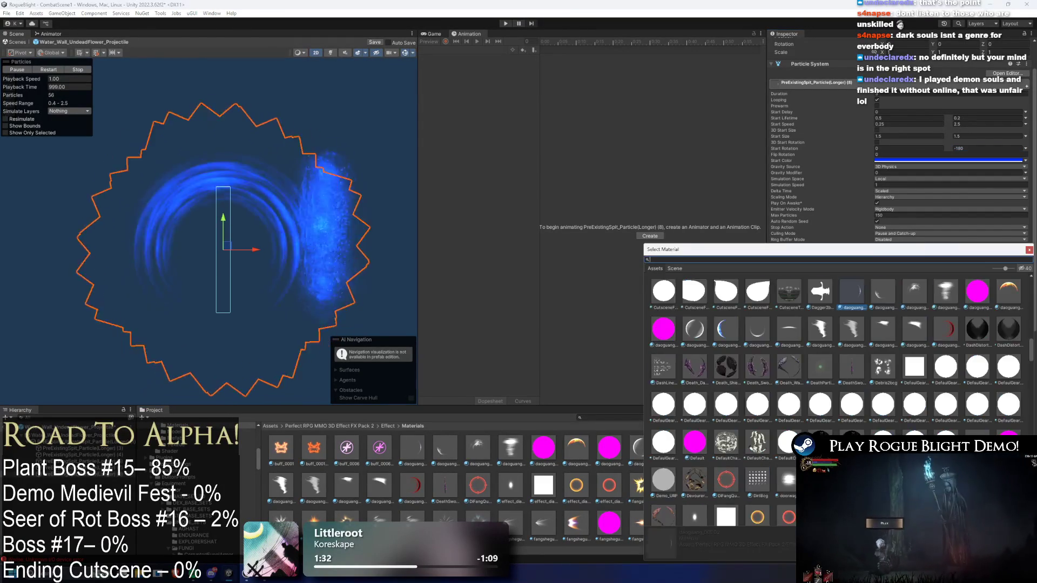
Scroll down the Select Material list and try Mask23cg on the spit particles
{"action": "scroll", "coordinate": [759, 432], "scroll_direction": "down", "scroll_amount": 10}
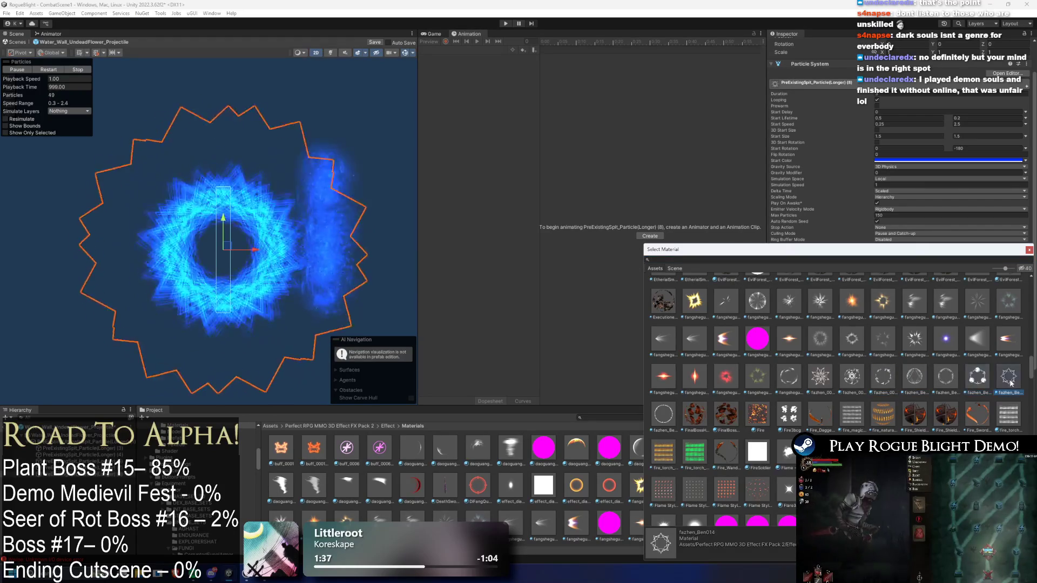
{"action": "scroll", "coordinate": [758, 391], "scroll_direction": "down", "scroll_amount": 5}
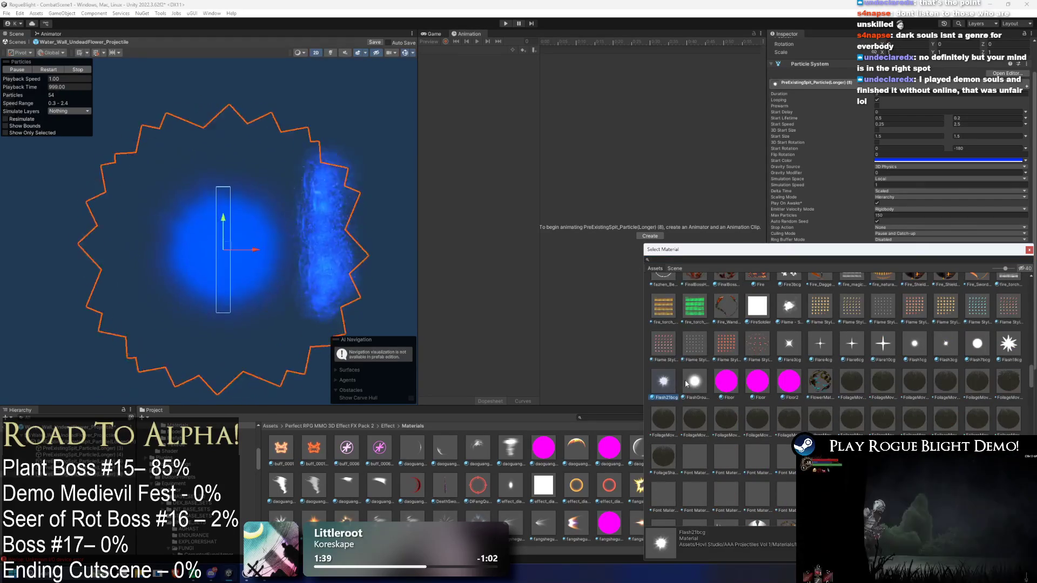
{"action": "scroll", "coordinate": [843, 379], "scroll_direction": "down", "scroll_amount": 5}
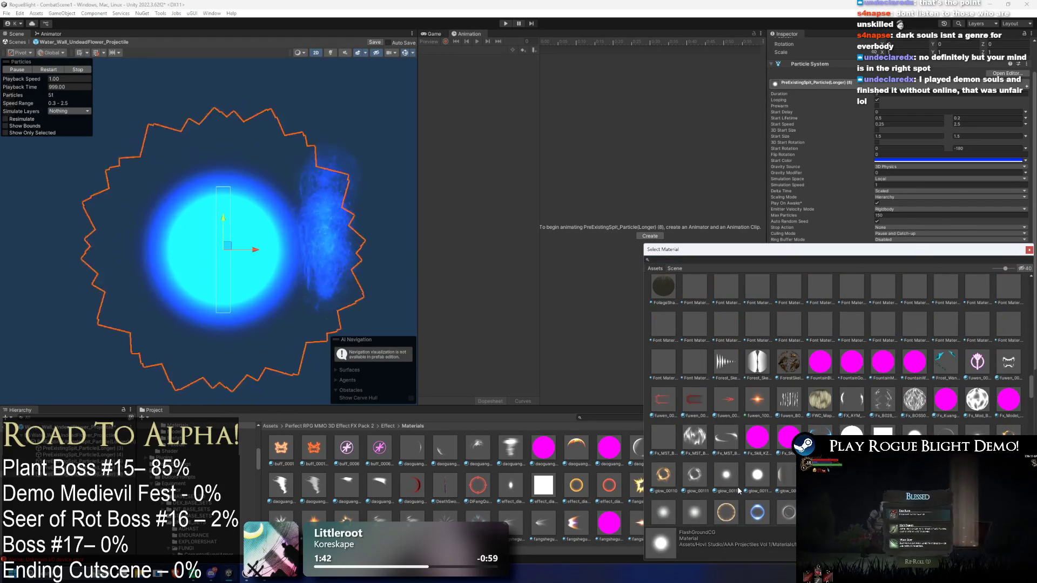
{"action": "scroll", "coordinate": [739, 491], "scroll_direction": "down", "scroll_amount": 2}
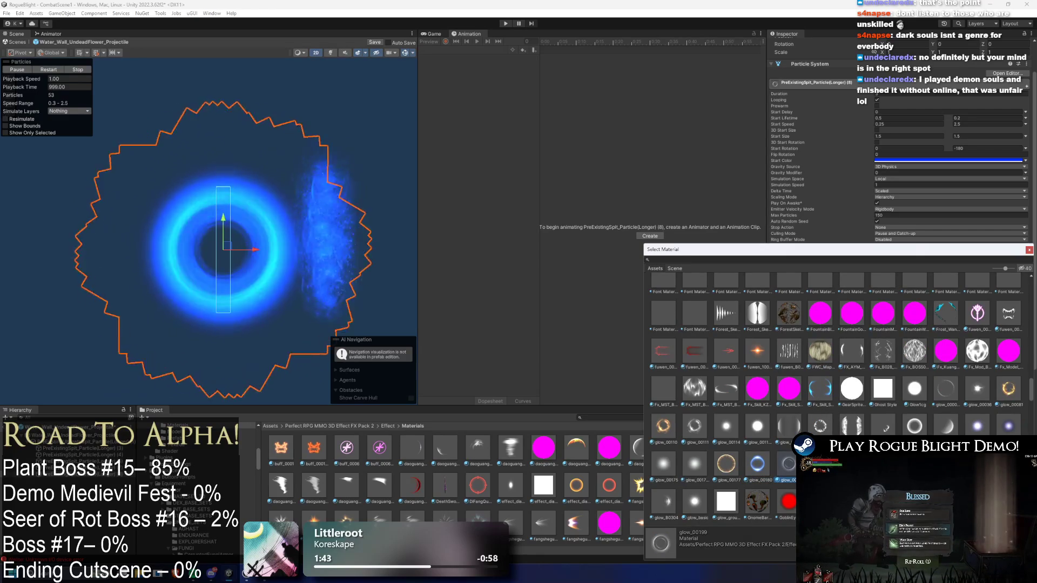
{"action": "scroll", "coordinate": [830, 428], "scroll_direction": "down", "scroll_amount": 4}
{"action": "scroll", "coordinate": [746, 456], "scroll_direction": "down", "scroll_amount": 3}
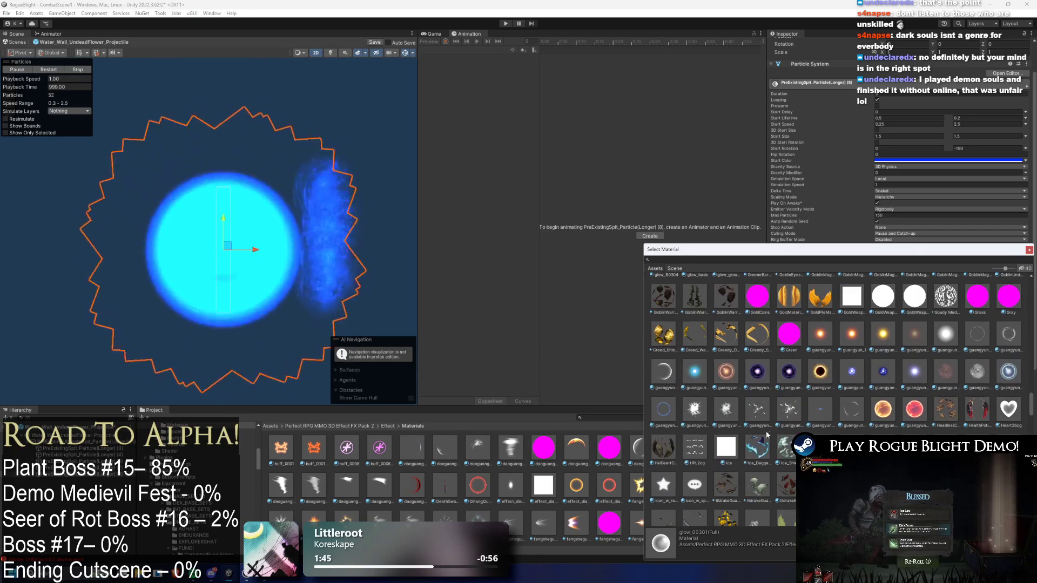
{"action": "scroll", "coordinate": [804, 422], "scroll_direction": "down", "scroll_amount": 3}
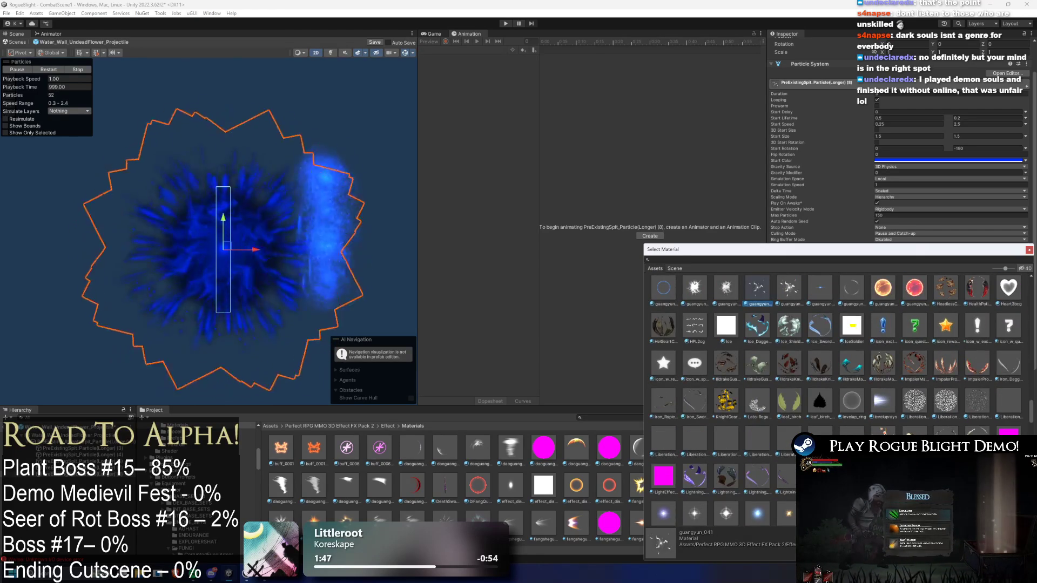
{"action": "scroll", "coordinate": [837, 412], "scroll_direction": "down", "scroll_amount": 1}
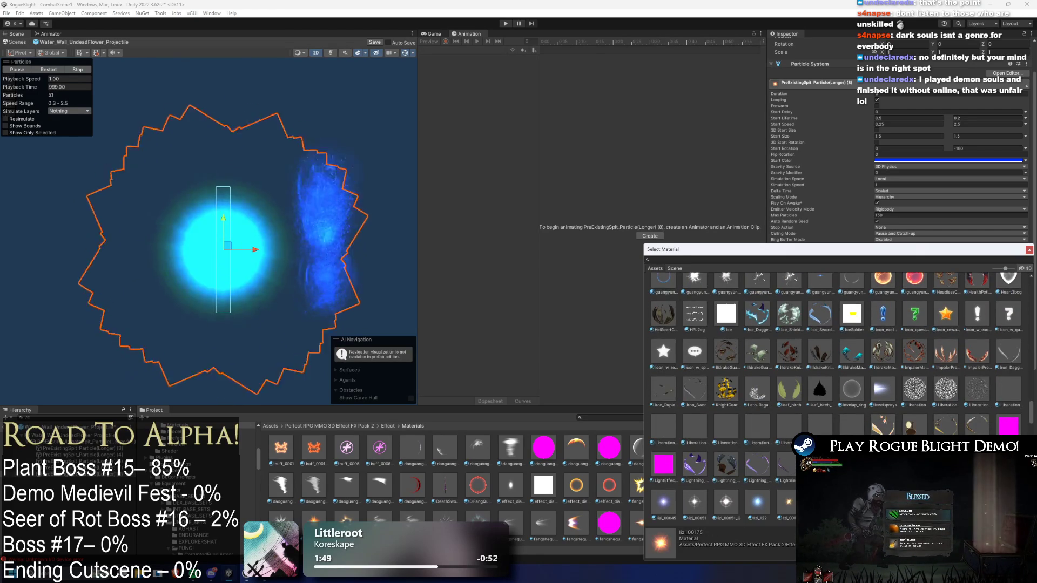
{"action": "scroll", "coordinate": [788, 500], "scroll_direction": "down", "scroll_amount": 3}
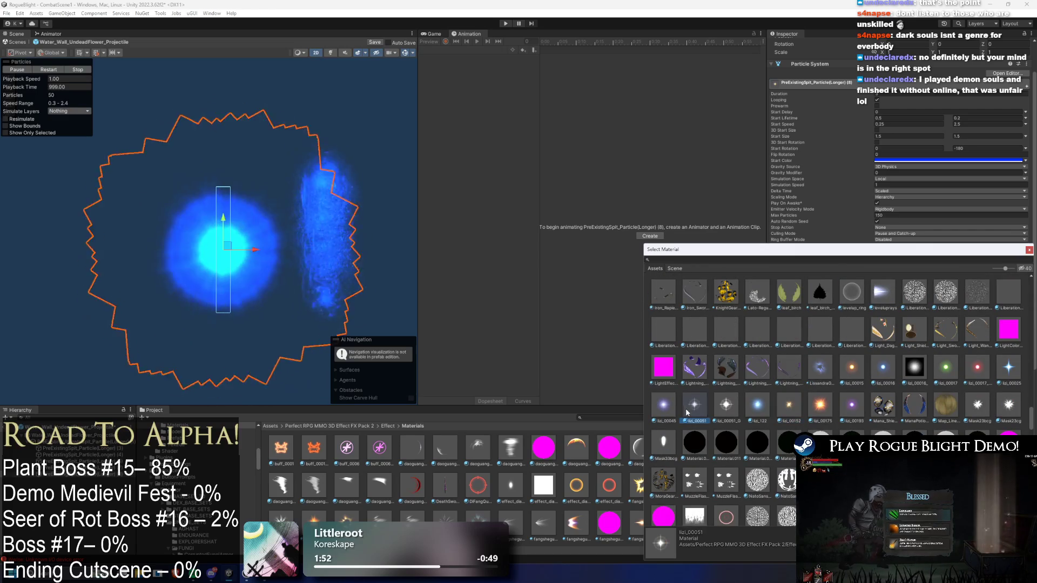
{"action": "left_click", "coordinate": [1003, 410]}
Try the path_00316 material on the spit particles
{"action": "scroll", "coordinate": [999, 413], "scroll_direction": "down", "scroll_amount": 5}
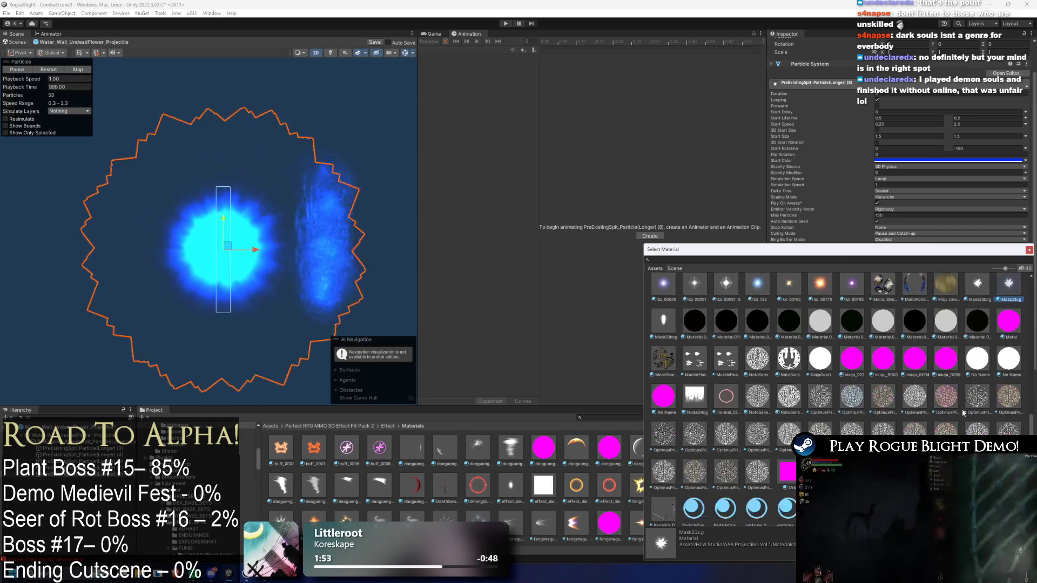
{"action": "scroll", "coordinate": [851, 418], "scroll_direction": "down", "scroll_amount": 5}
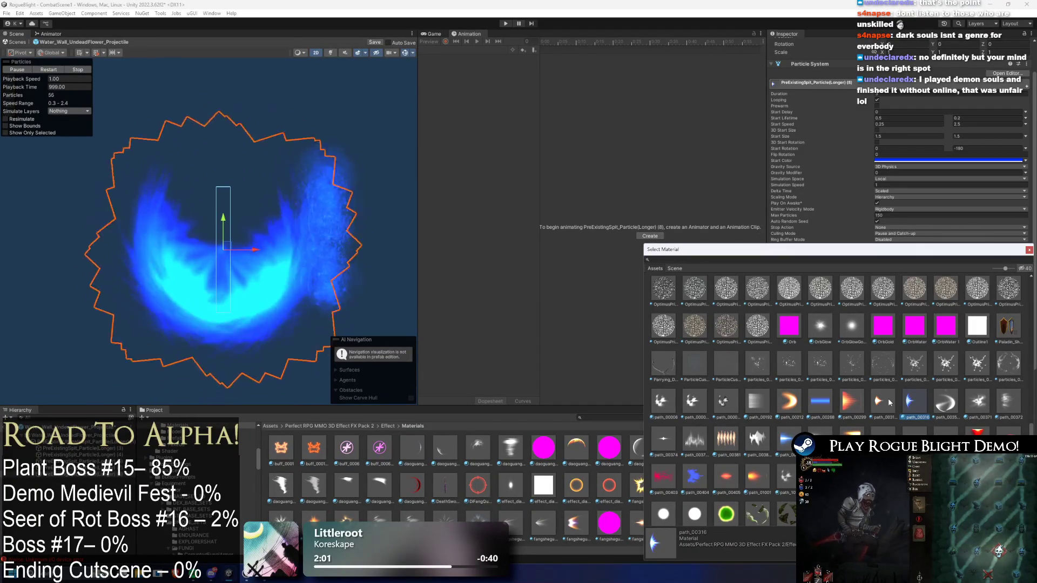
{"action": "left_click", "coordinate": [911, 403]}
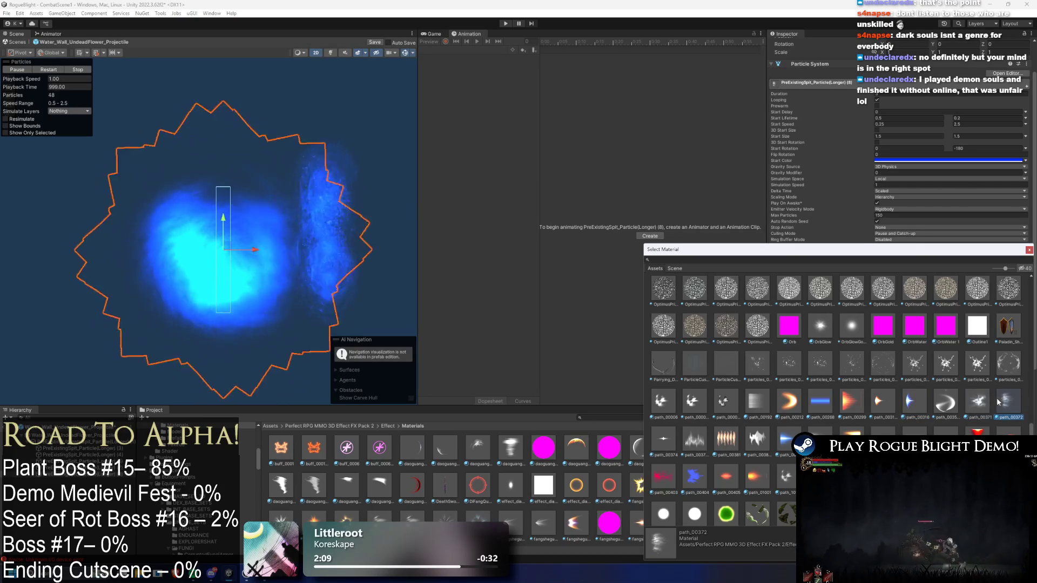
{"action": "scroll", "coordinate": [982, 396], "scroll_direction": "down", "scroll_amount": 2}
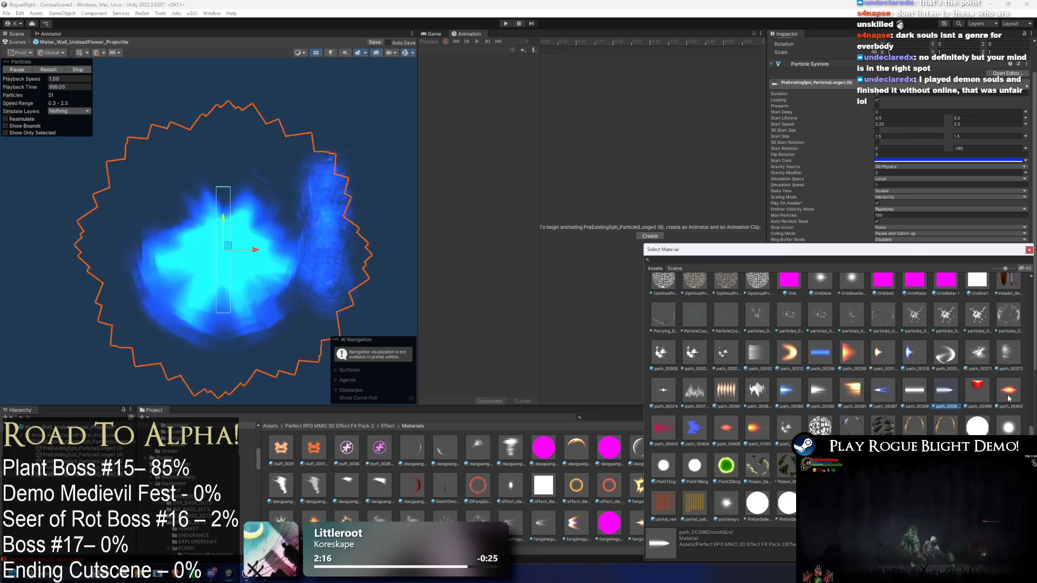
Try the Sparks, Trail, TrailShader1 and treasure_ray_mod materials on the particles
{"action": "scroll", "coordinate": [853, 387], "scroll_direction": "down", "scroll_amount": 8}
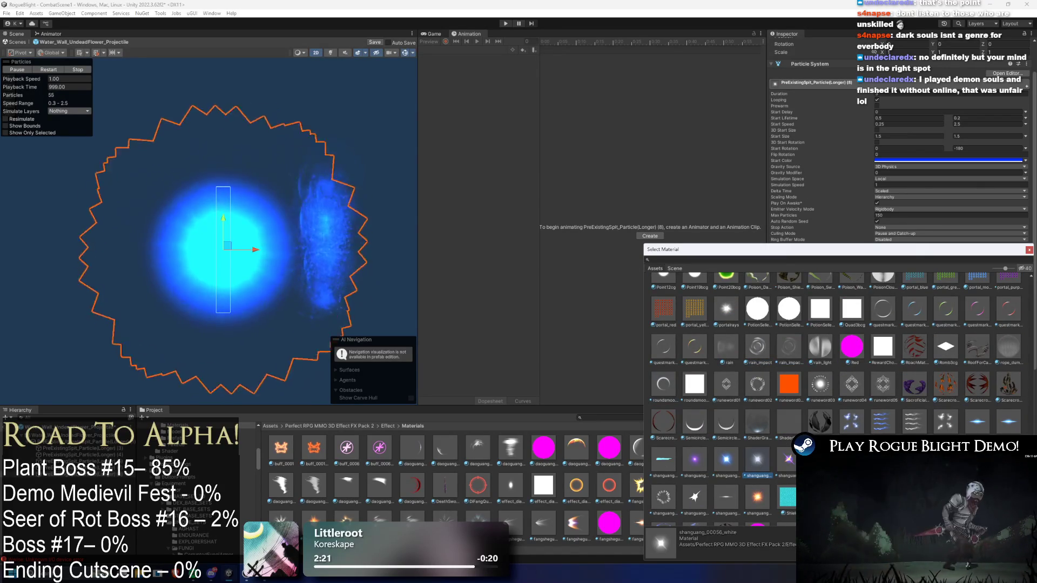
{"action": "scroll", "coordinate": [837, 351], "scroll_direction": "down", "scroll_amount": 3}
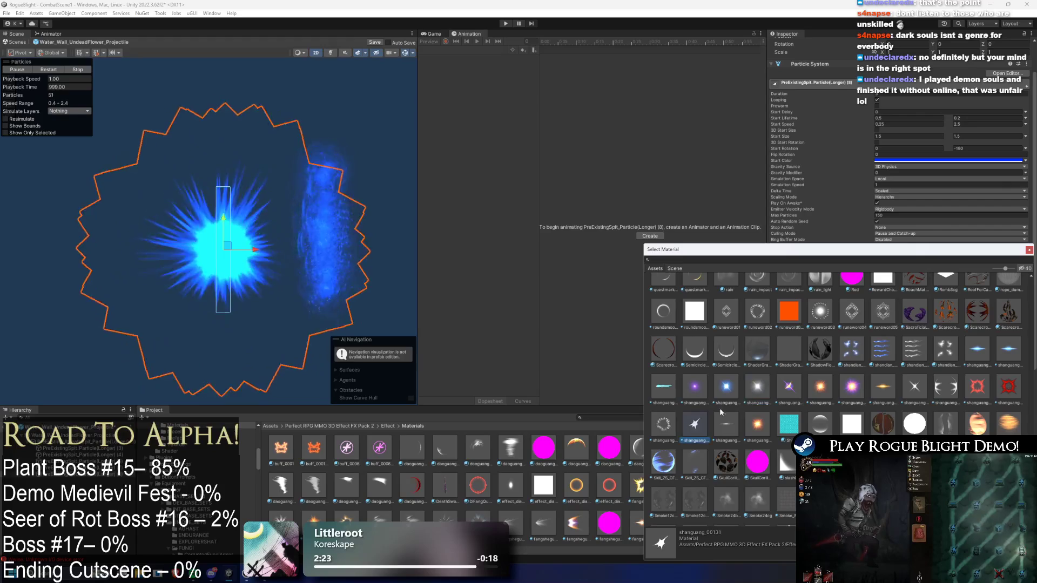
{"action": "scroll", "coordinate": [886, 396], "scroll_direction": "down", "scroll_amount": 3}
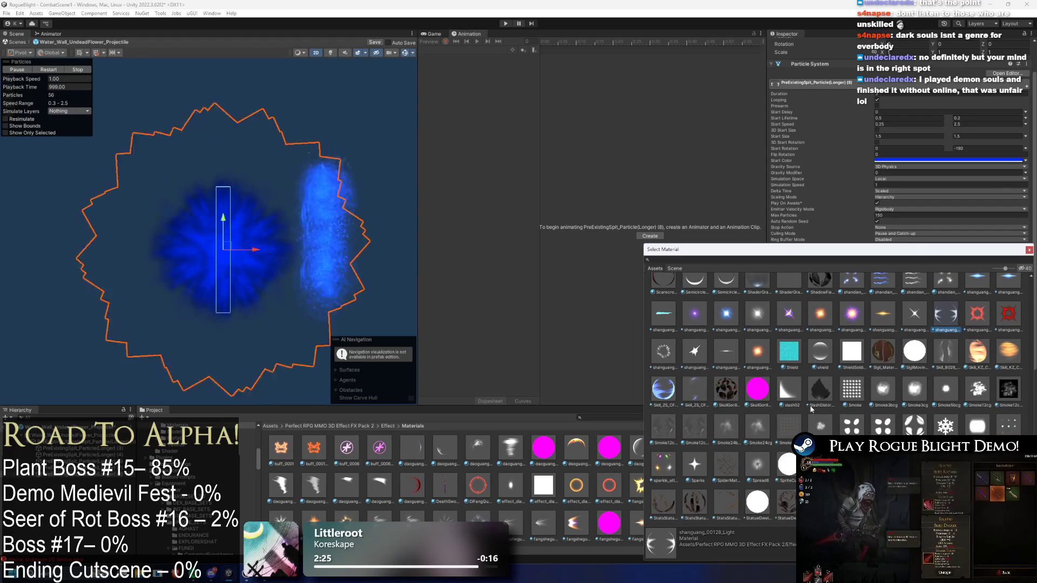
{"action": "scroll", "coordinate": [825, 425], "scroll_direction": "down", "scroll_amount": 2}
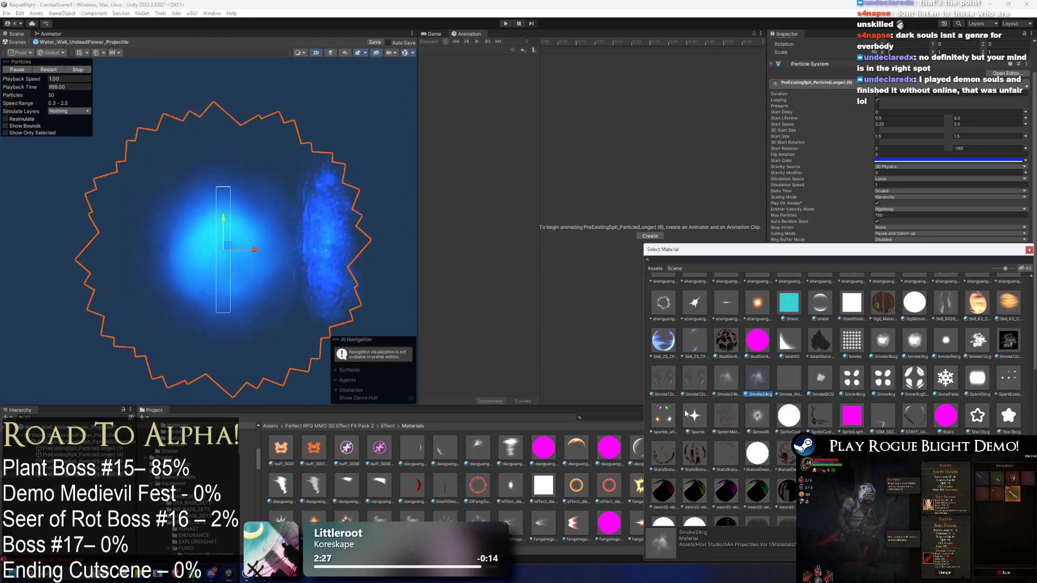
{"action": "left_click", "coordinate": [686, 412]}
{"action": "scroll", "coordinate": [820, 413], "scroll_direction": "down", "scroll_amount": 4}
{"action": "scroll", "coordinate": [828, 424], "scroll_direction": "down", "scroll_amount": 4}
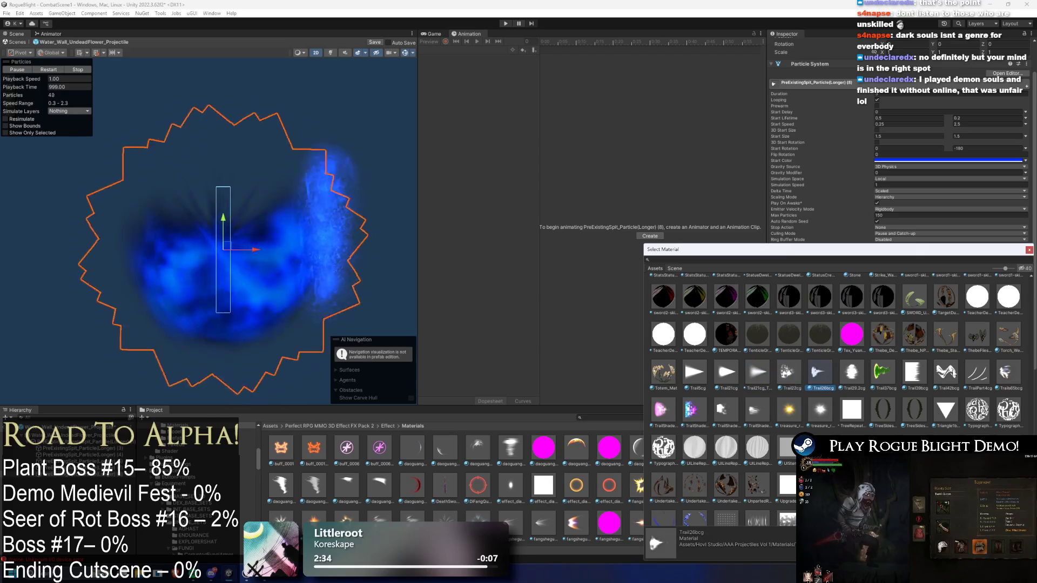
{"action": "left_click", "coordinate": [954, 382]}
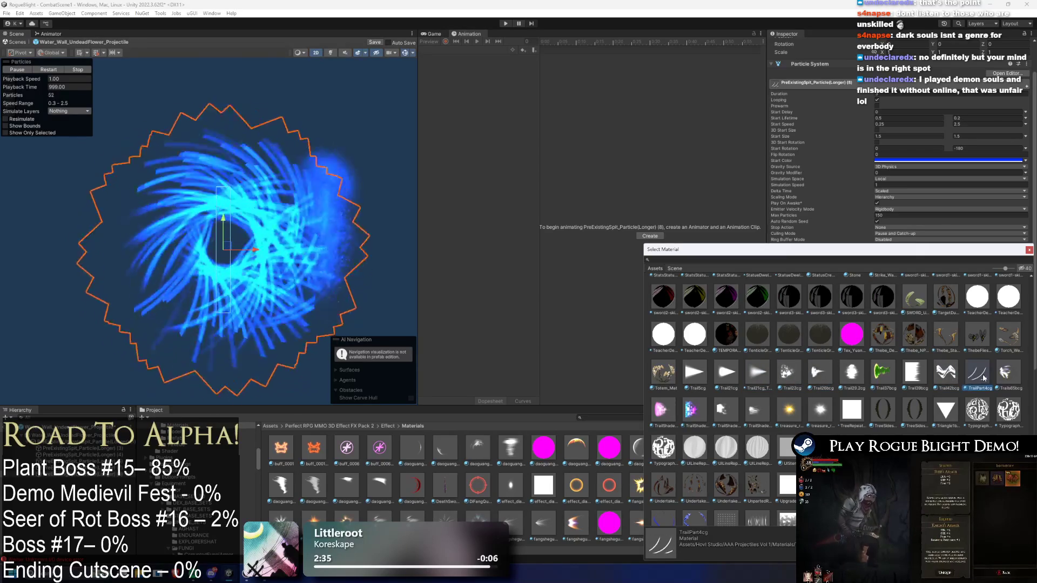
{"action": "left_click", "coordinate": [663, 409]}
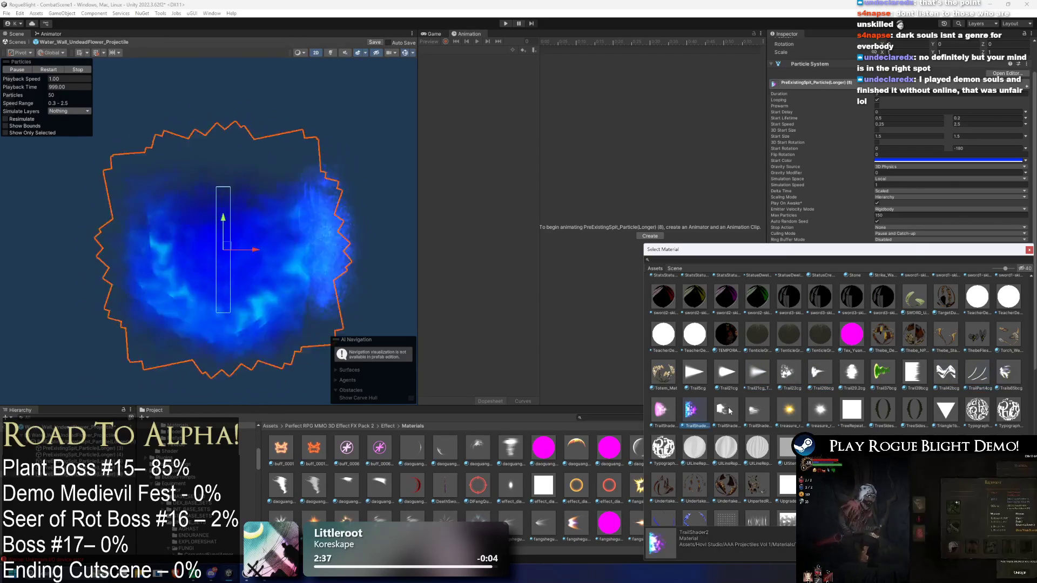
{"action": "left_click", "coordinate": [820, 409]}
Try web_22, a blue wenli material, wenli_531 and wenli_01004_AB on the particles
{"action": "scroll", "coordinate": [828, 404], "scroll_direction": "down", "scroll_amount": 3}
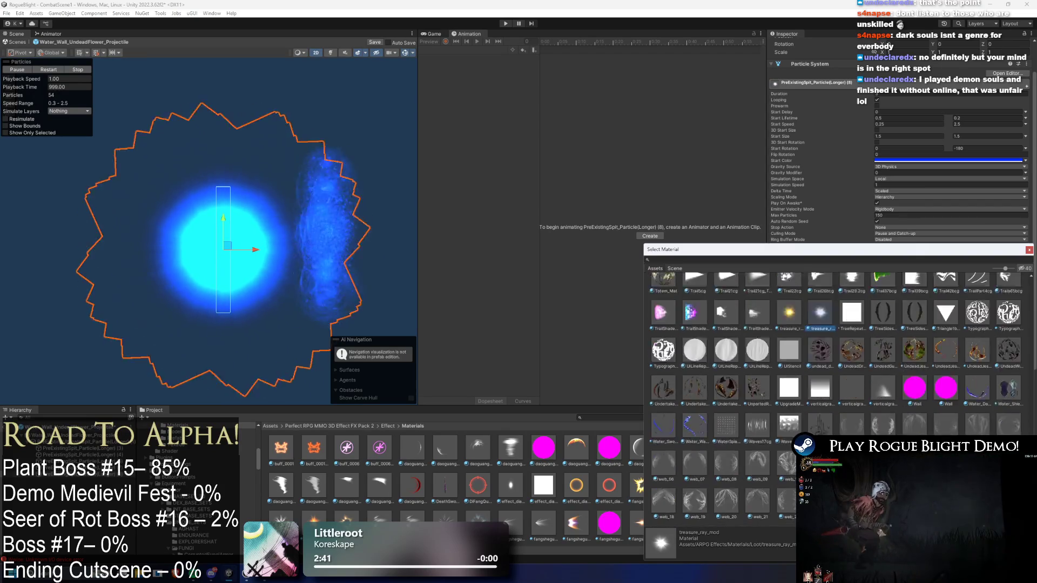
{"action": "scroll", "coordinate": [825, 387], "scroll_direction": "down", "scroll_amount": 5}
{"action": "left_click", "coordinate": [789, 330]}
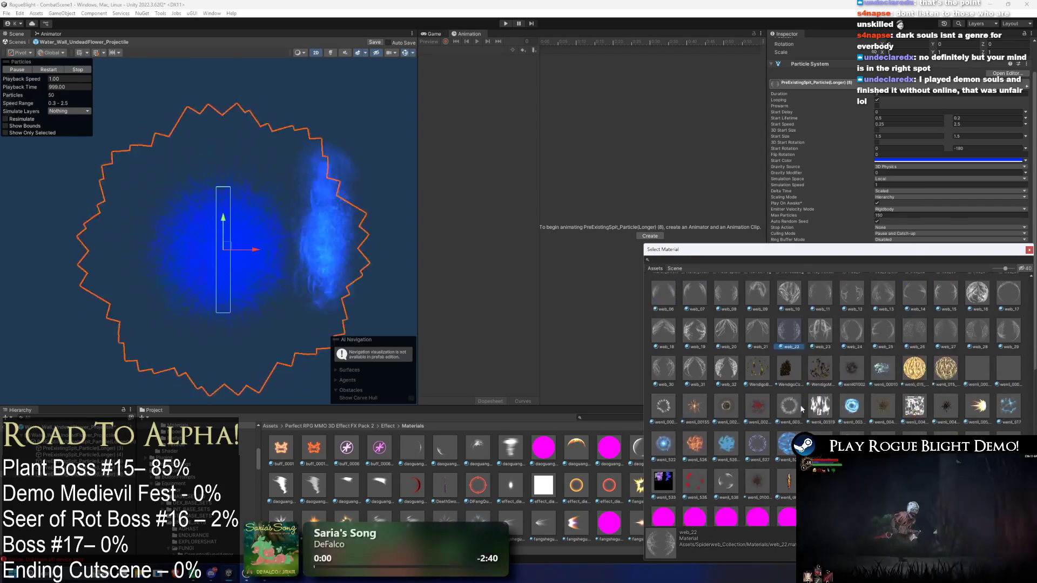
{"action": "left_click", "coordinate": [724, 442]}
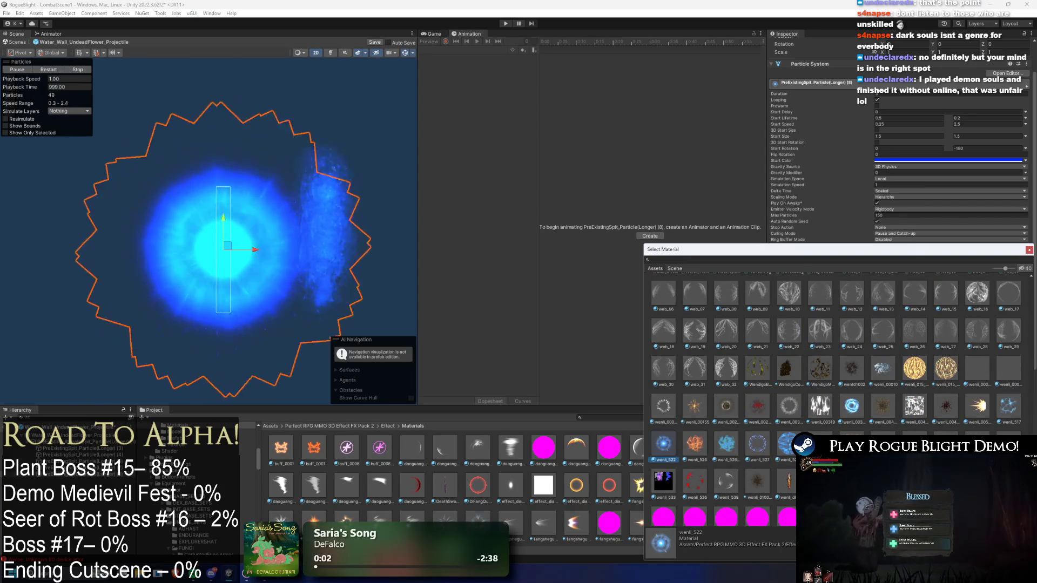
{"action": "left_click", "coordinate": [977, 443]}
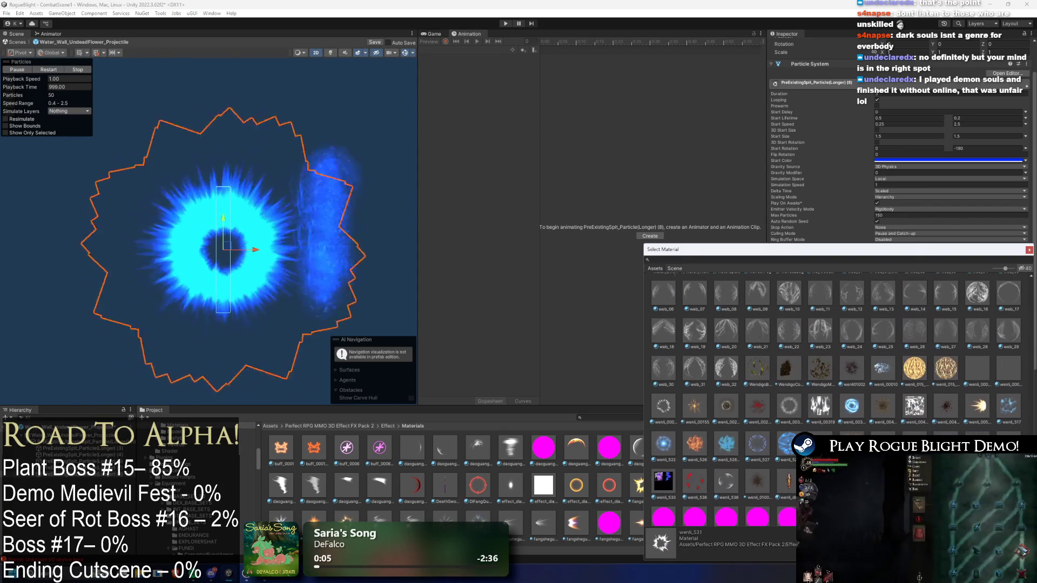
{"action": "scroll", "coordinate": [750, 395], "scroll_direction": "down", "scroll_amount": 3}
{"action": "left_click", "coordinate": [753, 387]}
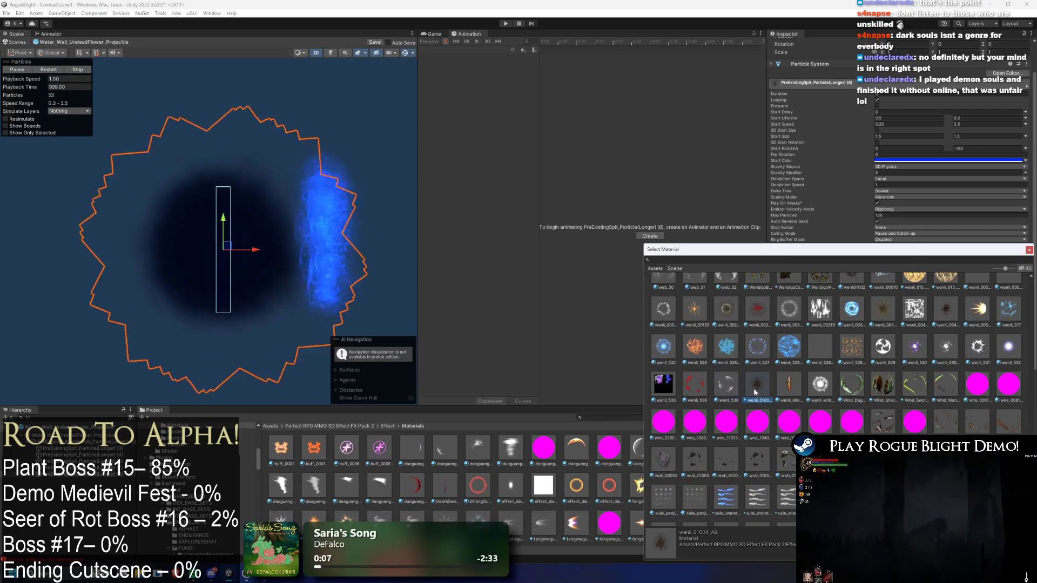
{"action": "scroll", "coordinate": [759, 397], "scroll_direction": "down", "scroll_amount": 3}
{"action": "scroll", "coordinate": [786, 447], "scroll_direction": "down", "scroll_amount": 3}
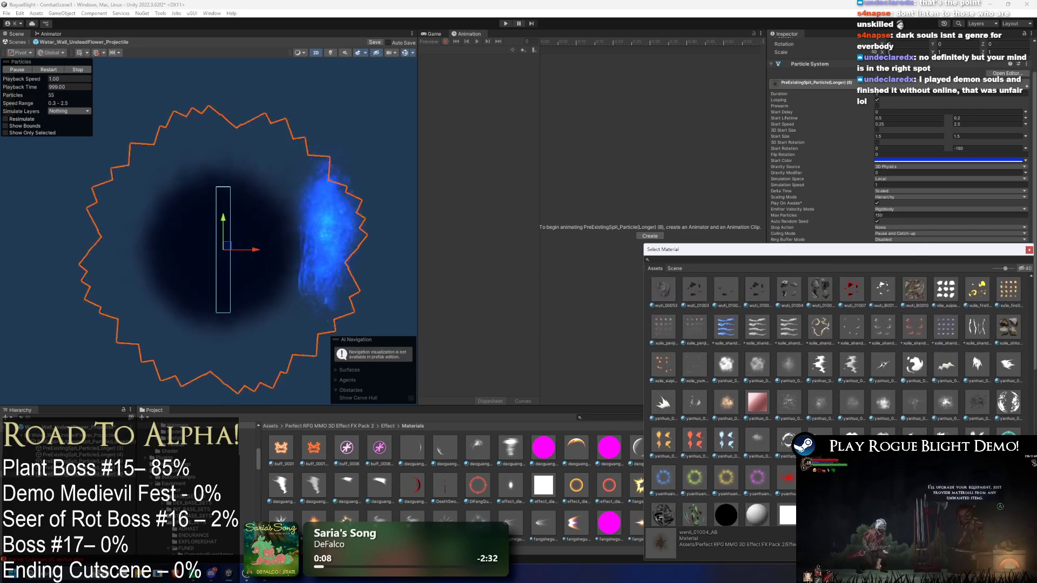
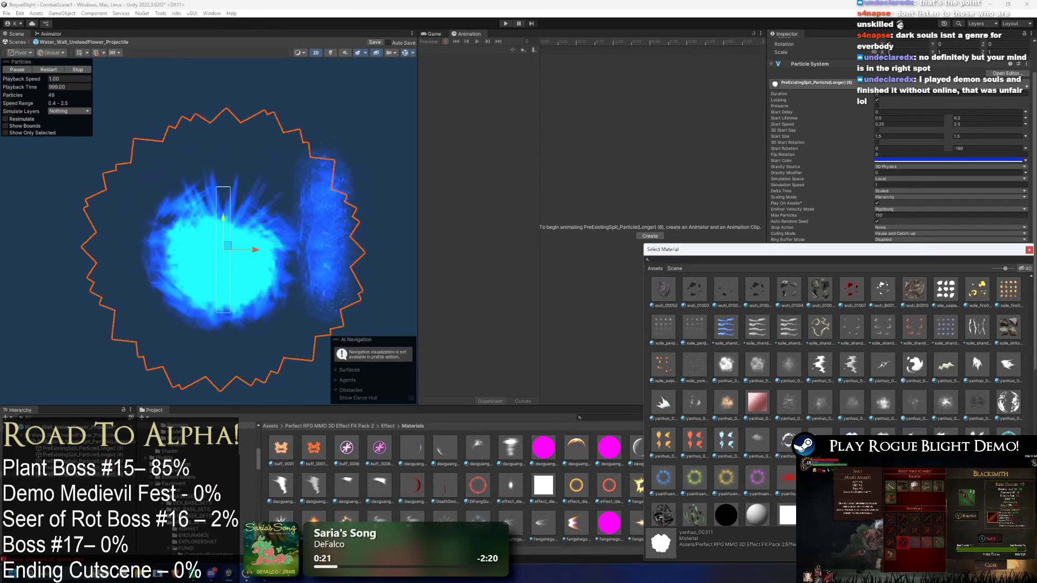
Apply the path_00316 material to the projectile's particle layer
{"action": "key", "text": "Right"}
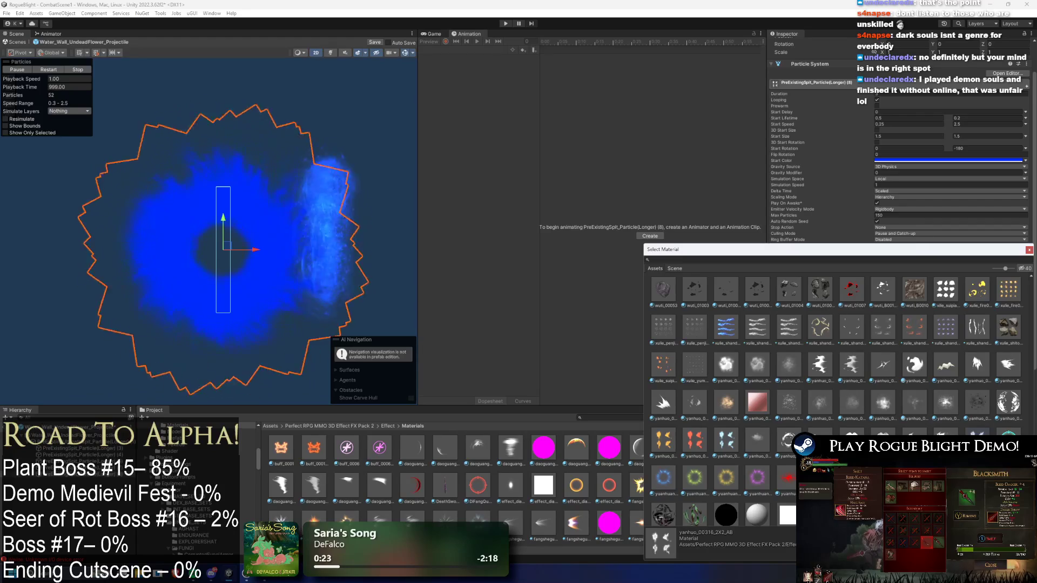
{"action": "scroll", "coordinate": [837, 378], "scroll_direction": "down", "scroll_amount": 2}
{"action": "left_click", "coordinate": [821, 427]}
{"action": "type", "text": "6"}
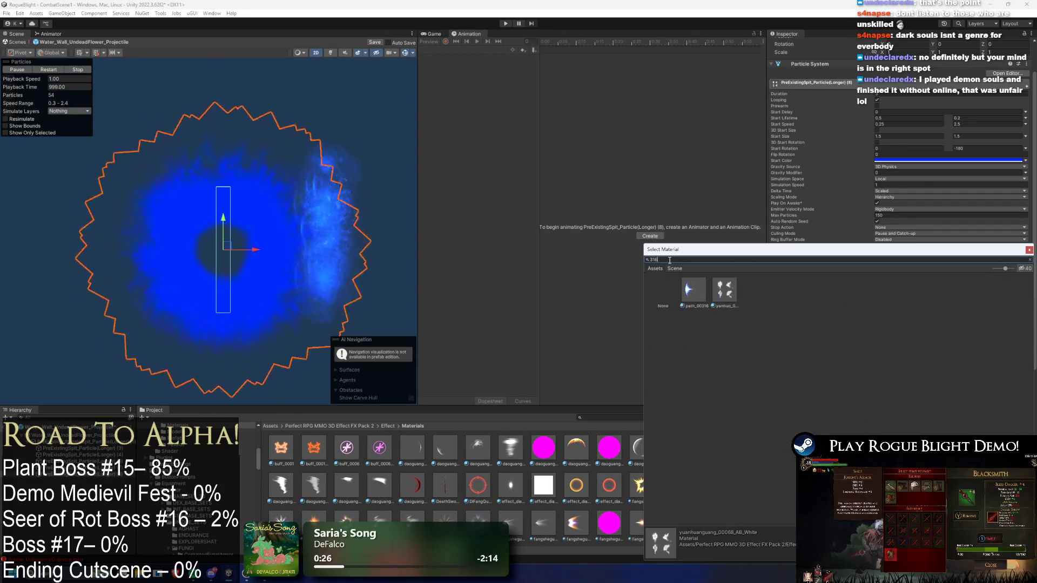
{"action": "double_click", "coordinate": [689, 289]}
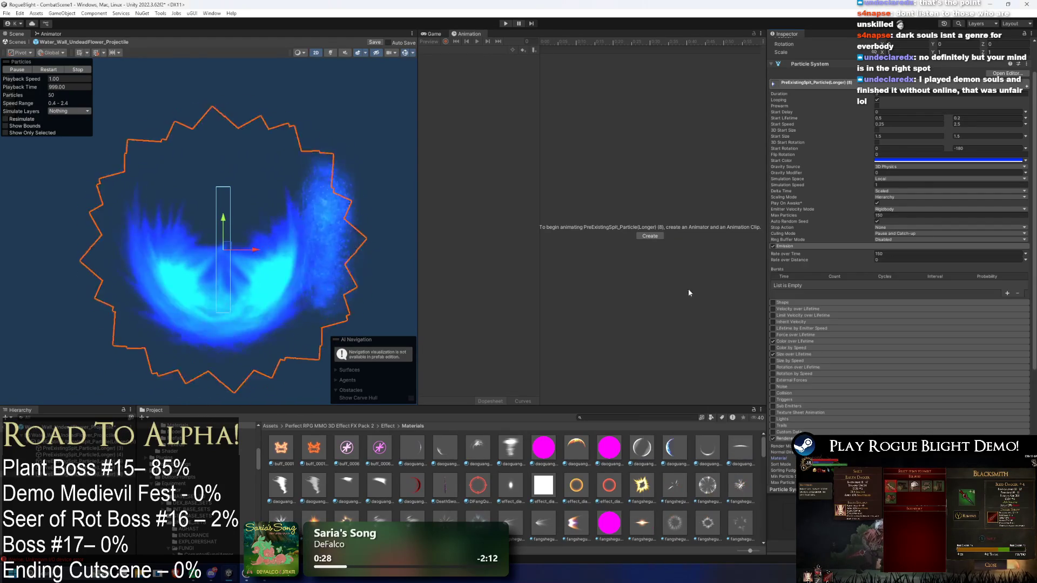
Set Start Rotation to 90 and -90 and slide the particle layer right
{"action": "scroll", "coordinate": [946, 168], "scroll_direction": "up", "scroll_amount": 2}
{"action": "left_click", "coordinate": [953, 171]}
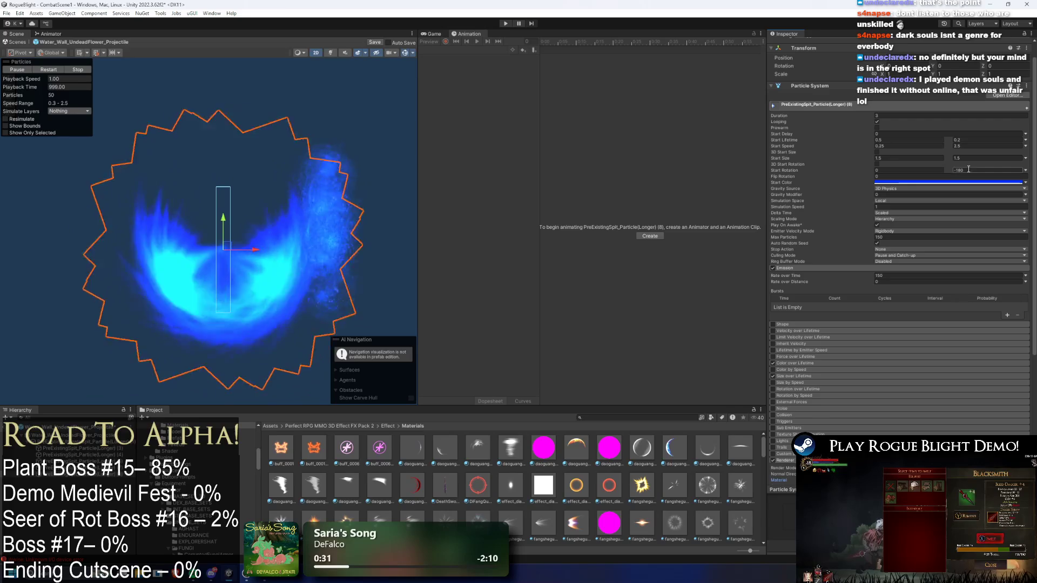
{"action": "type", "text": "00"}
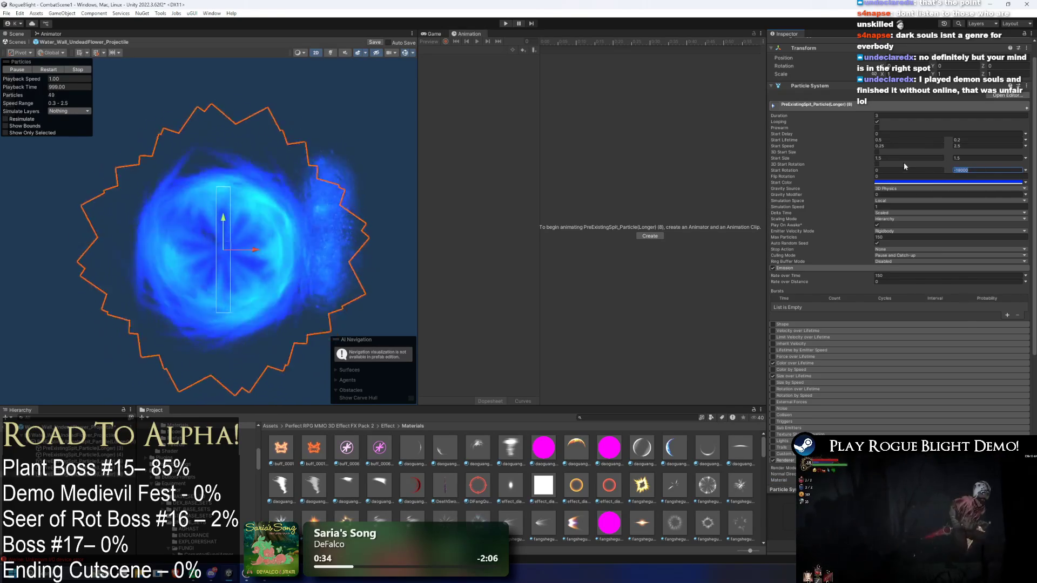
{"action": "left_click", "coordinate": [891, 169]}
{"action": "type", "text": "90"}
{"action": "key", "text": "Tab"}
{"action": "type", "text": "-90"}
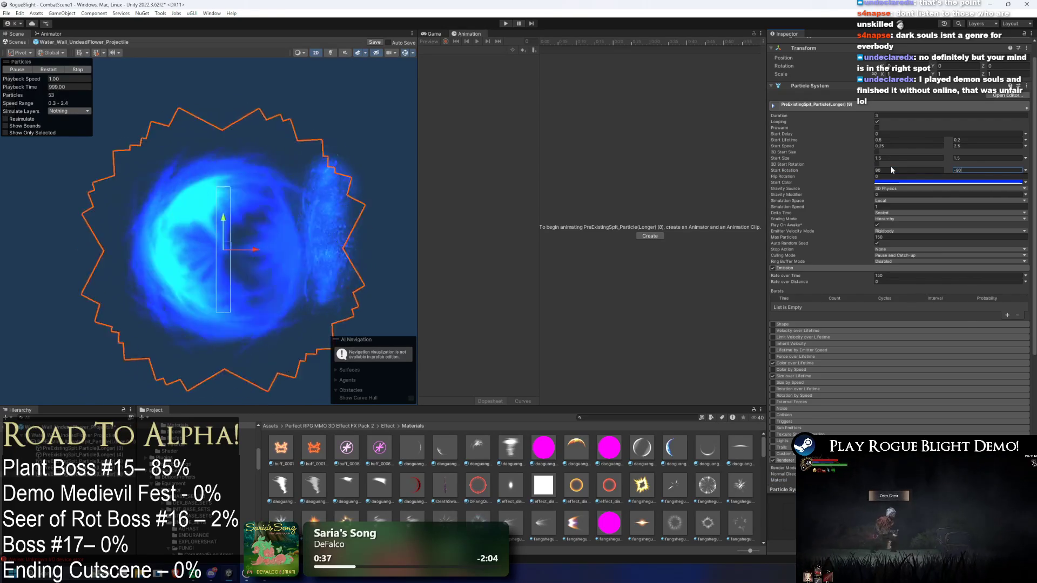
{"action": "mouse_move", "coordinate": [243, 249]}
{"action": "left_mouse_down"}
{"action": "mouse_move", "coordinate": [356, 248]}
{"action": "mouse_move", "coordinate": [276, 234]}
{"action": "mouse_move", "coordinate": [318, 229]}
{"action": "mouse_move", "coordinate": [284, 232]}
{"action": "mouse_move", "coordinate": [277, 248]}
{"action": "mouse_move", "coordinate": [246, 246]}
{"action": "mouse_move", "coordinate": [312, 248]}
{"action": "left_mouse_up"}
{"action": "key", "text": "r"}
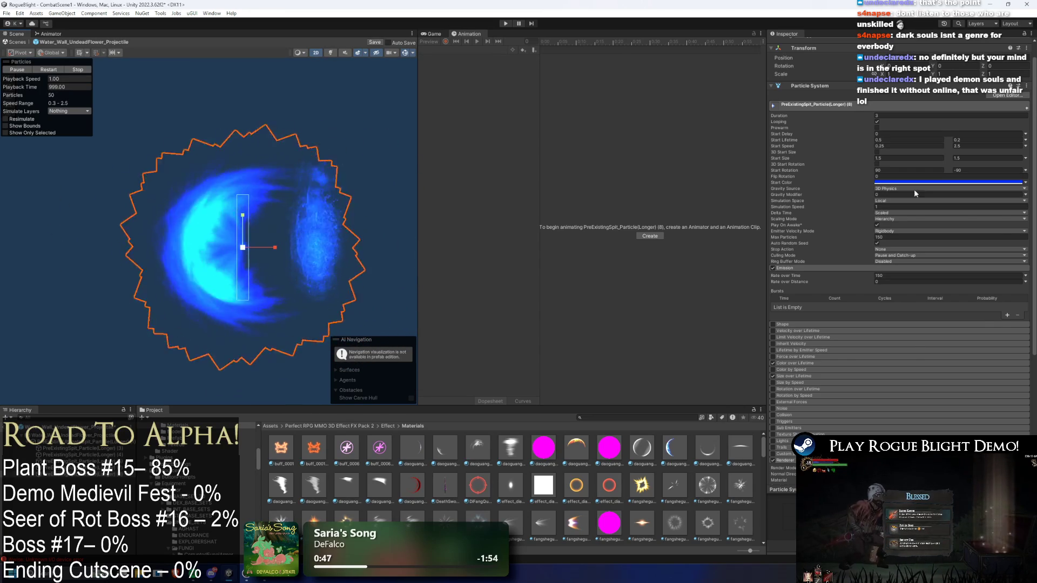
Deepen the particles' start colour to a darker, purer blue
{"action": "left_click", "coordinate": [918, 183]}
{"action": "left_click_drag", "start_coordinate": [980, 224], "coordinate": [980, 233]}
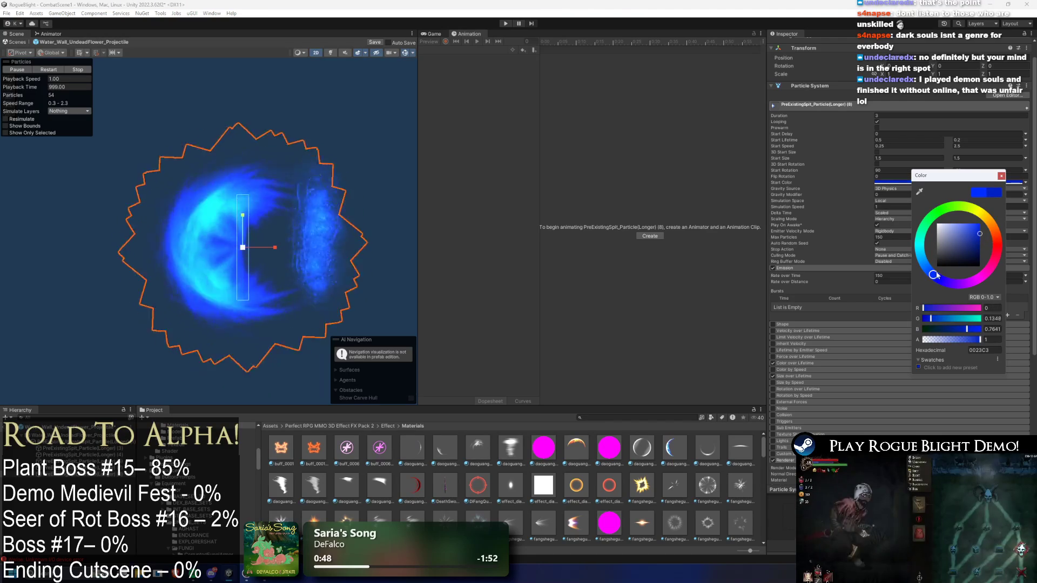
{"action": "left_click_drag", "start_coordinate": [934, 274], "coordinate": [937, 276]}
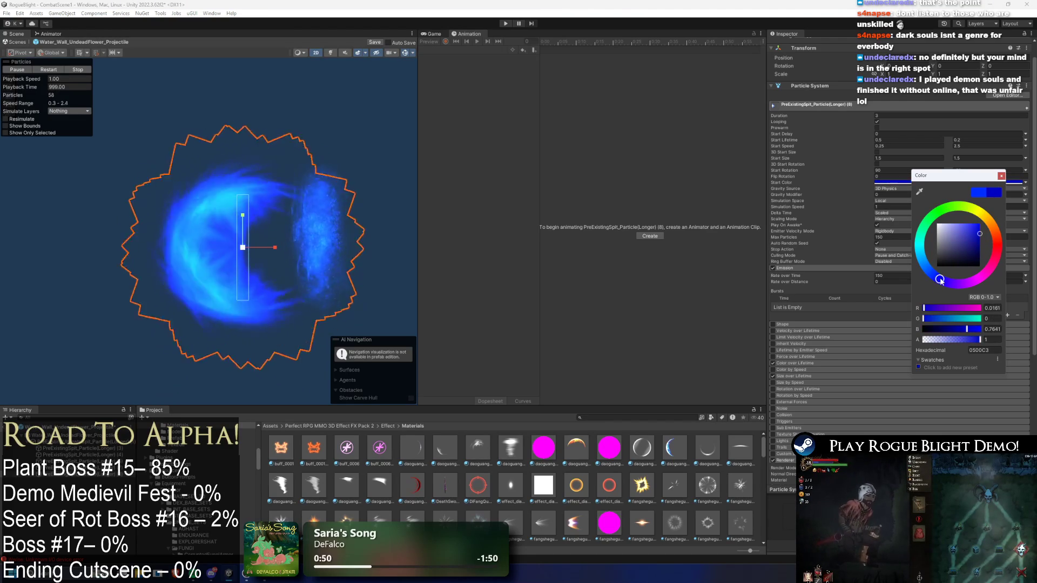
Try moving and enlarging particle layer (9), then undo both changes
{"action": "left_click", "coordinate": [85, 483]}
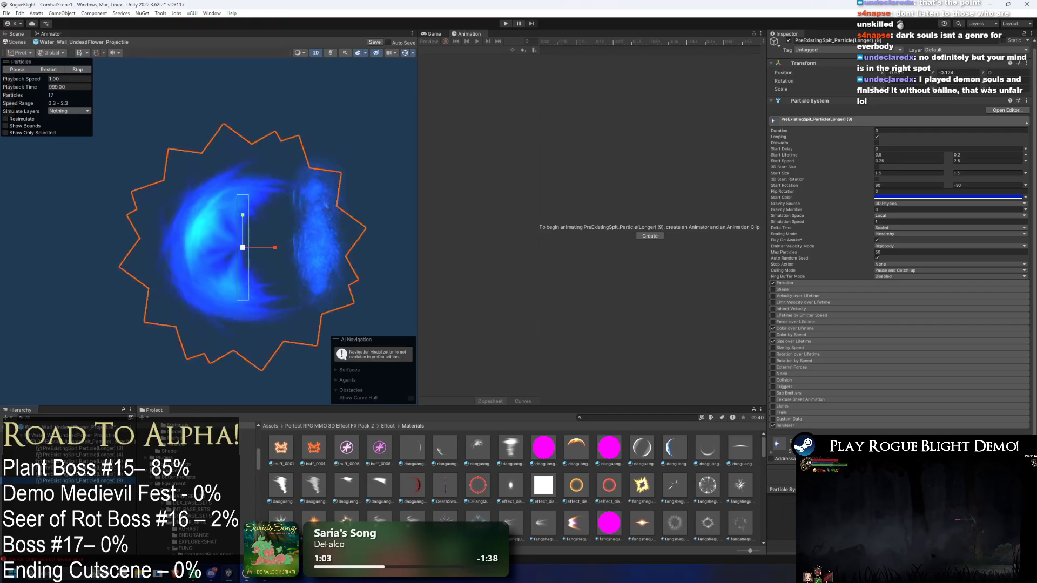
{"action": "scroll", "coordinate": [777, 367], "scroll_direction": "down", "scroll_amount": 1}
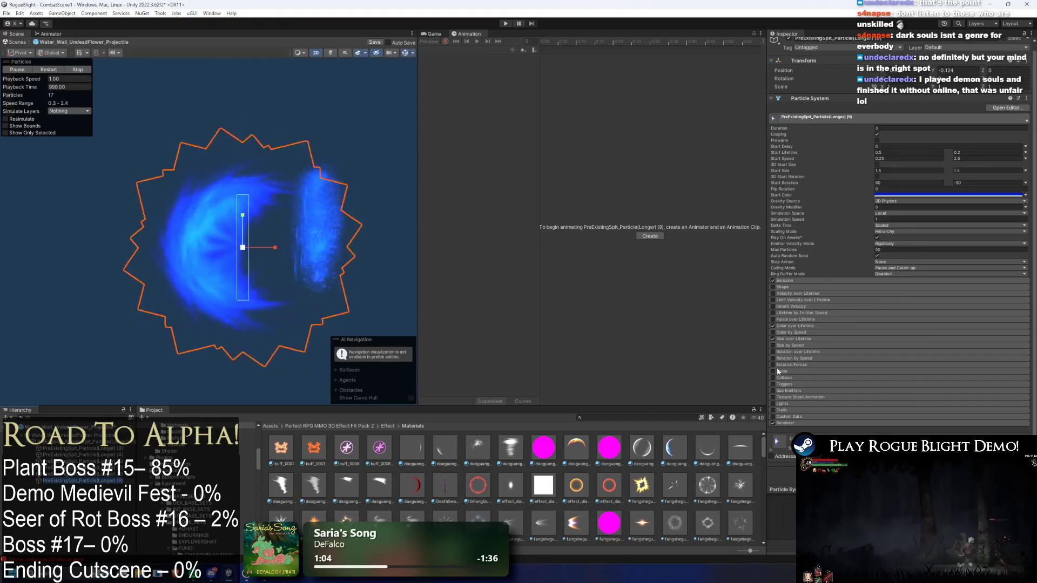
{"action": "left_click", "coordinate": [790, 423]}
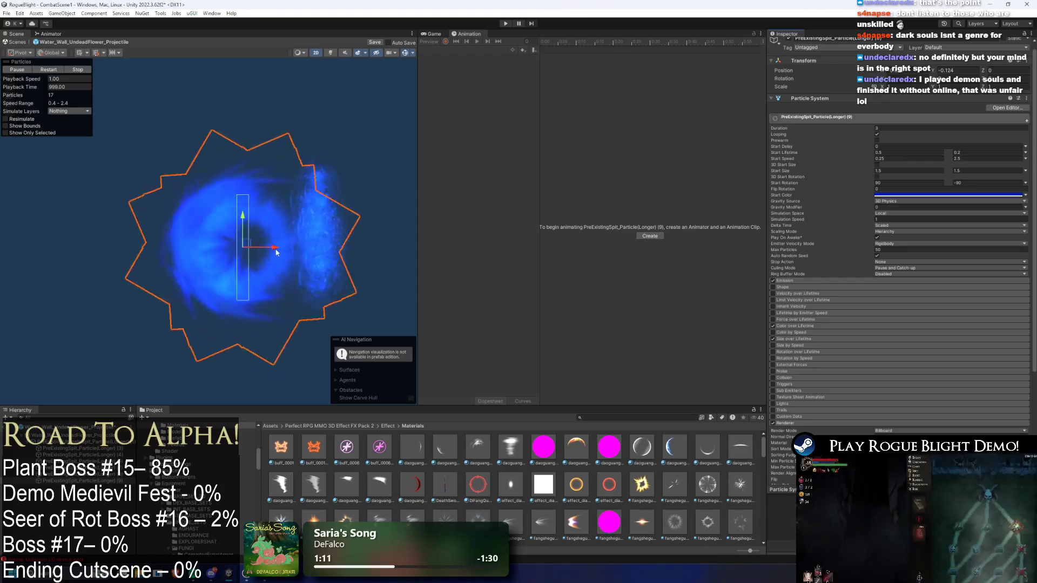
{"action": "left_click_drag", "start_coordinate": [275, 248], "coordinate": [323, 248]}
{"action": "key", "text": "ctrl+z"}
{"action": "key", "text": "r"}
{"action": "left_click_drag", "start_coordinate": [240, 247], "coordinate": [258, 244]}
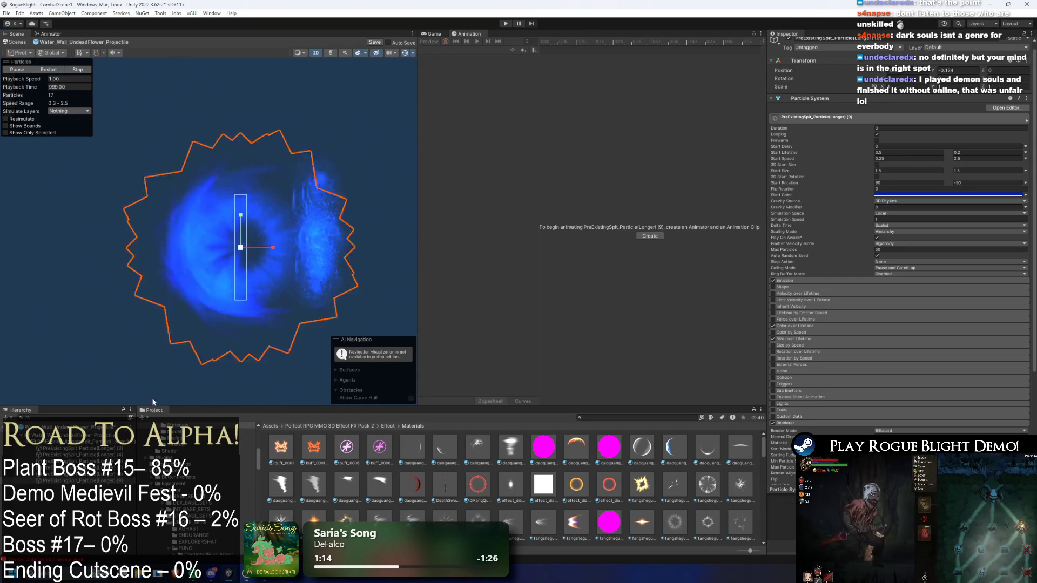
{"action": "key", "text": "ctrl+z"}
Drag the box-shaped particle layer (7) left to the projectile's left end
{"action": "left_click", "coordinate": [319, 233]}
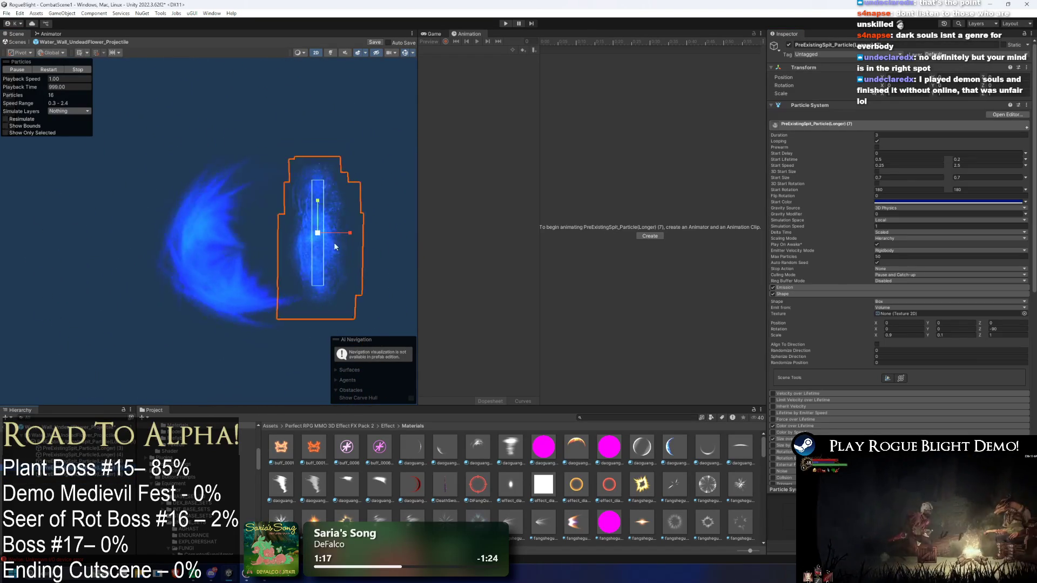
{"action": "mouse_move", "coordinate": [323, 236]}
{"action": "left_mouse_down"}
{"action": "mouse_move", "coordinate": [242, 252]}
{"action": "mouse_move", "coordinate": [269, 253]}
{"action": "mouse_move", "coordinate": [255, 254]}
{"action": "left_mouse_up"}
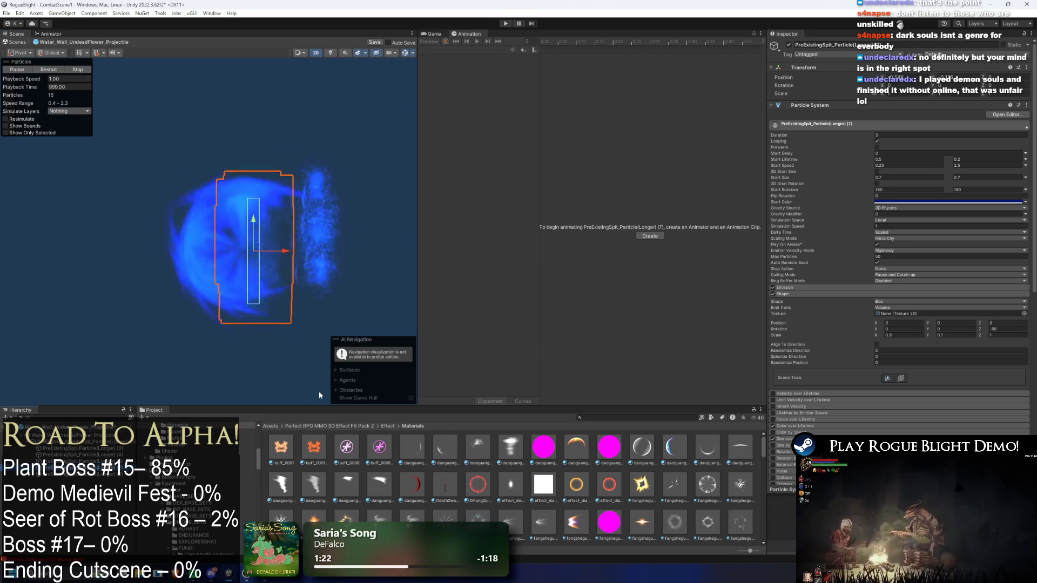
{"action": "left_click", "coordinate": [103, 480]}
{"action": "left_click", "coordinate": [308, 237]}
{"action": "left_click", "coordinate": [243, 135]}
{"action": "left_click", "coordinate": [232, 237]}
{"action": "left_click_drag", "start_coordinate": [250, 251], "coordinate": [112, 250]}
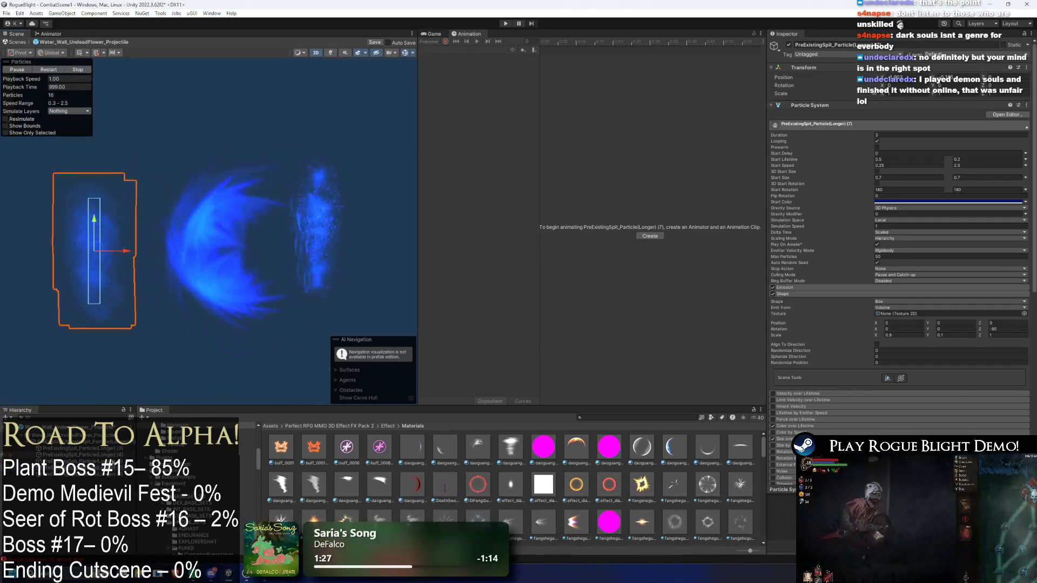
{"action": "scroll", "coordinate": [895, 358], "scroll_direction": "down", "scroll_amount": 5}
{"action": "scroll", "coordinate": [305, 475], "scroll_direction": "down", "scroll_amount": 5}
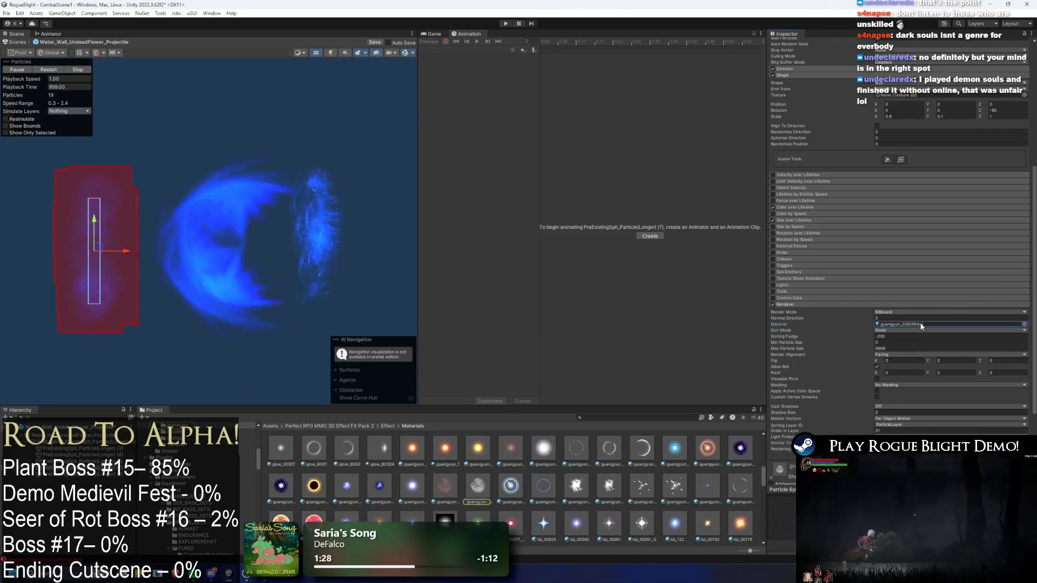
{"action": "left_click", "coordinate": [244, 243]}
{"action": "key", "text": "ctrl+d"}
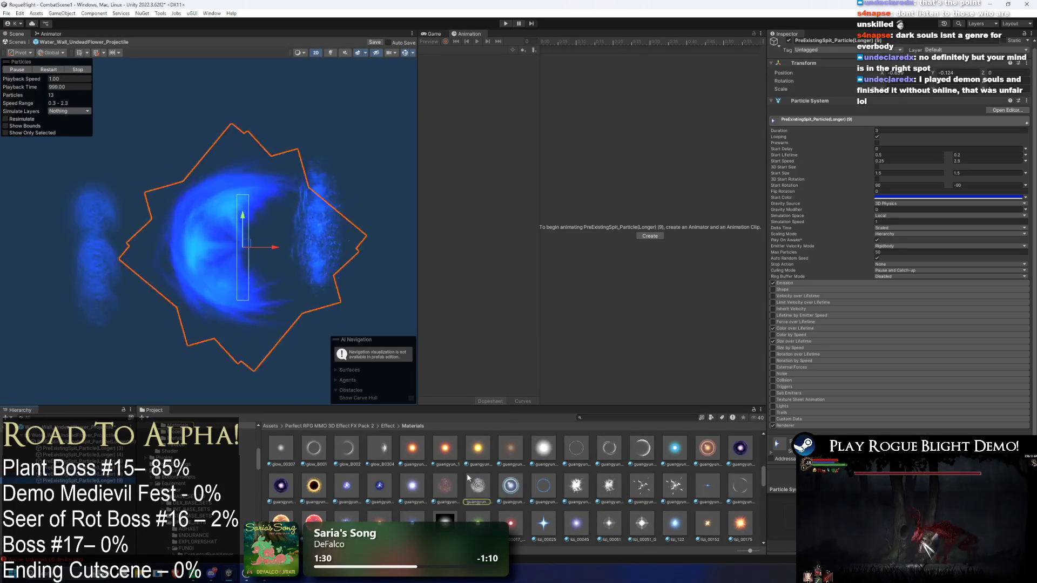
{"action": "left_click", "coordinate": [806, 425]}
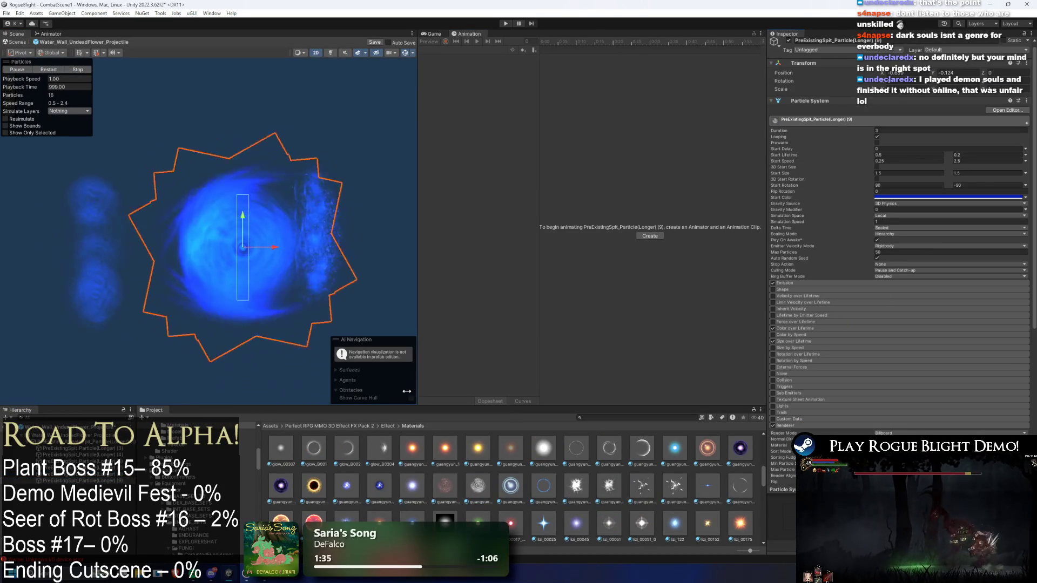
{"action": "left_click", "coordinate": [109, 296]}
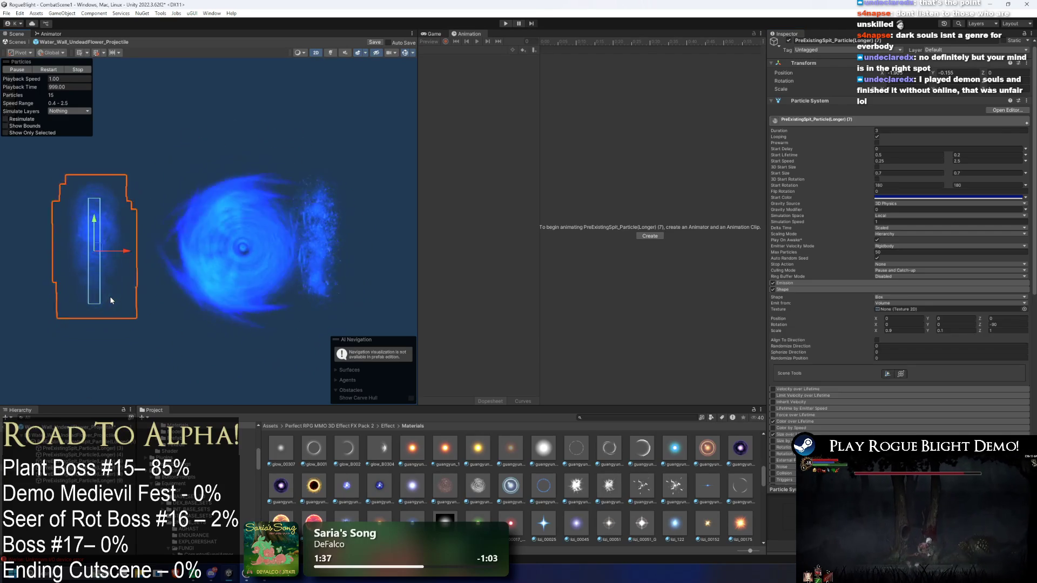
{"action": "left_click", "coordinate": [222, 320]}
{"action": "left_click", "coordinate": [98, 478]}
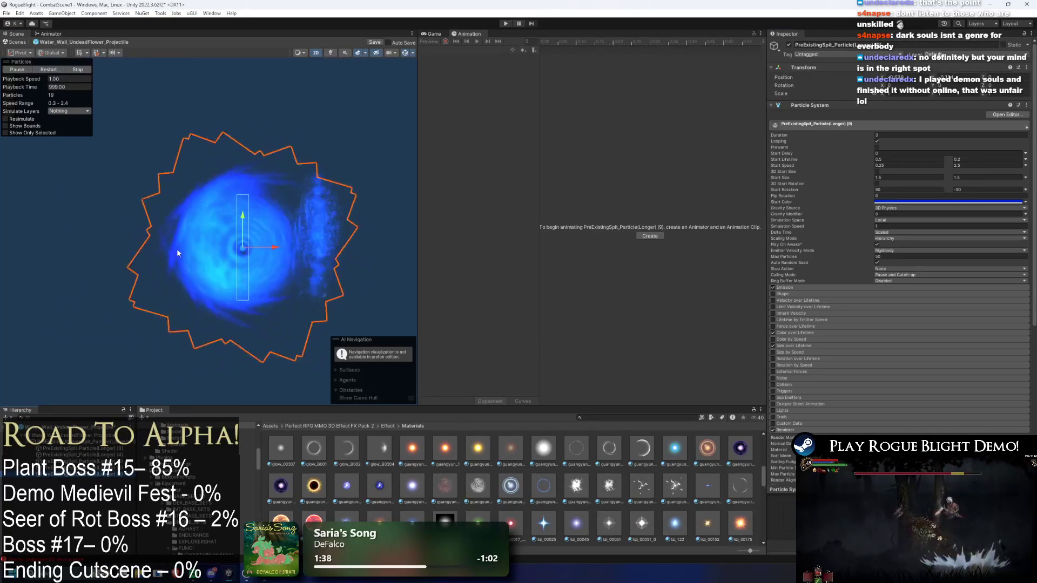
{"action": "mouse_move", "coordinate": [284, 254]}
{"action": "left_mouse_down"}
{"action": "mouse_move", "coordinate": [345, 265]}
{"action": "mouse_move", "coordinate": [270, 263]}
{"action": "left_mouse_up"}
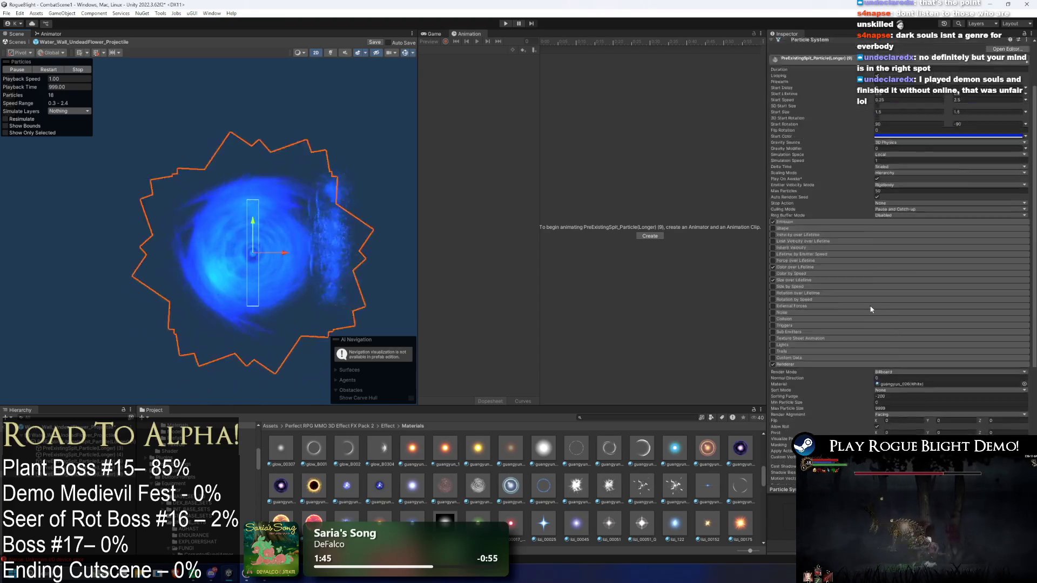
{"action": "left_click", "coordinate": [858, 294]}
{"action": "left_click", "coordinate": [857, 290]}
{"action": "left_click", "coordinate": [890, 256]}
{"action": "type", "text": "25"}
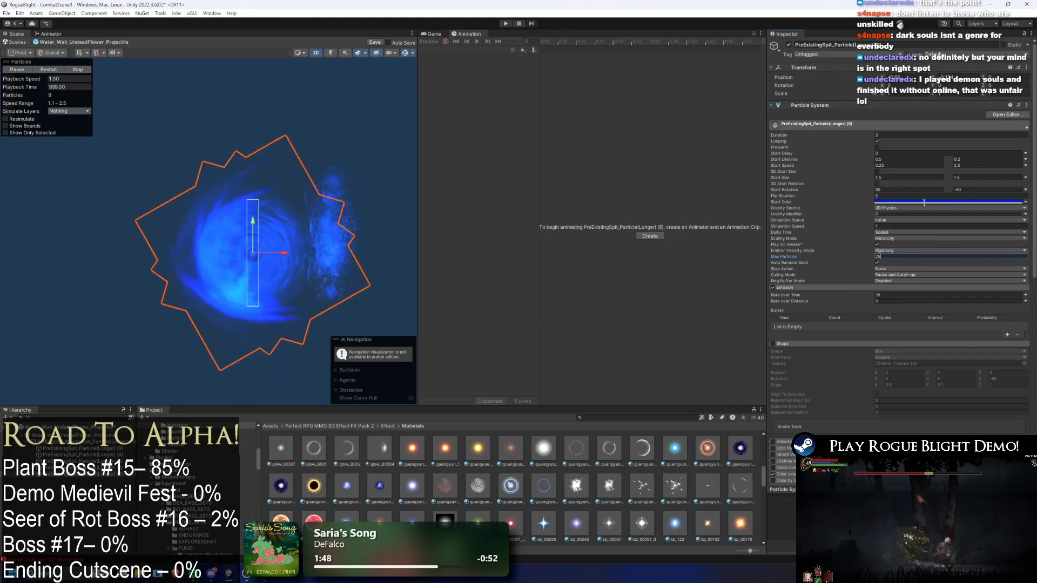
{"action": "scroll", "coordinate": [913, 264], "scroll_direction": "down", "scroll_amount": 5}
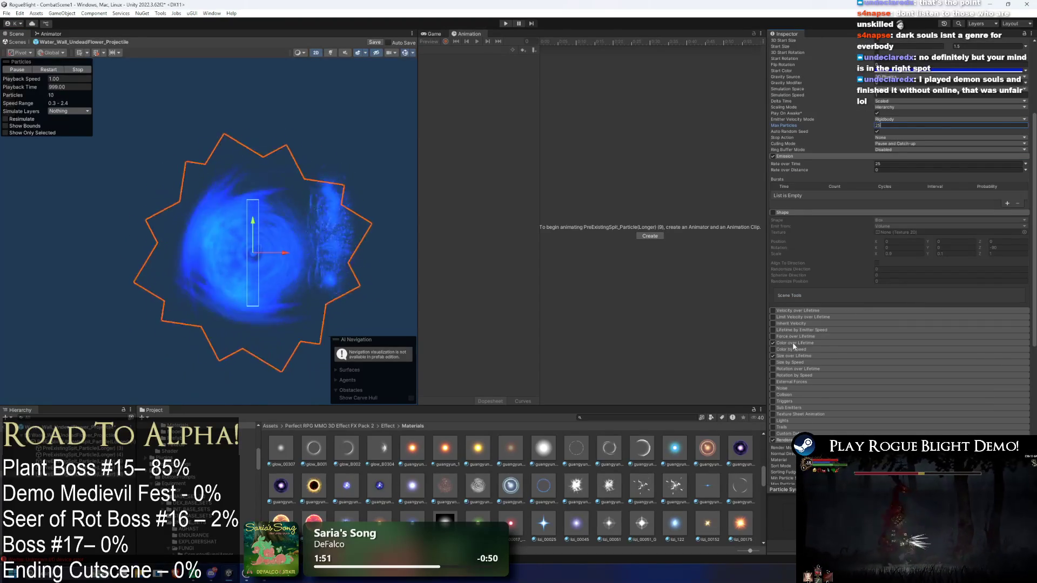
{"action": "left_click", "coordinate": [783, 354]}
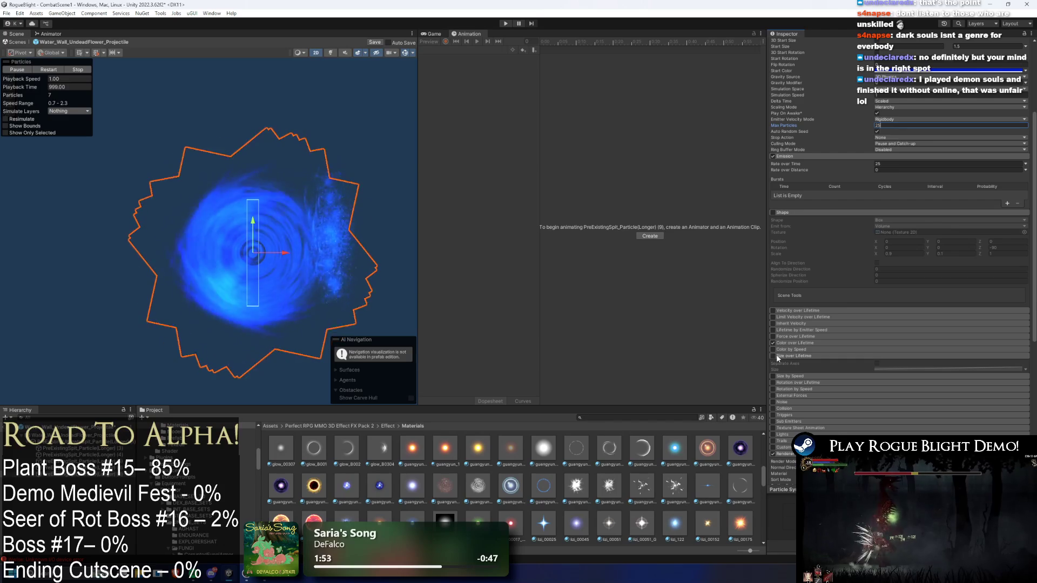
{"action": "left_click", "coordinate": [773, 356]}
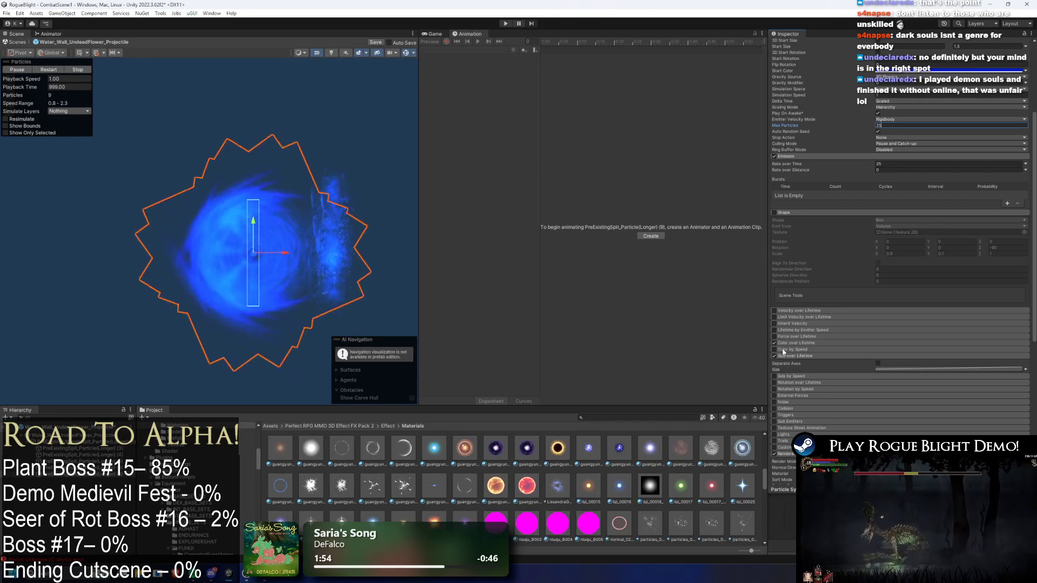
{"action": "scroll", "coordinate": [864, 244], "scroll_direction": "up", "scroll_amount": 5}
{"action": "left_click", "coordinate": [908, 190]}
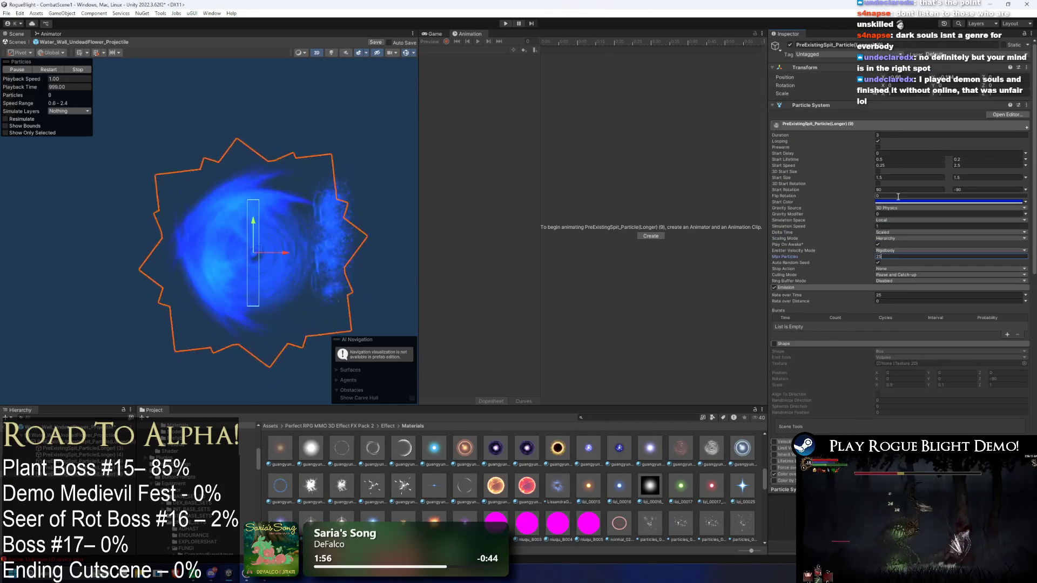
{"action": "type", "text": "0"}
{"action": "left_click", "coordinate": [985, 190]}
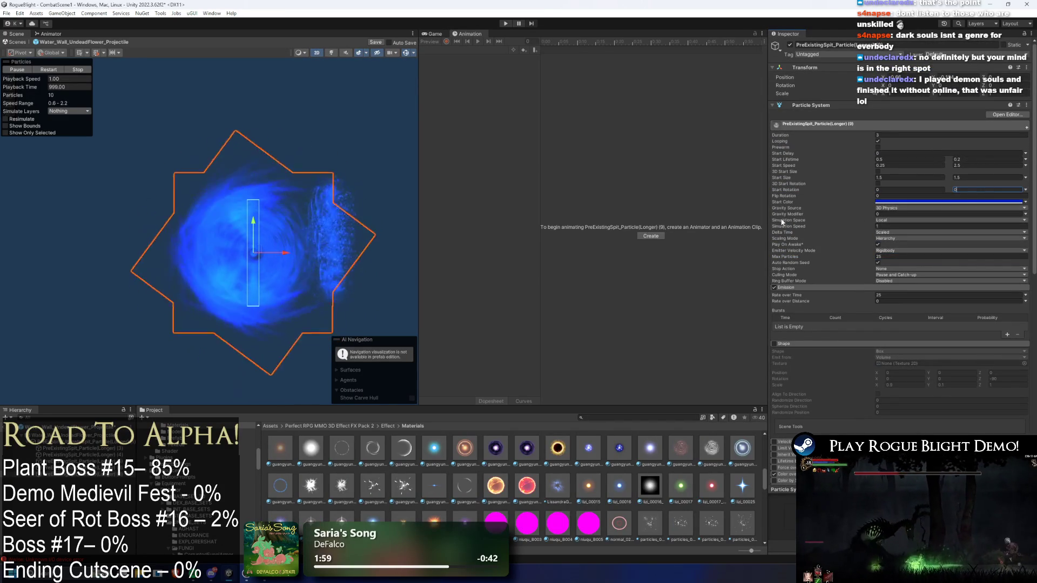
{"action": "type", "text": "0"}
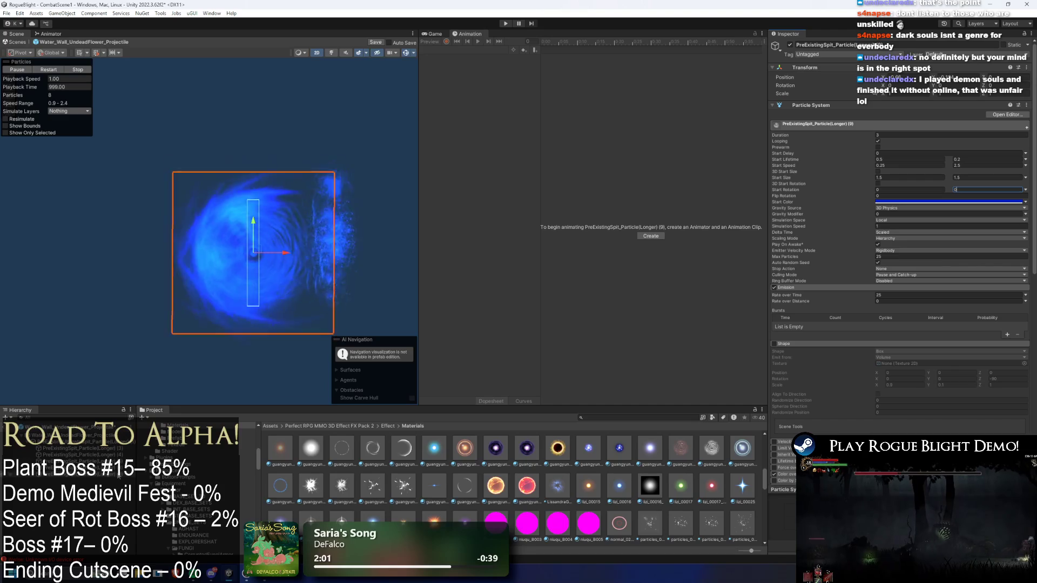
{"action": "scroll", "coordinate": [486, 500], "scroll_direction": "down", "scroll_amount": 1}
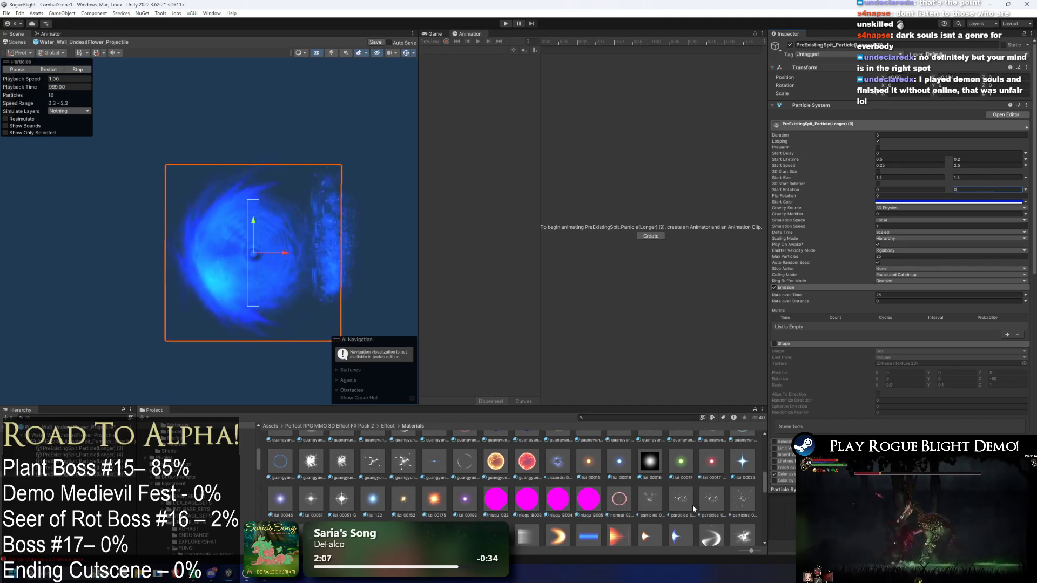
{"action": "key", "text": "shift+d"}
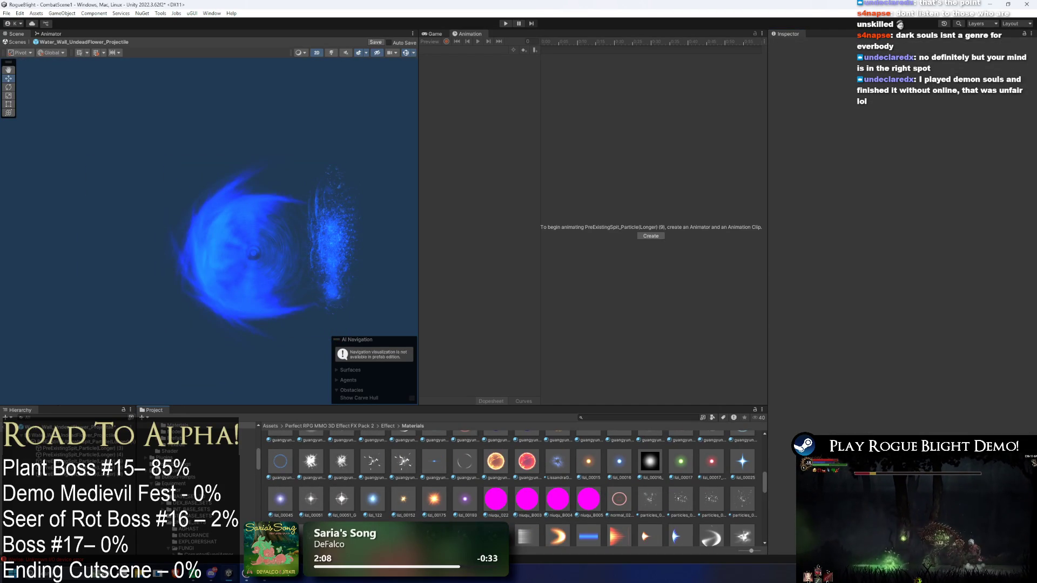
{"action": "key", "text": "ctrl+z"}
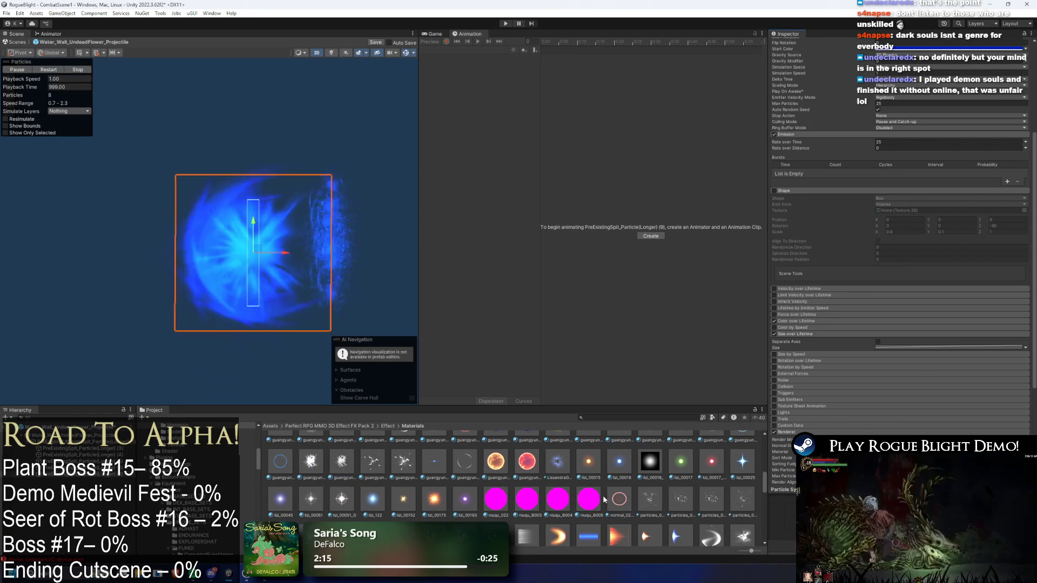
Set the particles' Start Rotation to -90 and 90
{"action": "scroll", "coordinate": [817, 251], "scroll_direction": "up", "scroll_amount": 3}
{"action": "left_click", "coordinate": [902, 124]}
{"action": "type", "text": "-90"}
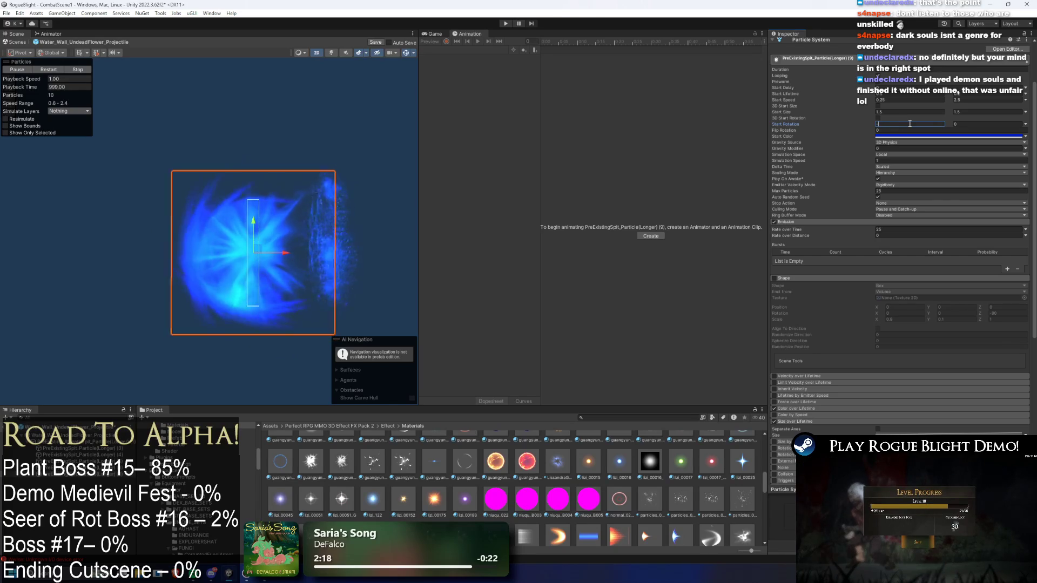
{"action": "key", "text": "Tab"}
{"action": "type", "text": "90"}
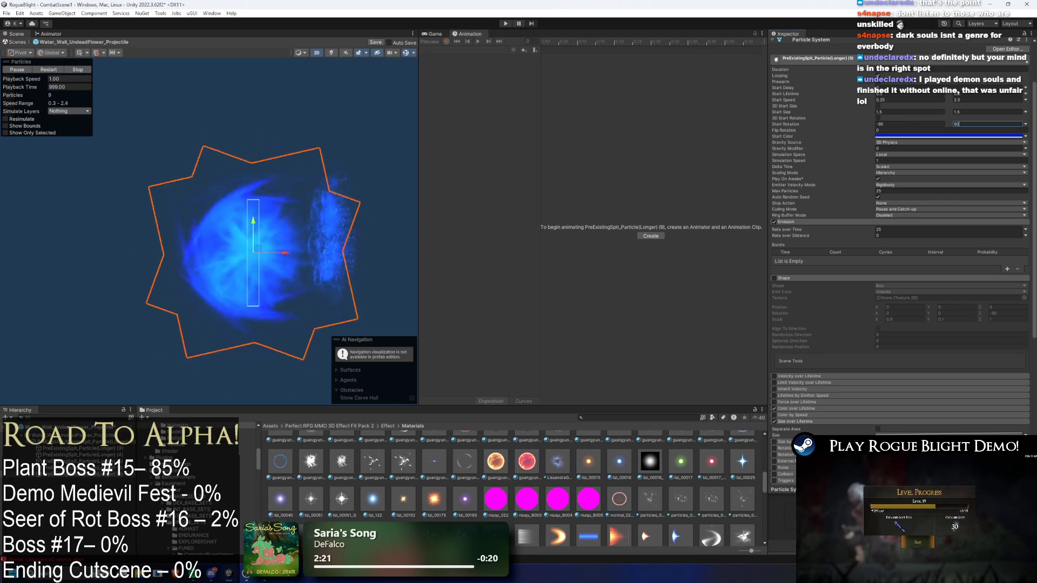
Try glow_00111, glow_00036 and daoguang materials, settling on daoguang_00002
{"action": "scroll", "coordinate": [896, 271], "scroll_direction": "down", "scroll_amount": 5}
{"action": "scroll", "coordinate": [655, 472], "scroll_direction": "down", "scroll_amount": 1}
{"action": "scroll", "coordinate": [655, 473], "scroll_direction": "up", "scroll_amount": 5}
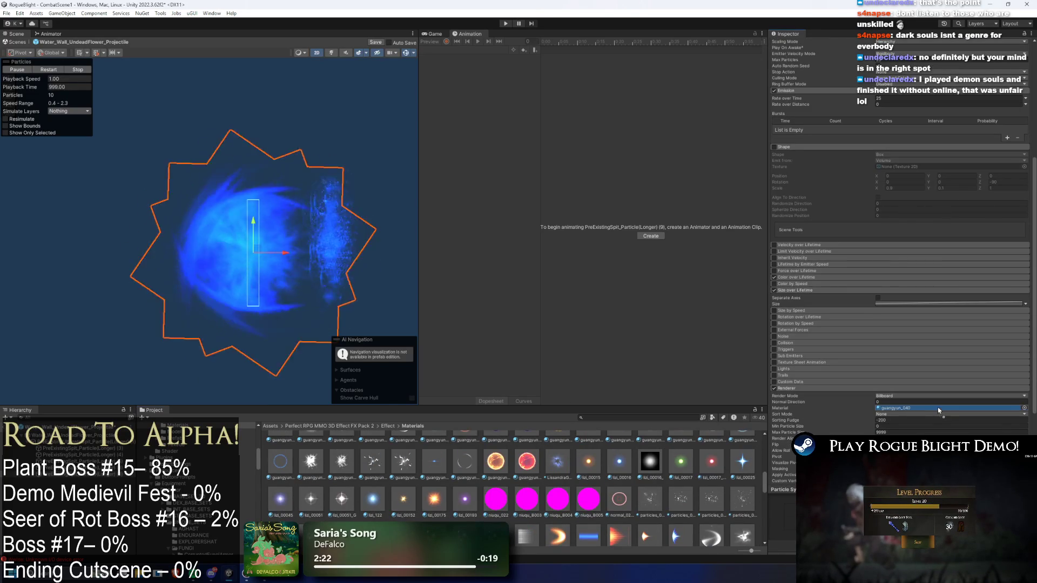
{"action": "scroll", "coordinate": [588, 494], "scroll_direction": "up", "scroll_amount": 2}
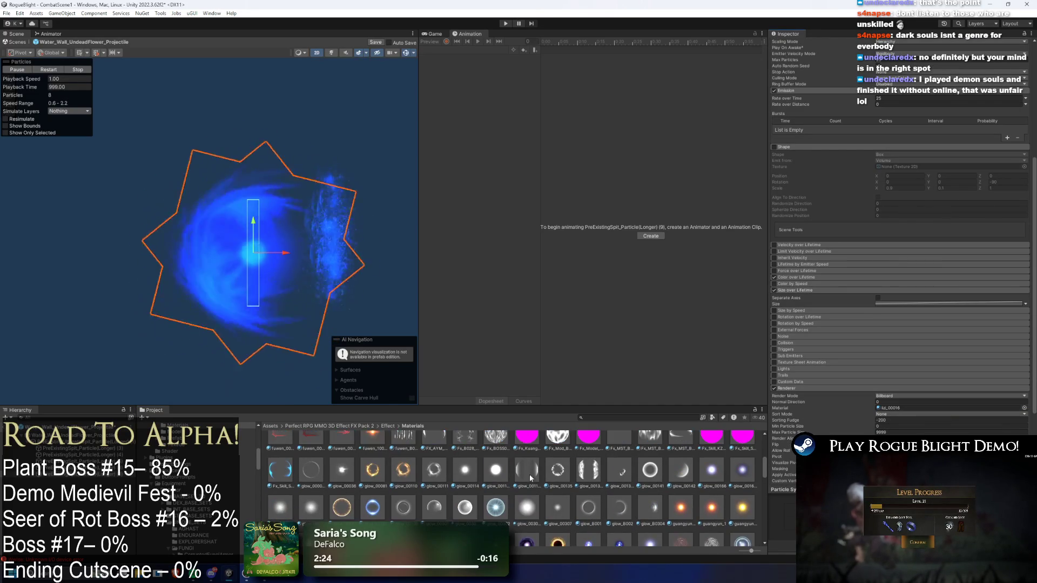
{"action": "left_click", "coordinate": [907, 409]}
{"action": "left_click_drag", "start_coordinate": [907, 410], "coordinate": [907, 410]}
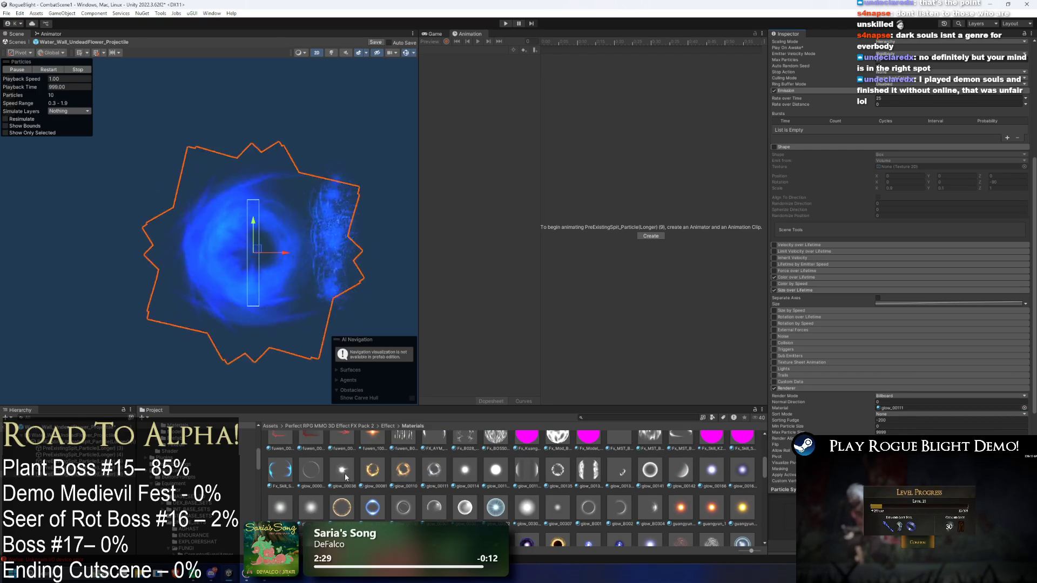
{"action": "left_click_drag", "start_coordinate": [923, 411], "coordinate": [916, 410]}
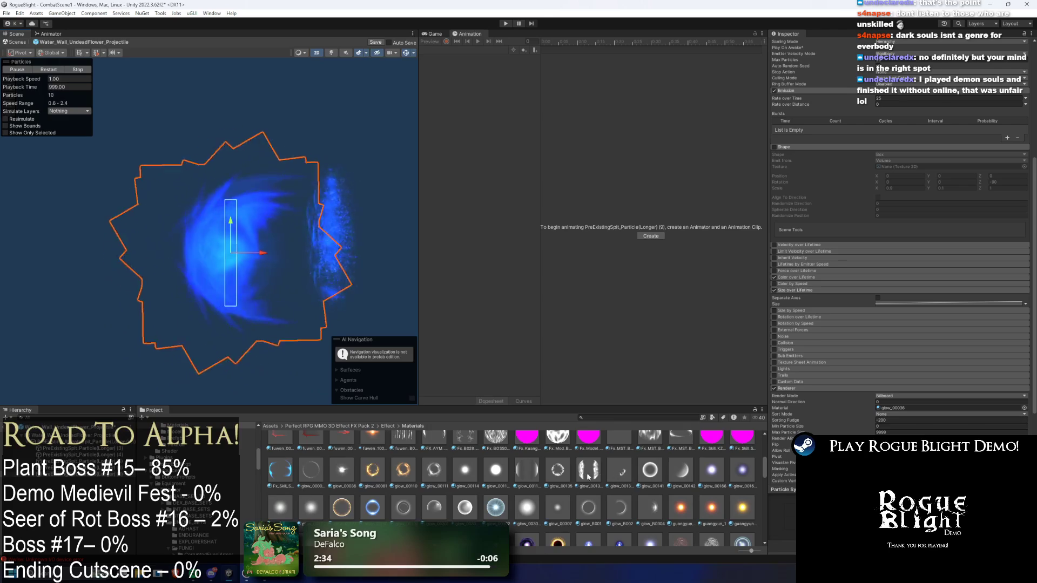
{"action": "scroll", "coordinate": [583, 484], "scroll_direction": "up", "scroll_amount": 2}
{"action": "scroll", "coordinate": [583, 484], "scroll_direction": "up", "scroll_amount": 2}
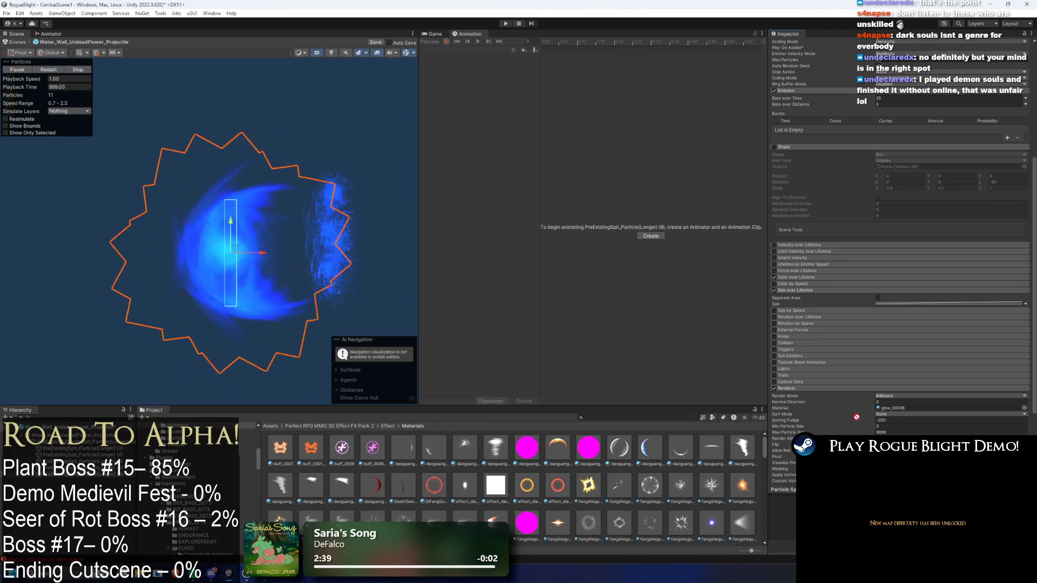
{"action": "left_click_drag", "start_coordinate": [496, 448], "coordinate": [232, 248]}
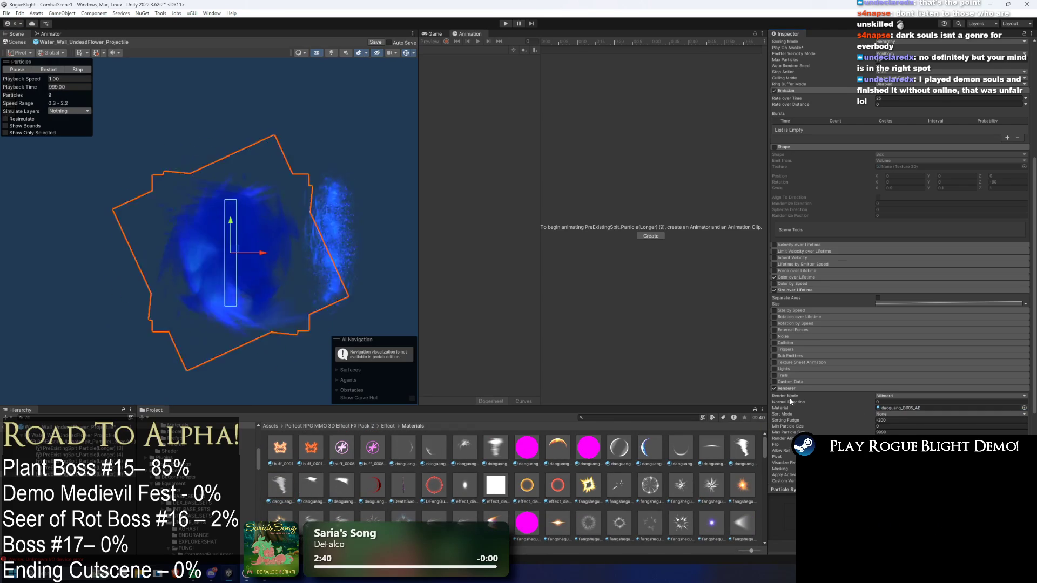
{"action": "left_click_drag", "start_coordinate": [497, 452], "coordinate": [905, 408]}
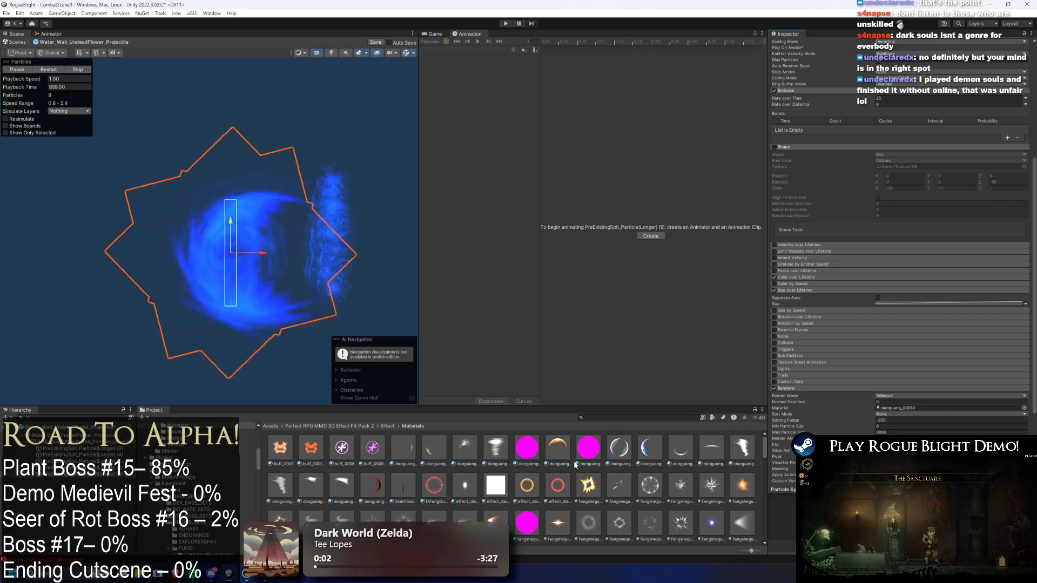
{"action": "left_click_drag", "start_coordinate": [459, 457], "coordinate": [918, 408]}
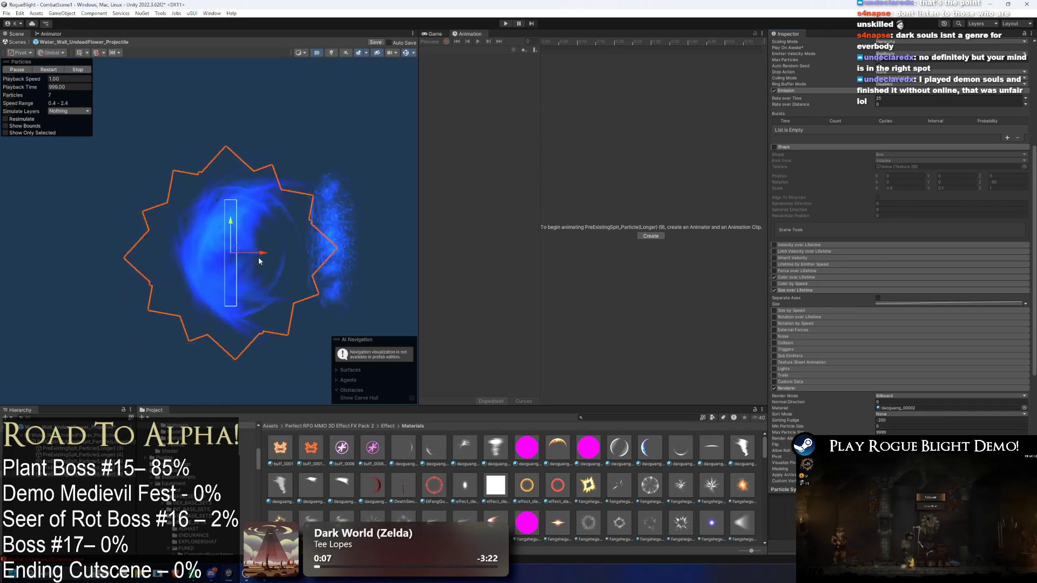
Change Start Rotation to 180 and 180 and move the particles right along X
{"action": "left_click_drag", "start_coordinate": [197, 256], "coordinate": [139, 256]}
{"action": "scroll", "coordinate": [927, 141], "scroll_direction": "up", "scroll_amount": 5}
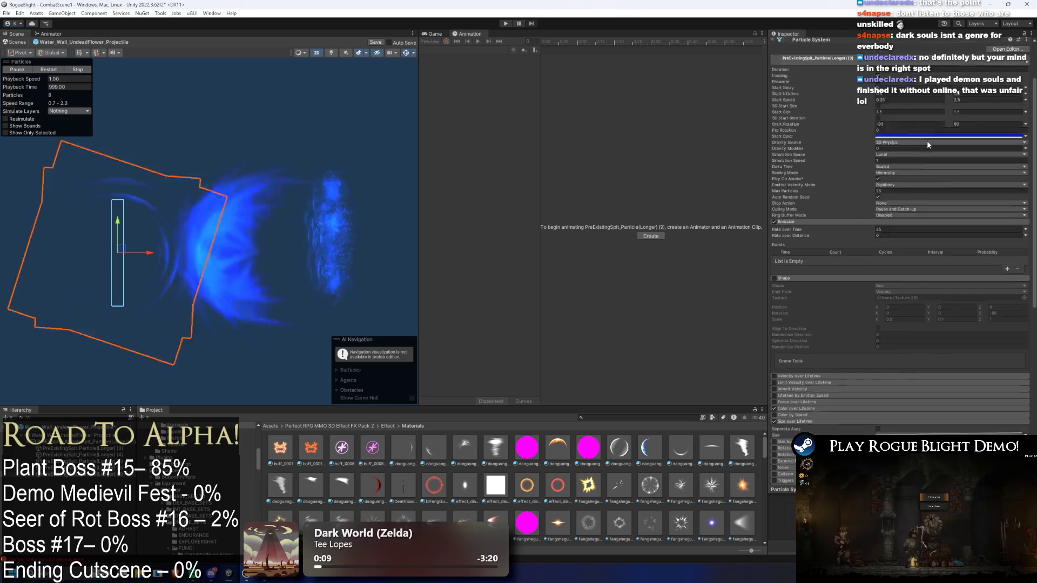
{"action": "left_click", "coordinate": [896, 189]}
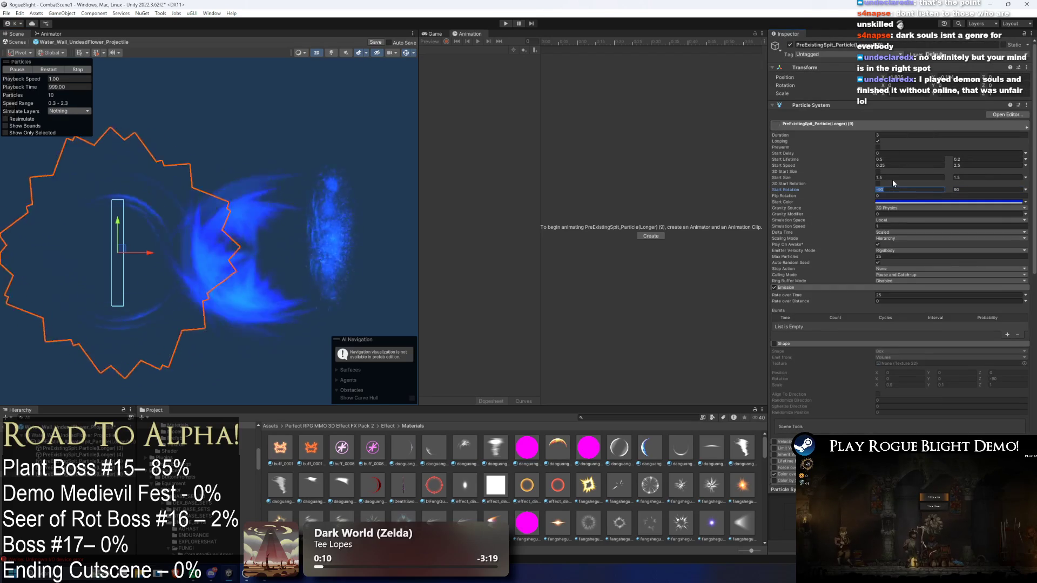
{"action": "type", "text": "0"}
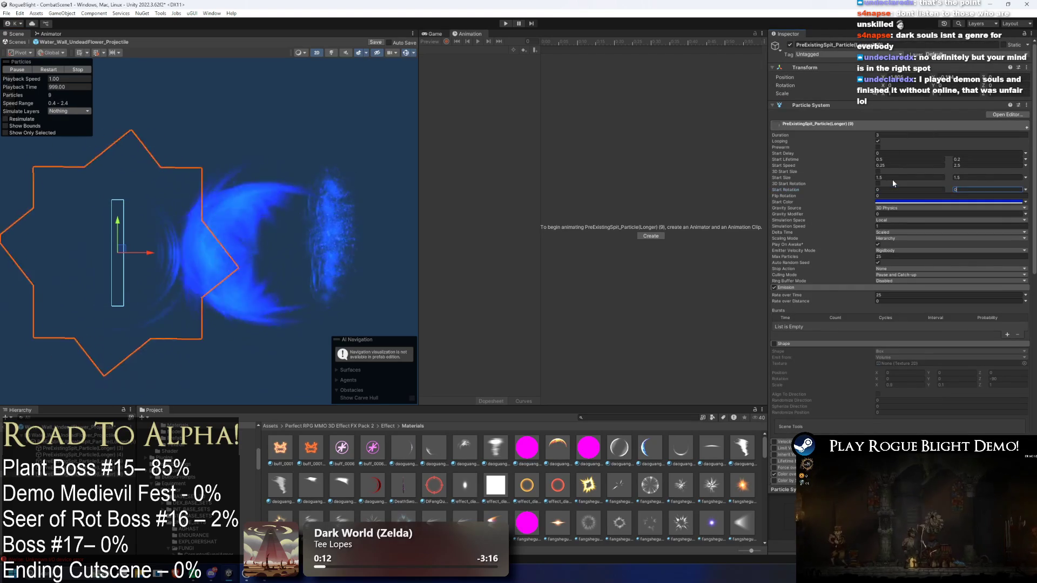
{"action": "key", "text": "Tab"}
{"action": "type", "text": "0"}
{"action": "left_click", "coordinate": [890, 190]}
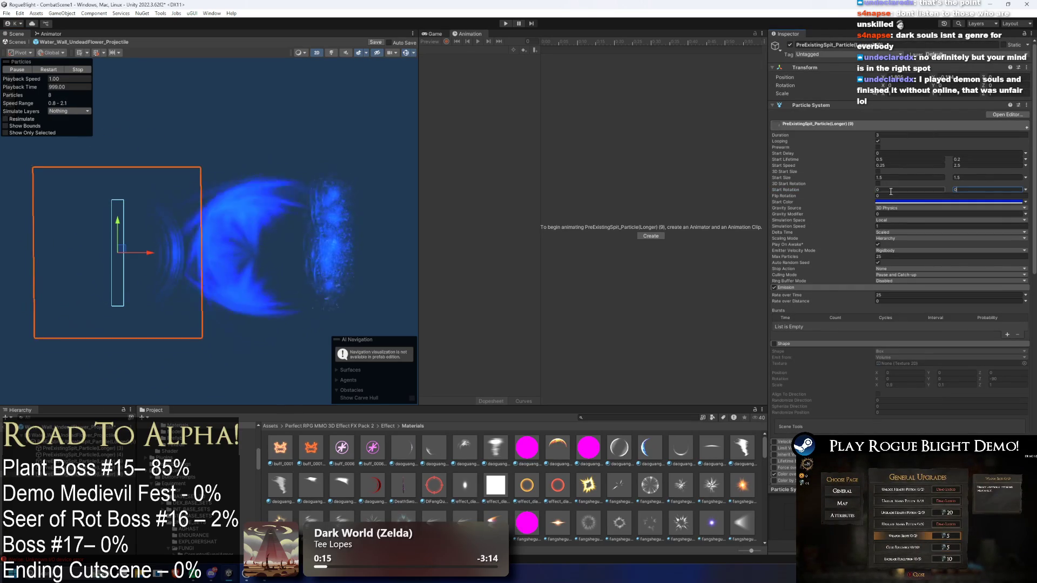
{"action": "type", "text": "180"}
{"action": "key", "text": "Tab"}
{"action": "type", "text": "180"}
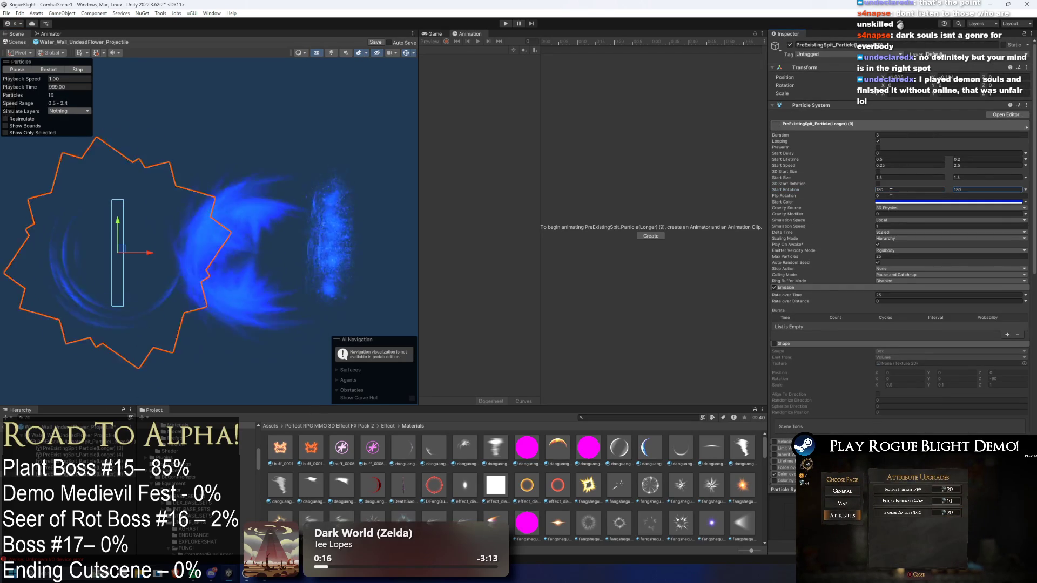
{"action": "mouse_move", "coordinate": [150, 252]}
{"action": "left_mouse_down"}
{"action": "mouse_move", "coordinate": [283, 253]}
{"action": "mouse_move", "coordinate": [274, 254]}
{"action": "left_mouse_up"}
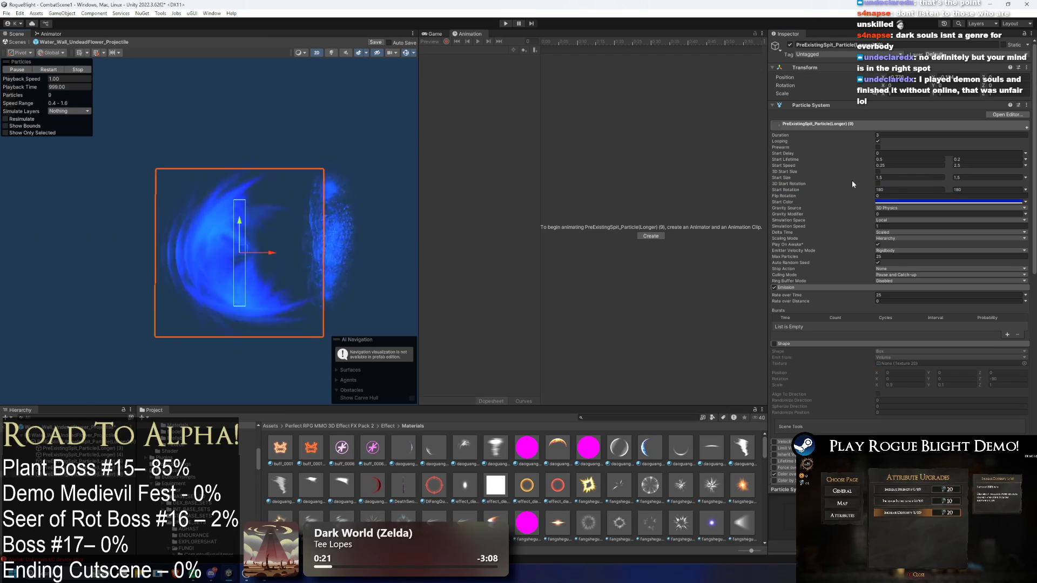
Reduce the particles' Start Size from 5 to 2
{"action": "left_click", "coordinate": [912, 178]}
{"action": "type", "text": "5"}
{"action": "key", "text": "Tab"}
{"action": "type", "text": "5"}
{"action": "left_click", "coordinate": [879, 178]}
{"action": "type", "text": "2"}
{"action": "key", "text": "Tab"}
{"action": "type", "text": "2"}
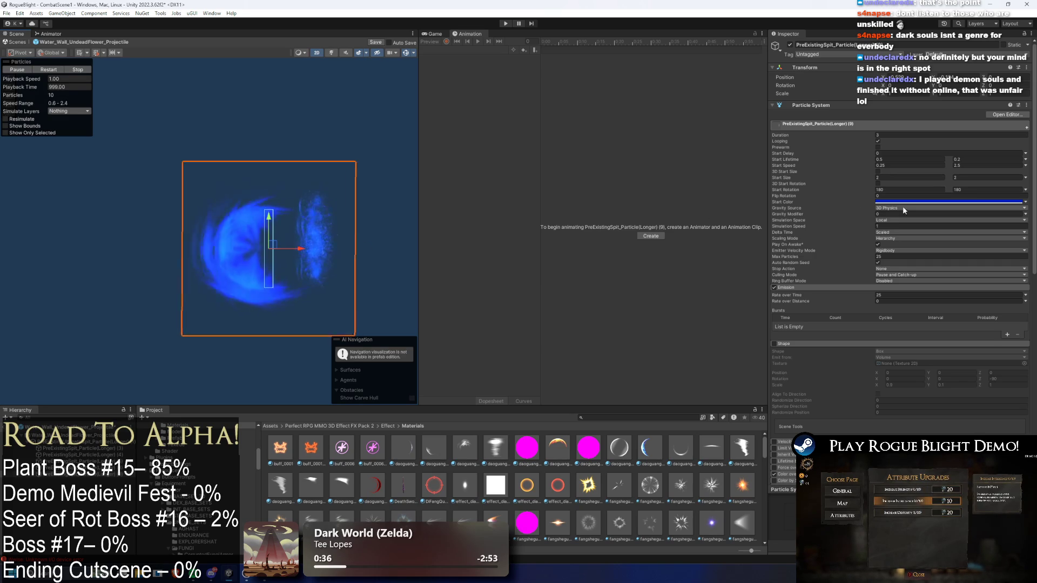
{"action": "type", "text": "3"}
Switch the particle material to daoguang_01004 and restart the effect
{"action": "scroll", "coordinate": [300, 248], "scroll_direction": "up", "scroll_amount": 2}
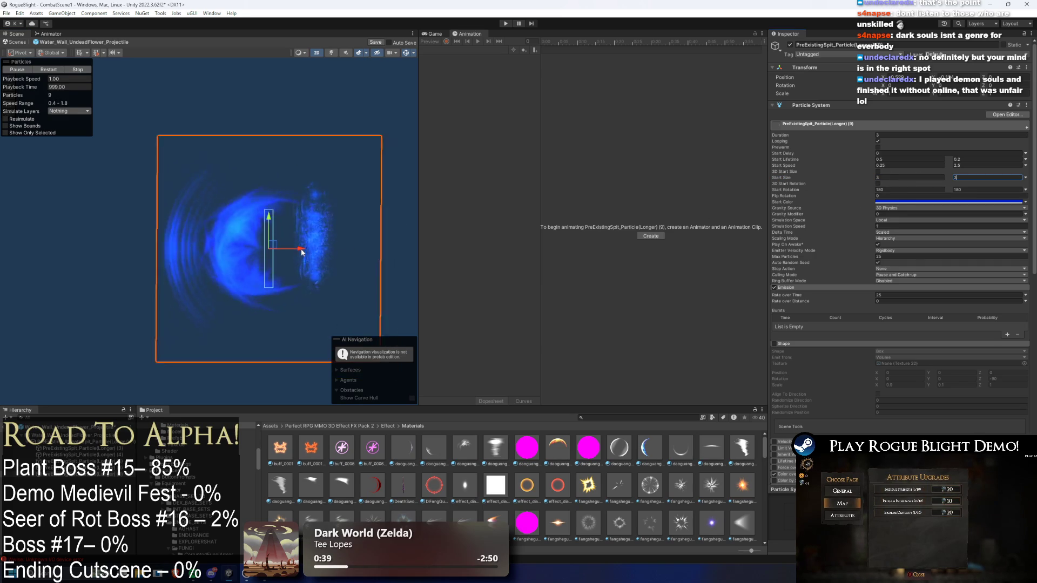
{"action": "left_click_drag", "start_coordinate": [327, 249], "coordinate": [335, 250]}
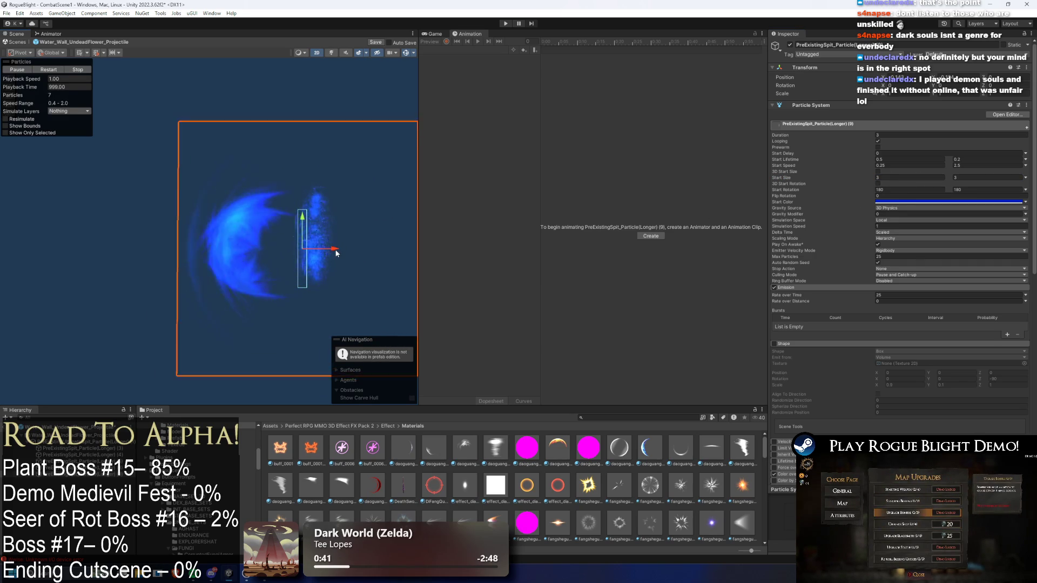
{"action": "scroll", "coordinate": [892, 338], "scroll_direction": "down", "scroll_amount": 10}
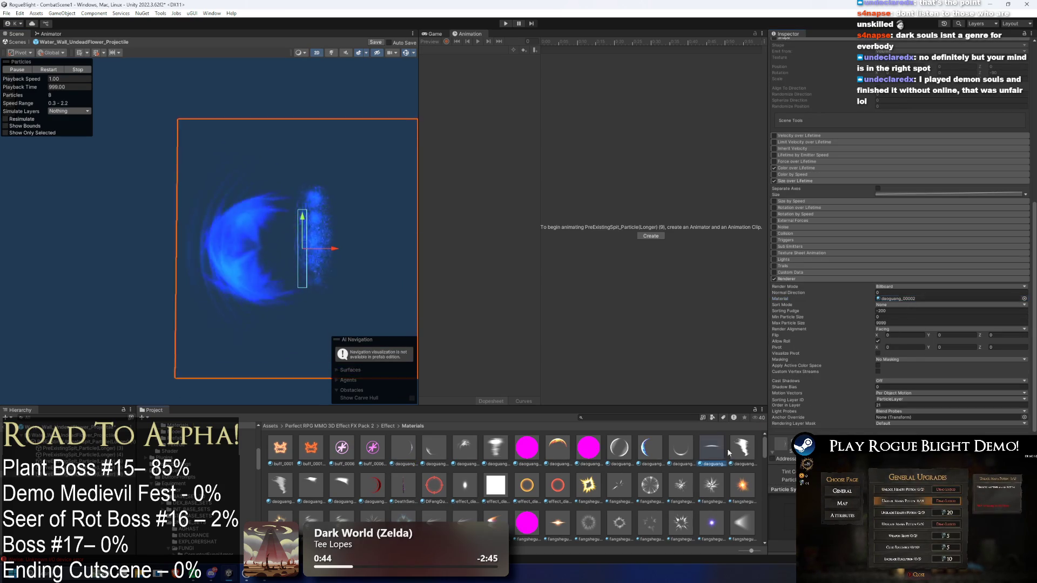
{"action": "left_click_drag", "start_coordinate": [929, 294], "coordinate": [931, 299]}
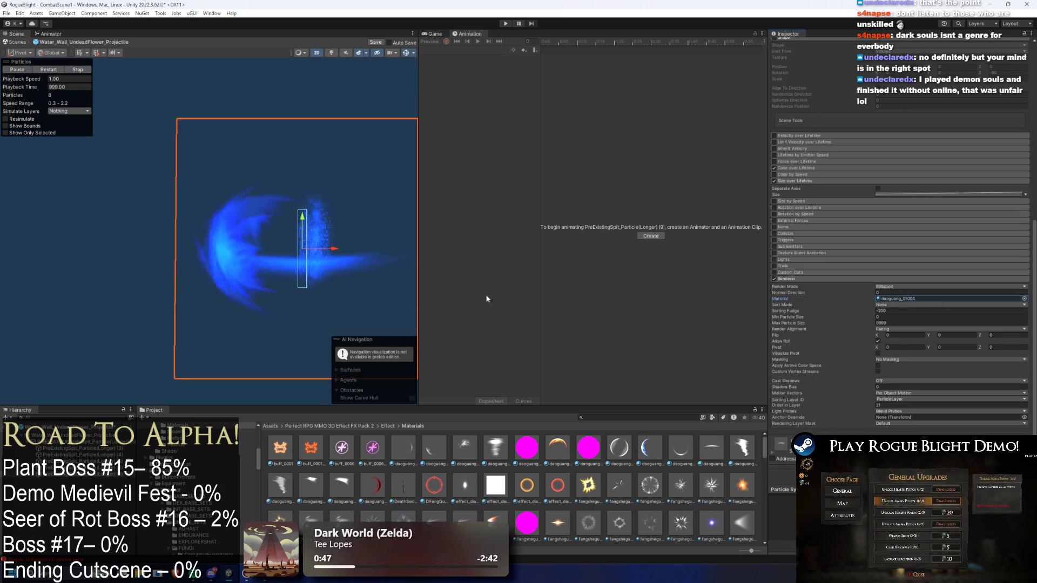
{"action": "left_click", "coordinate": [249, 251]}
{"action": "left_click", "coordinate": [365, 246]}
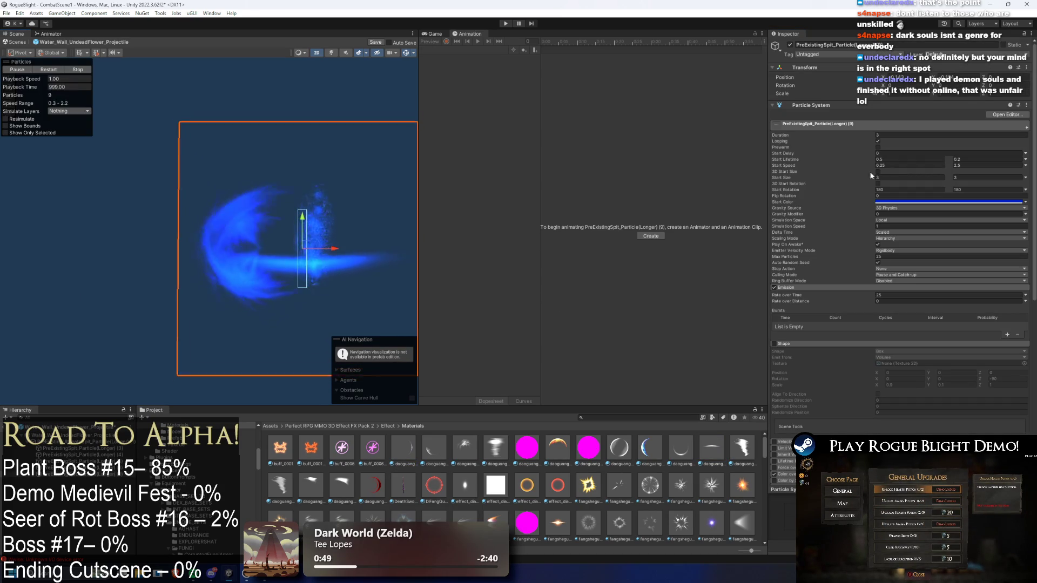
Set Start Rotation to -90 and move the particle layer (9) slightly left
{"action": "left_click", "coordinate": [890, 190]}
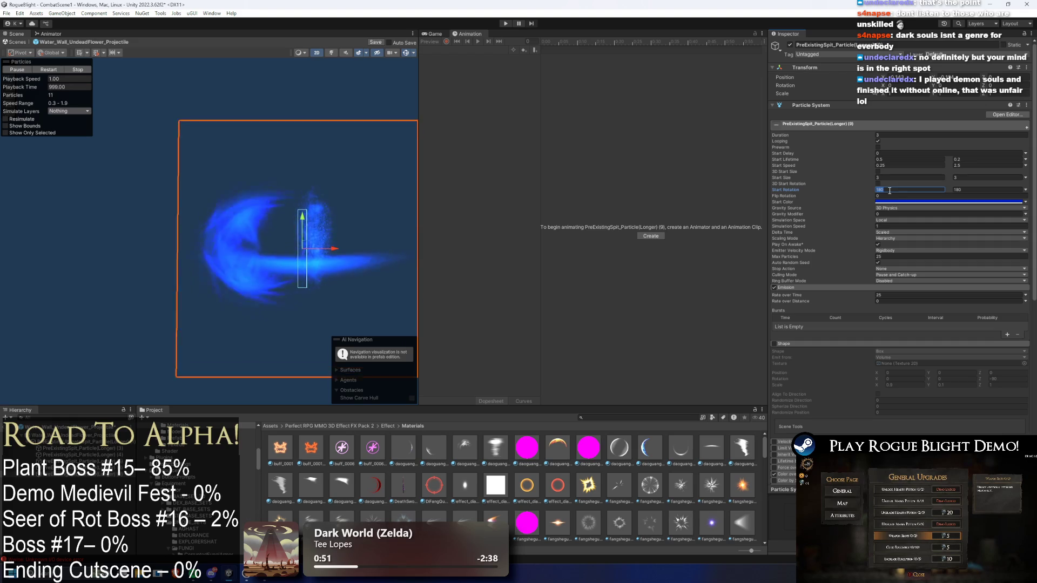
{"action": "type", "text": "90"}
{"action": "key", "text": "Tab"}
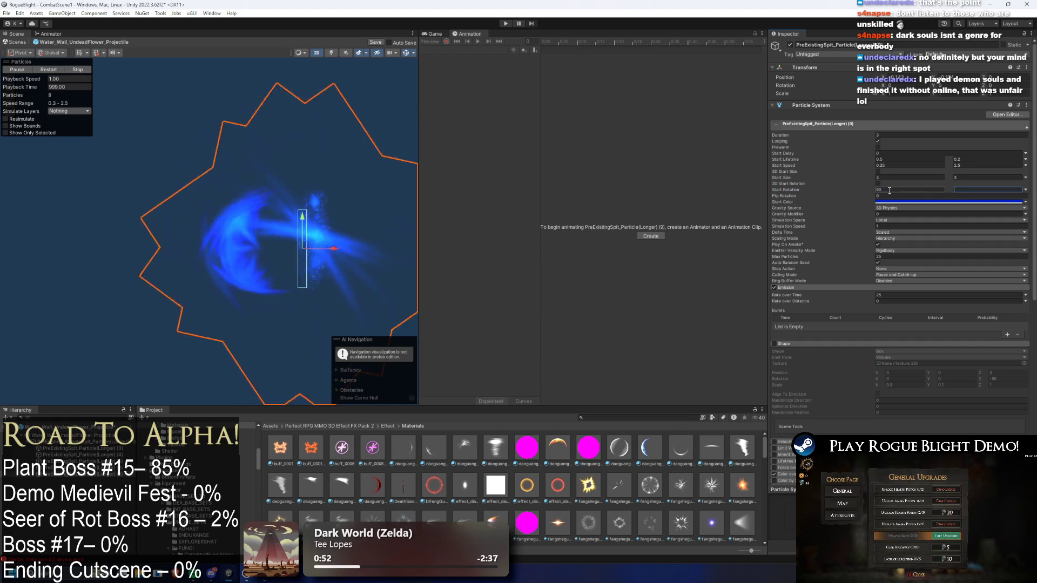
{"action": "type", "text": "-90"}
{"action": "left_click", "coordinate": [910, 190]}
{"action": "type", "text": "-90"}
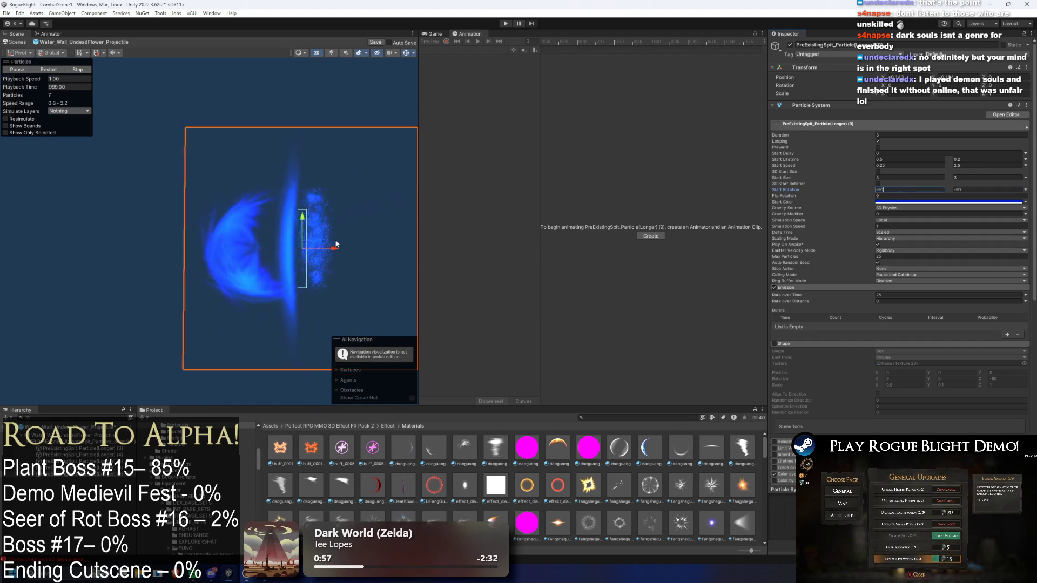
{"action": "left_click_drag", "start_coordinate": [336, 245], "coordinate": [262, 248]}
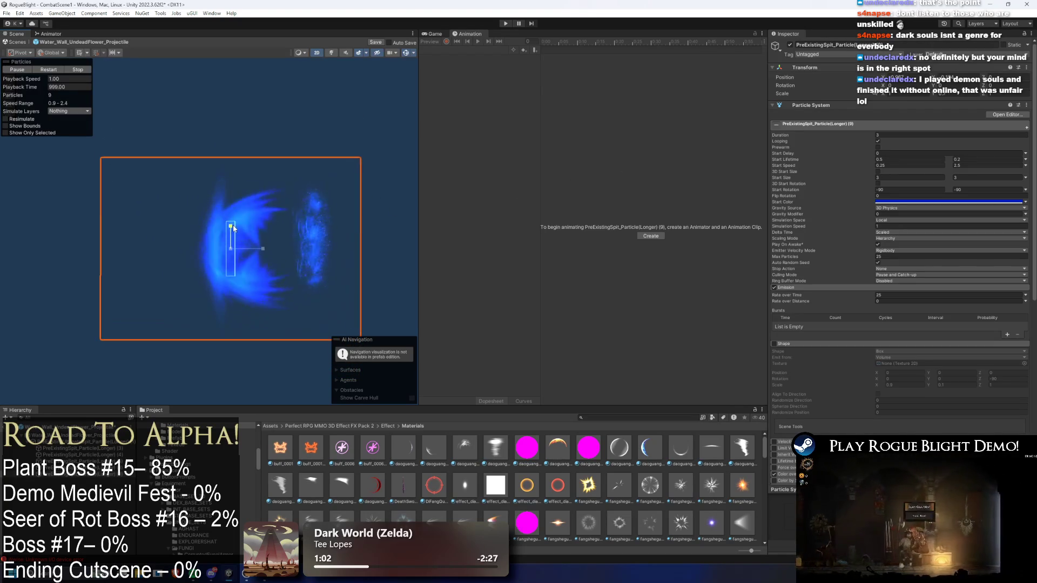
{"action": "left_click_drag", "start_coordinate": [263, 252], "coordinate": [257, 254]}
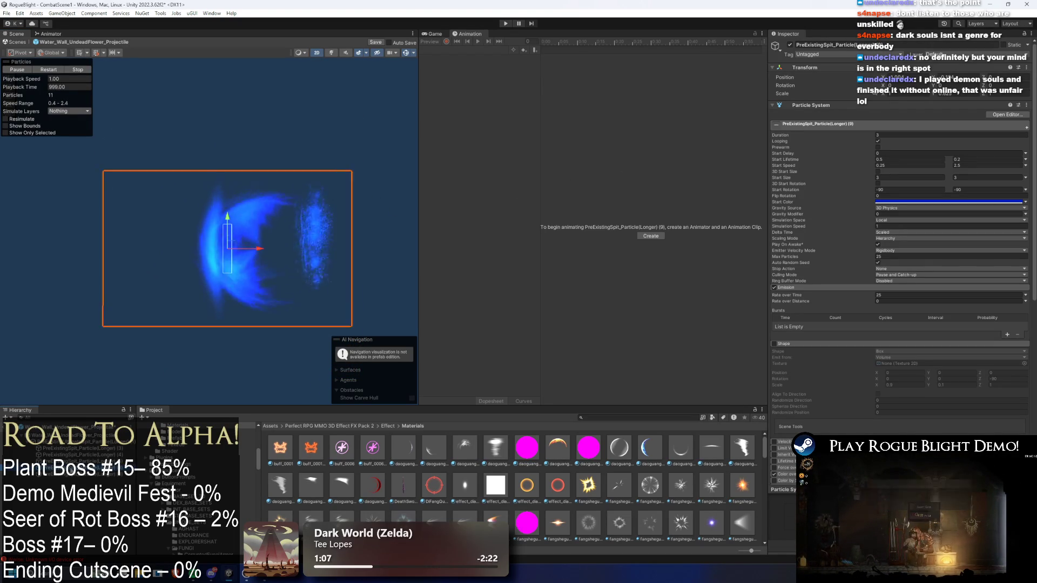
{"action": "left_click", "coordinate": [261, 248]}
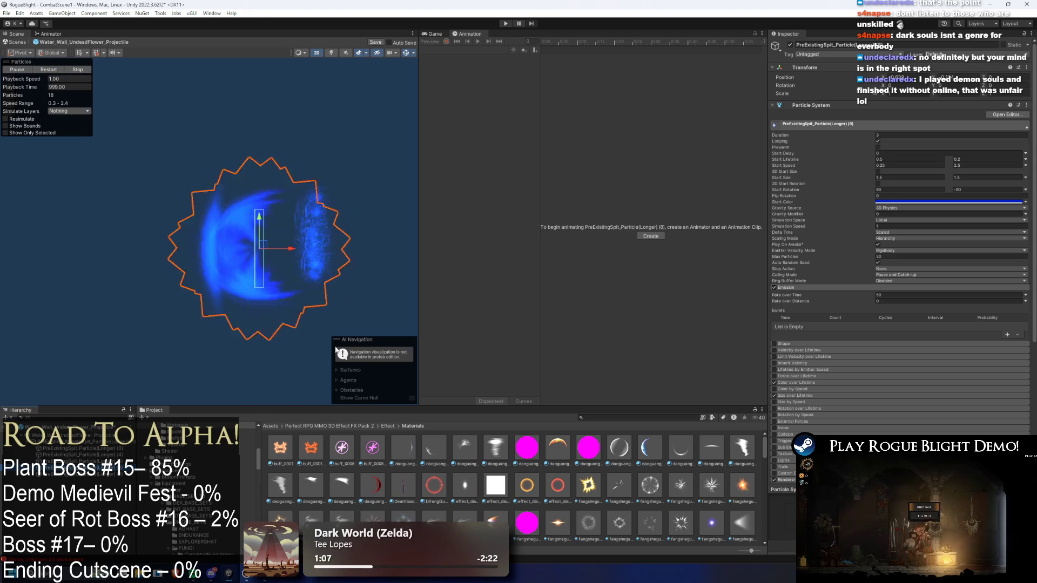
Set layer (8)'s Start Rotation to -45 to 45 and nudge it right
{"action": "left_click", "coordinate": [909, 190]}
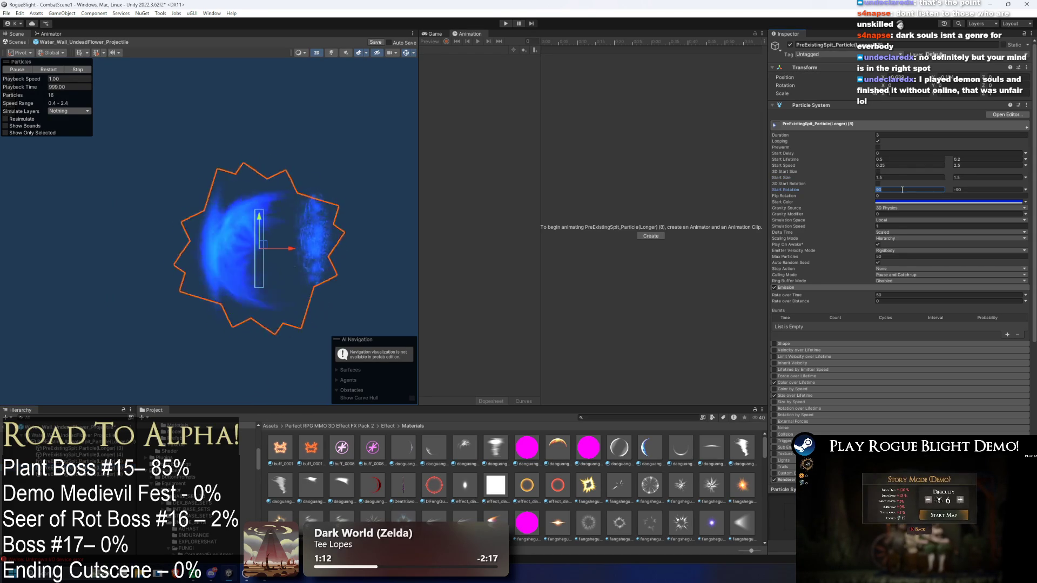
{"action": "type", "text": "-45"}
{"action": "key", "text": "Tab"}
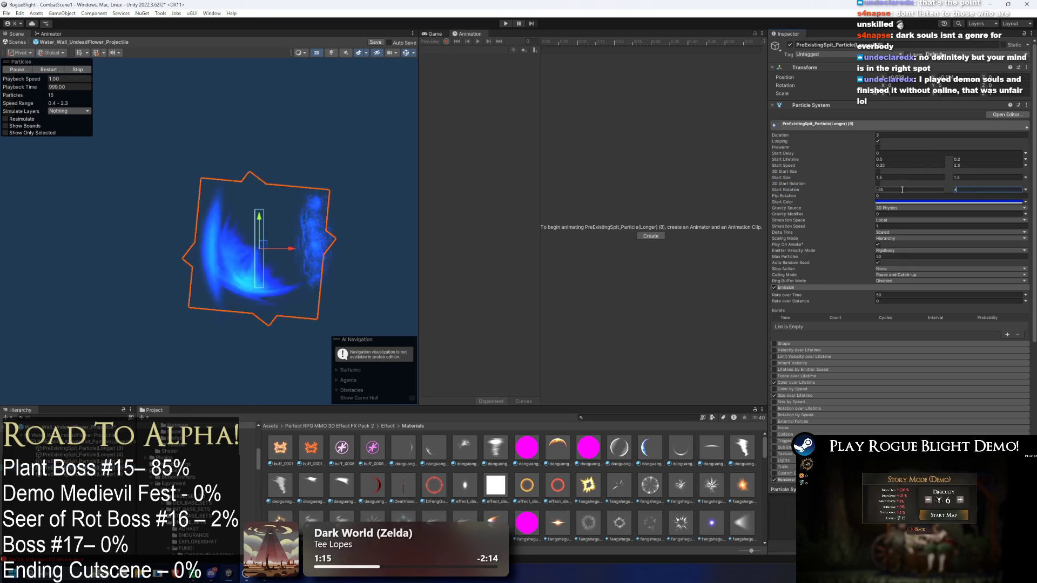
{"action": "key", "text": "Return"}
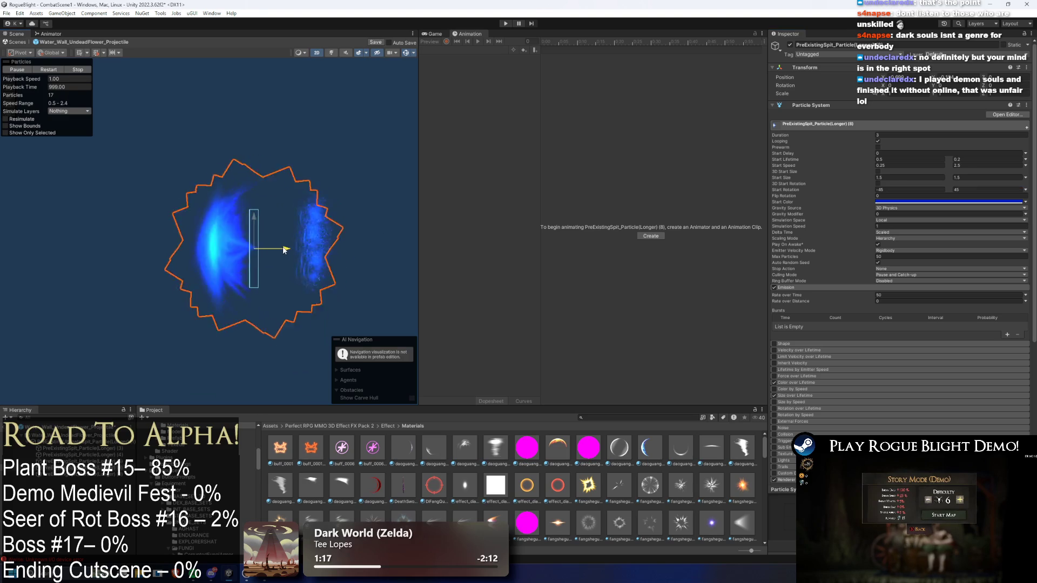
{"action": "left_click_drag", "start_coordinate": [275, 249], "coordinate": [279, 249]}
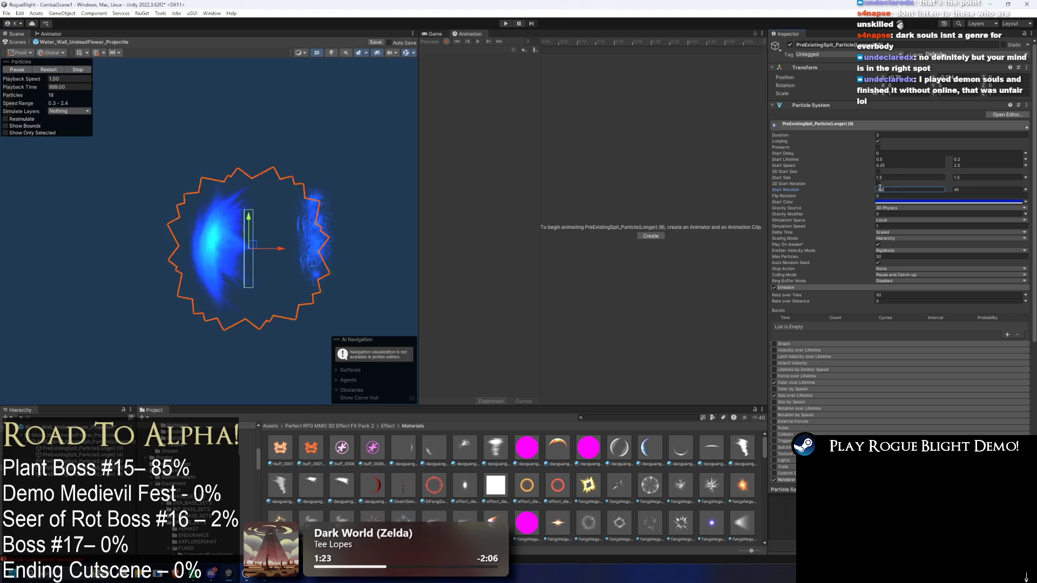
{"action": "type", "text": "0"}
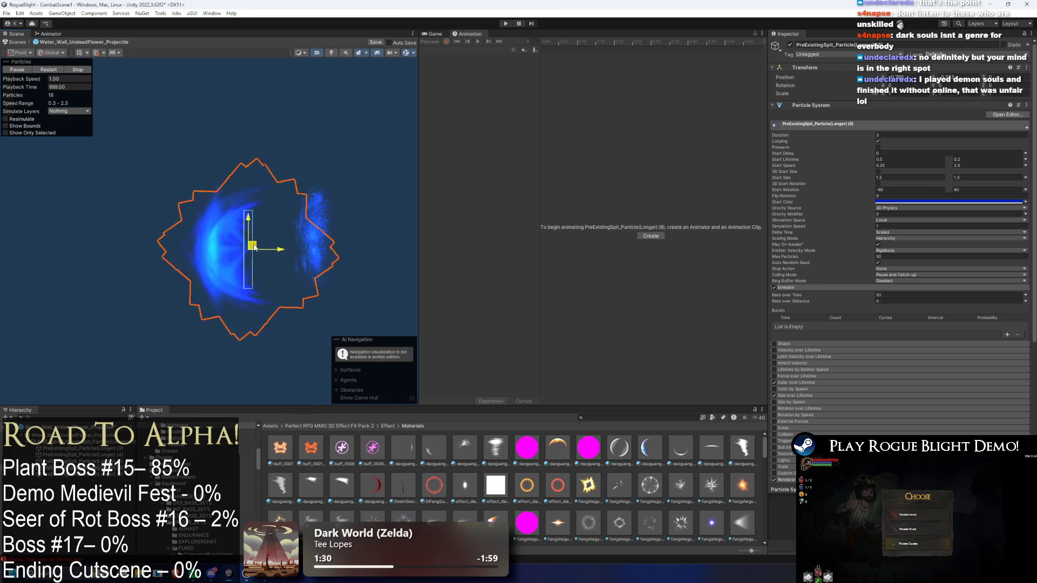
{"action": "left_click", "coordinate": [81, 461]}
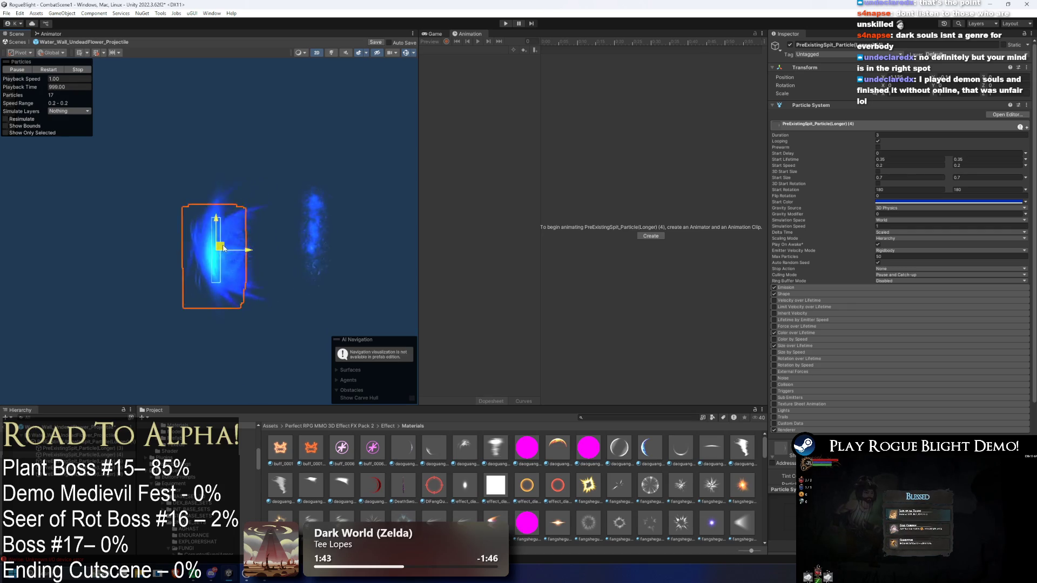
Set layer (4)'s Start Size to 2 and move it right
{"action": "type", "text": "2"}
{"action": "key", "text": "Tab"}
{"action": "type", "text": "2"}
{"action": "left_click_drag", "start_coordinate": [248, 250], "coordinate": [297, 250]}
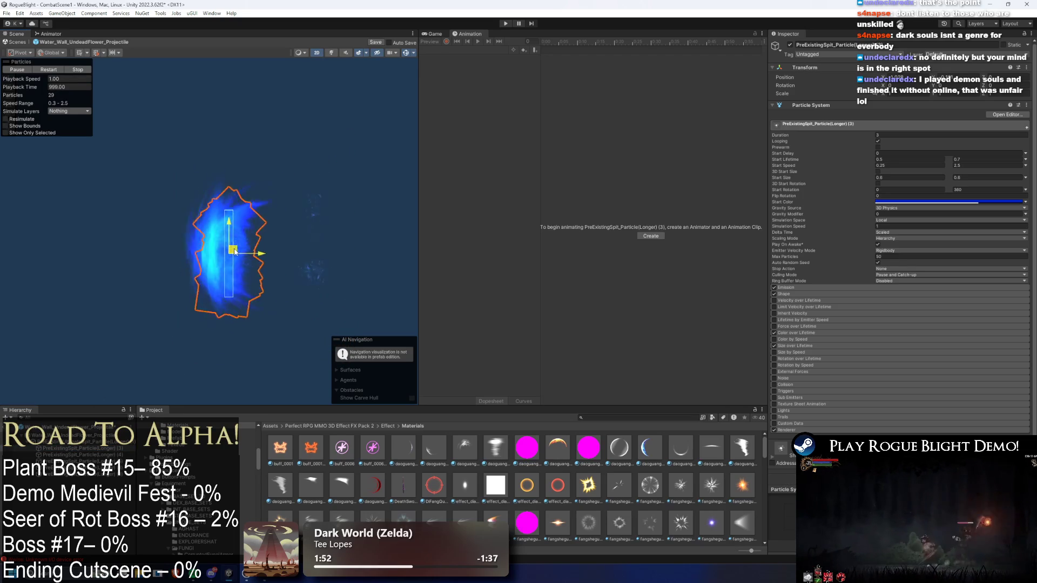
{"action": "left_click_drag", "start_coordinate": [247, 251], "coordinate": [308, 244]}
Reposition spit particle layers along X, moving a group of four right
{"action": "left_click", "coordinate": [372, 253]}
{"action": "left_click", "coordinate": [376, 255]}
{"action": "left_click", "coordinate": [392, 243]}
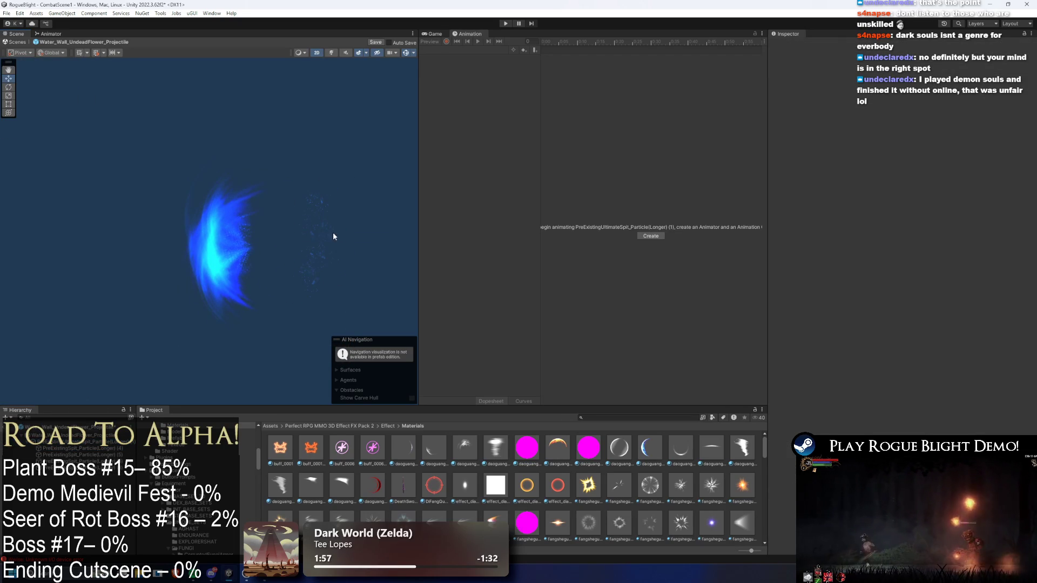
{"action": "left_click", "coordinate": [334, 236]}
{"action": "mouse_move", "coordinate": [324, 236]}
{"action": "left_mouse_down"}
{"action": "mouse_move", "coordinate": [382, 239]}
{"action": "mouse_move", "coordinate": [282, 231]}
{"action": "mouse_move", "coordinate": [189, 255]}
{"action": "mouse_move", "coordinate": [395, 247]}
{"action": "mouse_move", "coordinate": [217, 238]}
{"action": "mouse_move", "coordinate": [403, 254]}
{"action": "mouse_move", "coordinate": [260, 248]}
{"action": "mouse_move", "coordinate": [202, 222]}
{"action": "mouse_move", "coordinate": [197, 195]}
{"action": "left_mouse_up"}
{"action": "left_click", "coordinate": [111, 452]}
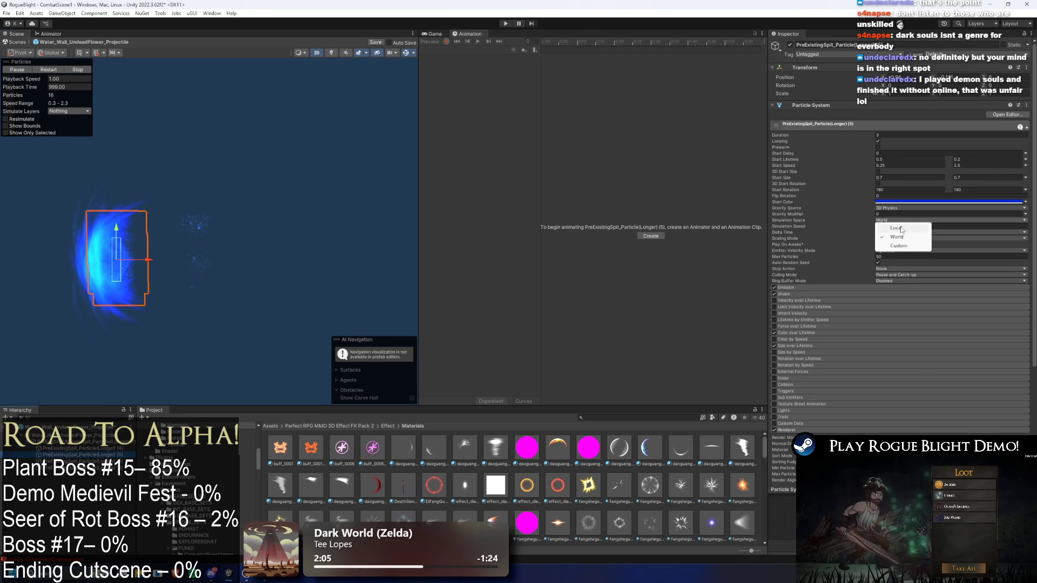
{"action": "mouse_move", "coordinate": [200, 246]}
{"action": "left_mouse_down"}
{"action": "mouse_move", "coordinate": [254, 246]}
{"action": "mouse_move", "coordinate": [186, 251]}
{"action": "left_mouse_up"}
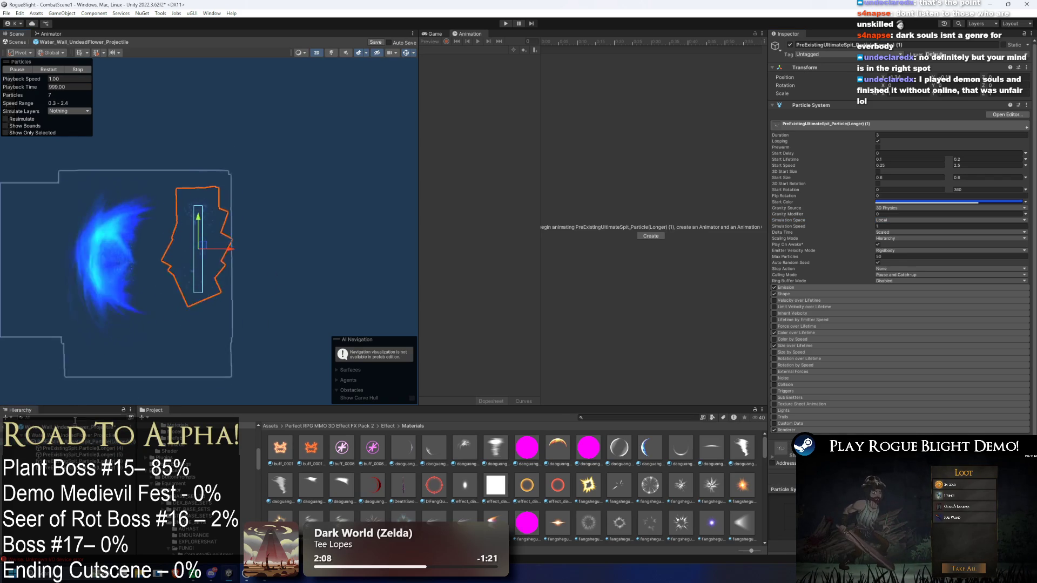
{"action": "left_click", "coordinate": [81, 450], "text": "shift"}
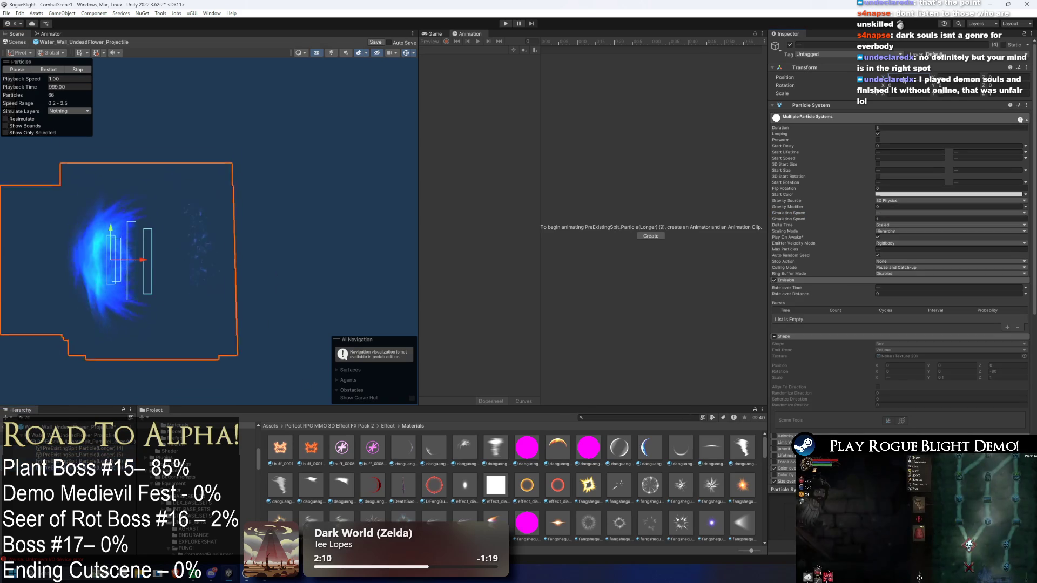
{"action": "mouse_move", "coordinate": [225, 267]}
{"action": "left_mouse_down"}
{"action": "mouse_move", "coordinate": [372, 258]}
{"action": "mouse_move", "coordinate": [237, 254]}
{"action": "left_mouse_up"}
Frame the Water_Wall_UndeadFlower_Projectile and one particle child in the Scene view
{"action": "left_click", "coordinate": [202, 238]}
{"action": "left_click", "coordinate": [202, 237]}
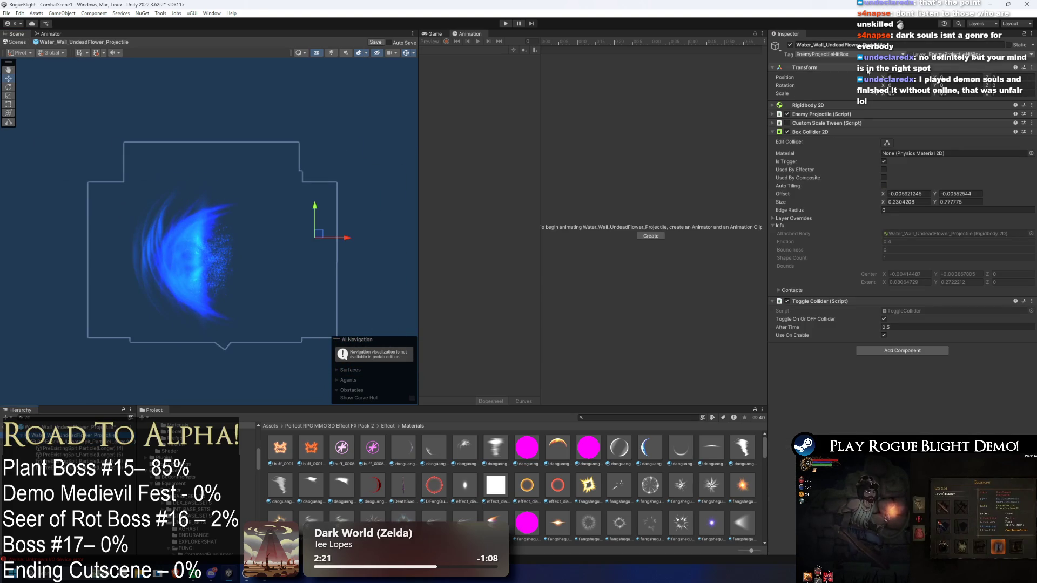
{"action": "key", "text": "f"}
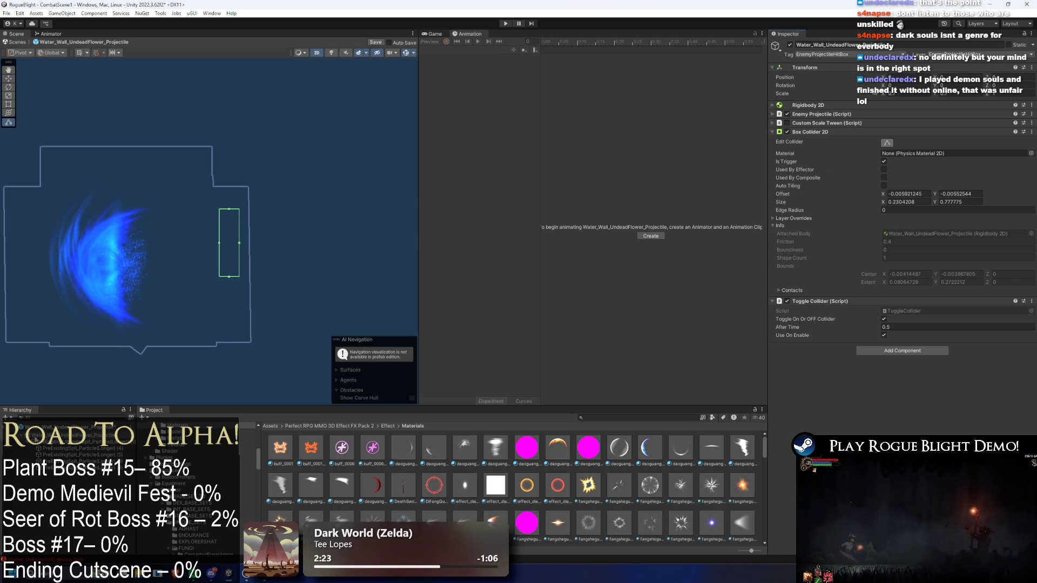
{"action": "left_click", "coordinate": [119, 256]}
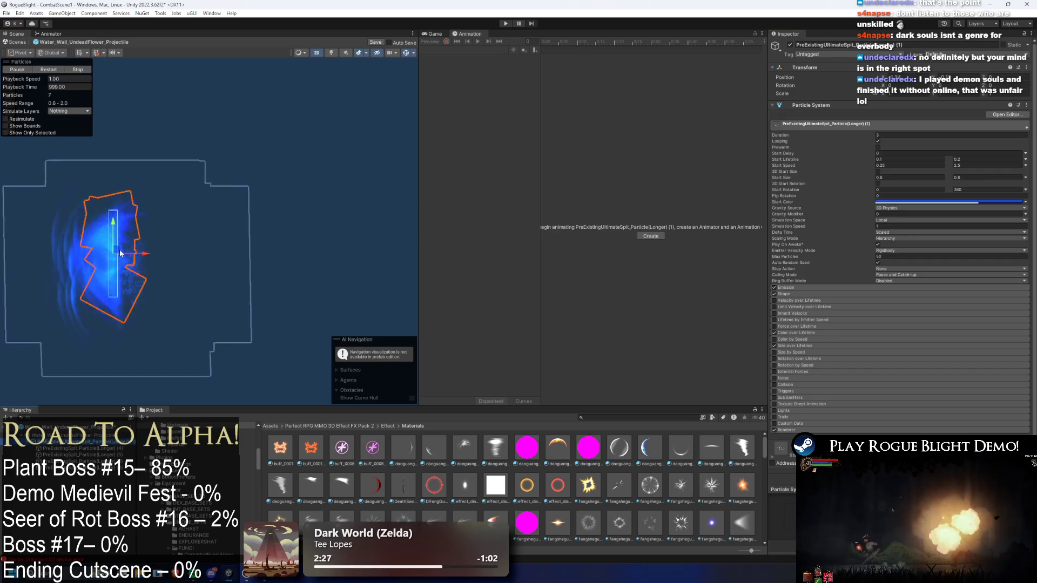
{"action": "key", "text": "f"}
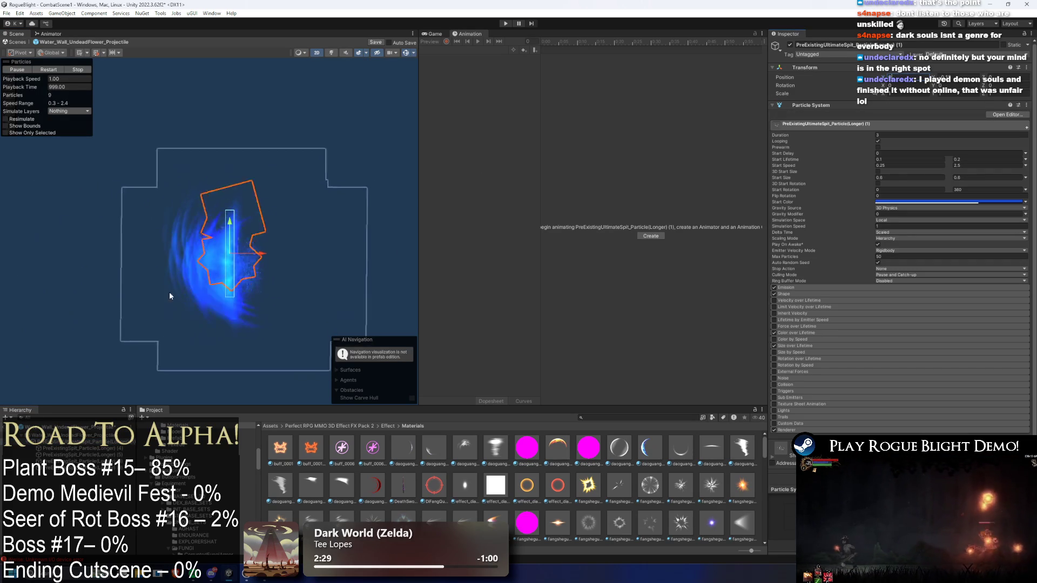
{"action": "key", "text": "f"}
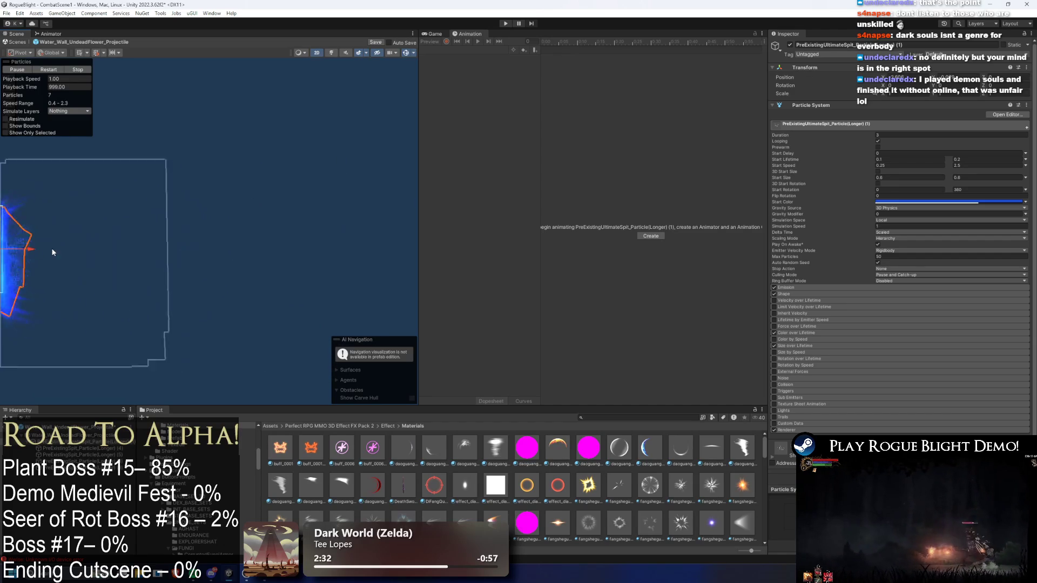
{"action": "left_click", "coordinate": [75, 448]}
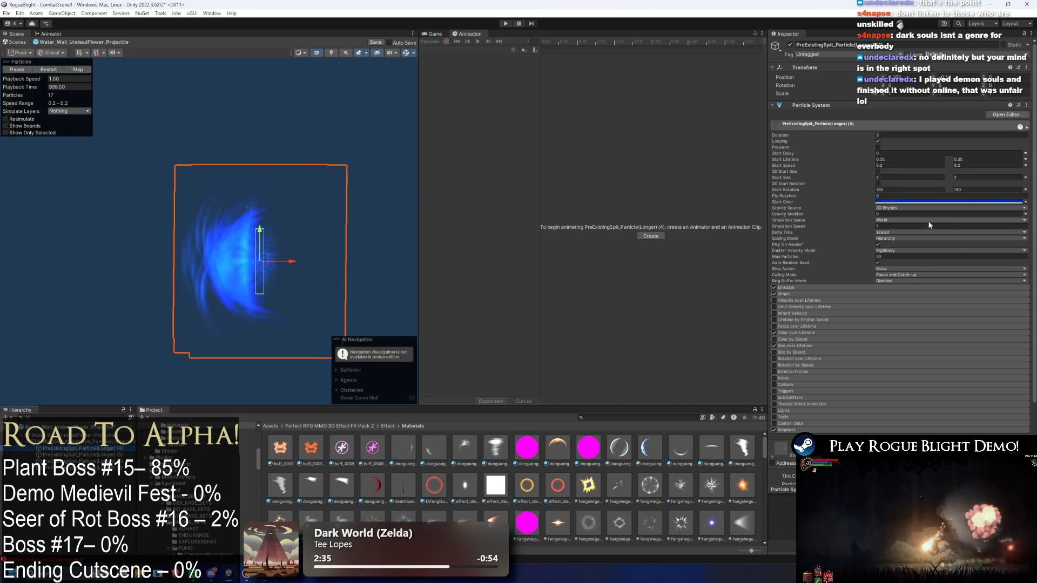
Set the layer's simulation space to Local and shift it left
{"action": "left_click", "coordinate": [899, 221]}
{"action": "left_click", "coordinate": [901, 226]}
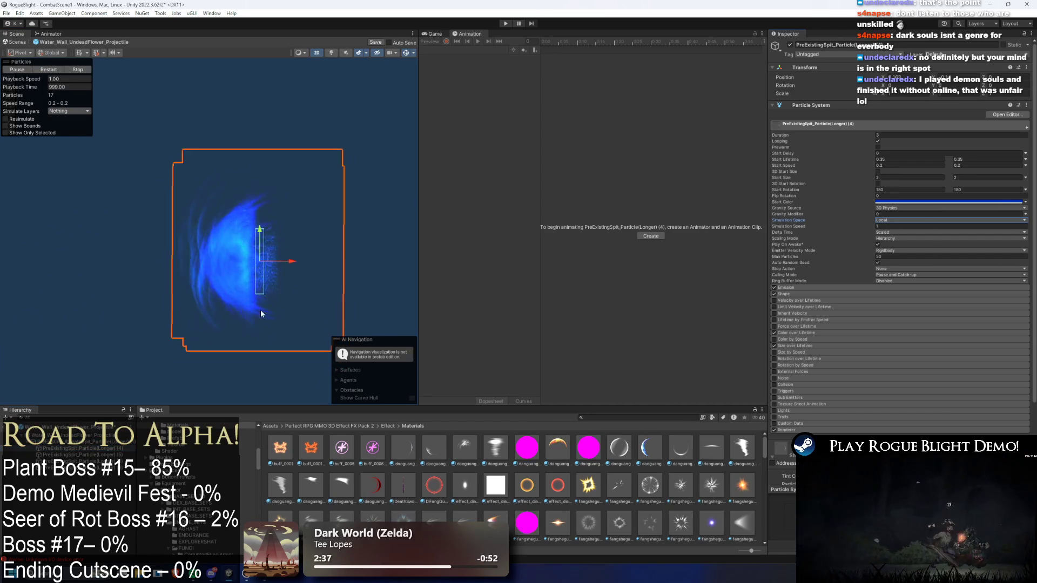
{"action": "left_click_drag", "start_coordinate": [296, 264], "coordinate": [189, 267]}
{"action": "left_click_drag", "start_coordinate": [295, 266], "coordinate": [314, 267]}
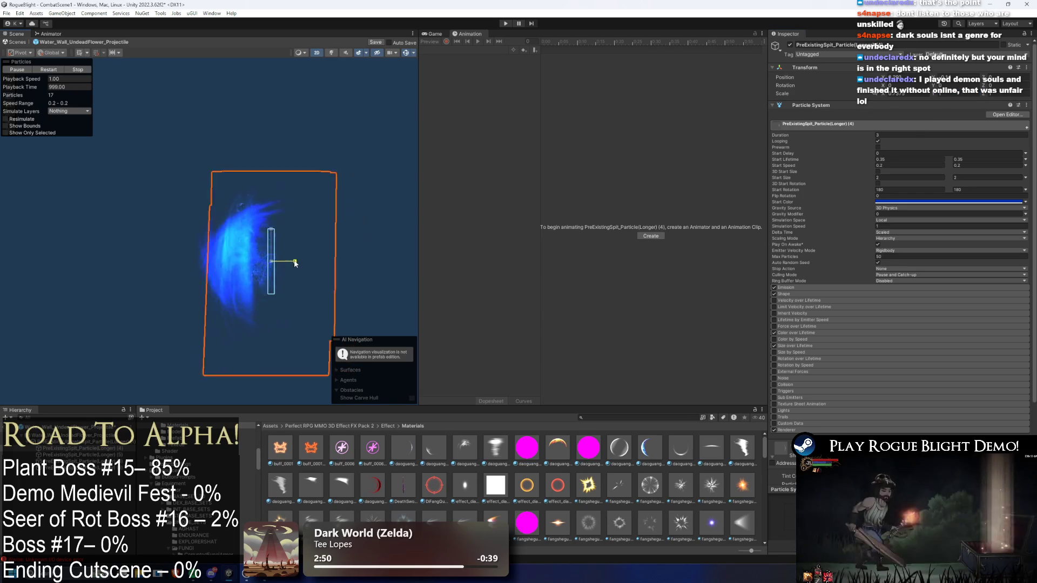
{"action": "left_click_drag", "start_coordinate": [301, 262], "coordinate": [254, 263]}
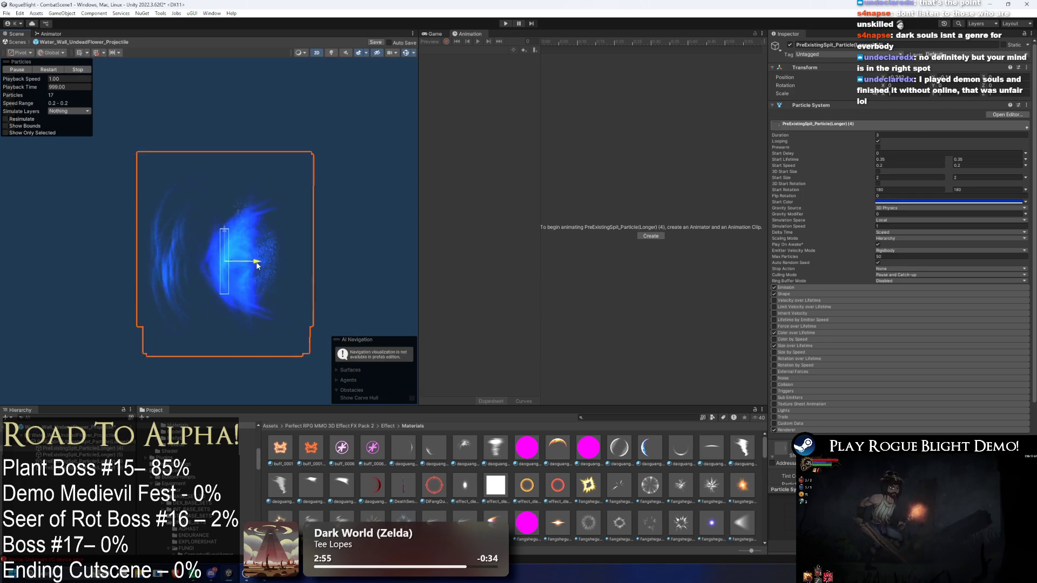
Narrow the Shape module's X scale to 0.25 and save the prefab
{"action": "left_click", "coordinate": [801, 294]}
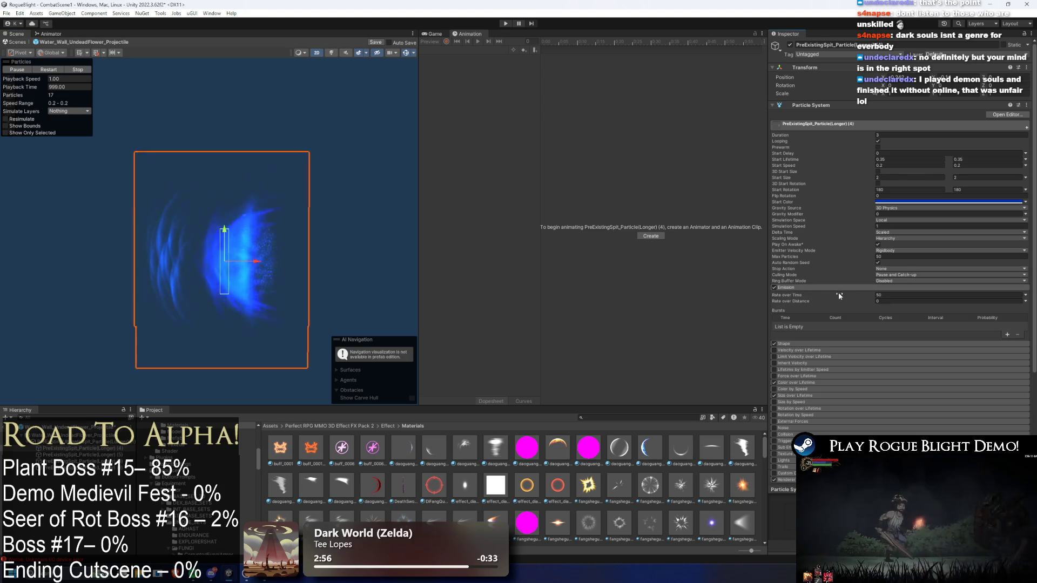
{"action": "left_click", "coordinate": [799, 296]}
{"action": "left_click", "coordinate": [800, 296]}
{"action": "left_click", "coordinate": [903, 336]}
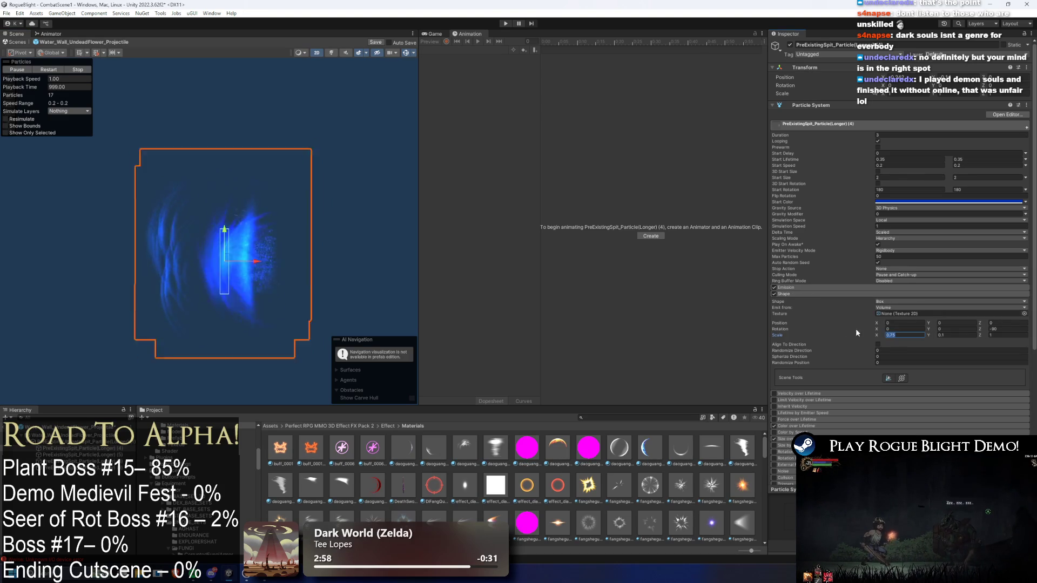
{"action": "type", "text": "0.5"}
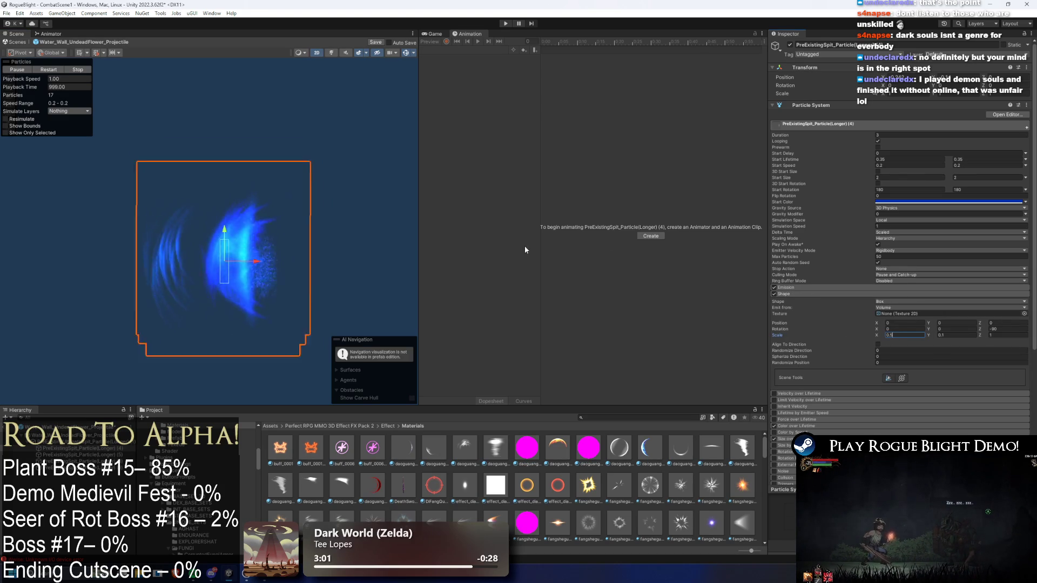
{"action": "left_click_drag", "start_coordinate": [260, 263], "coordinate": [304, 265]}
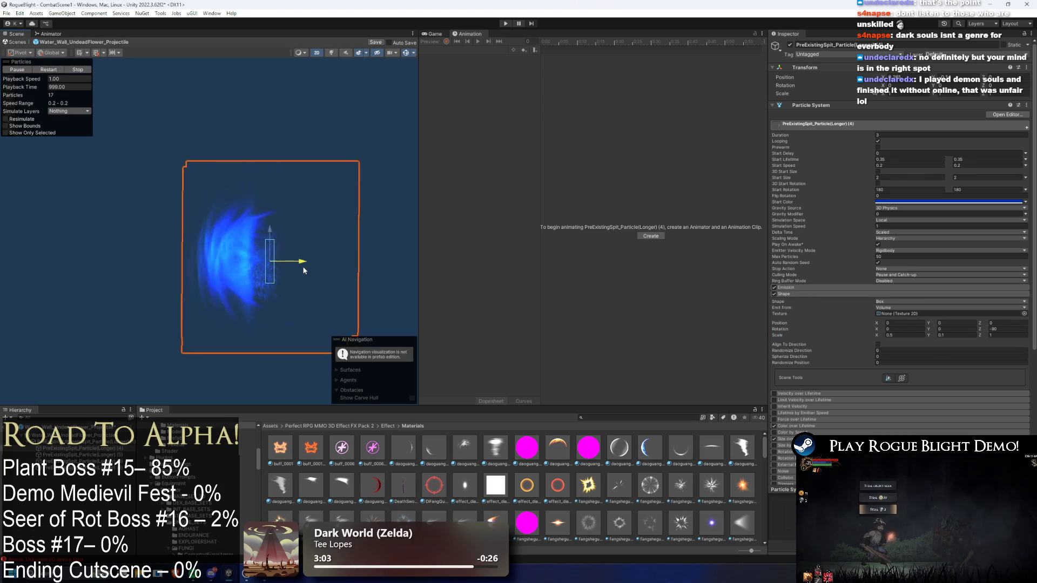
{"action": "left_click", "coordinate": [891, 335]}
{"action": "type", "text": "0.25"}
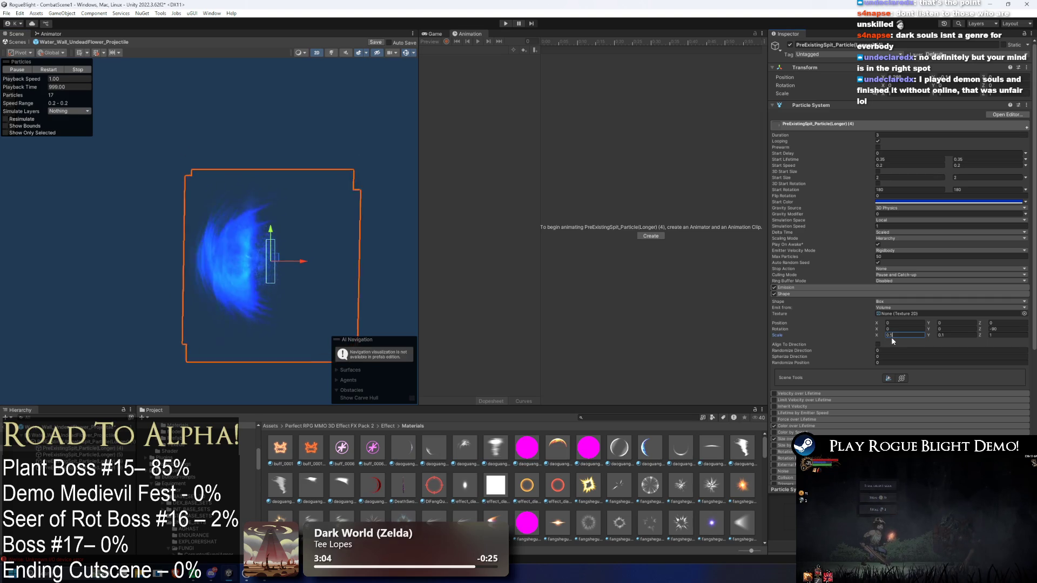
{"action": "left_click_drag", "start_coordinate": [298, 265], "coordinate": [296, 265]}
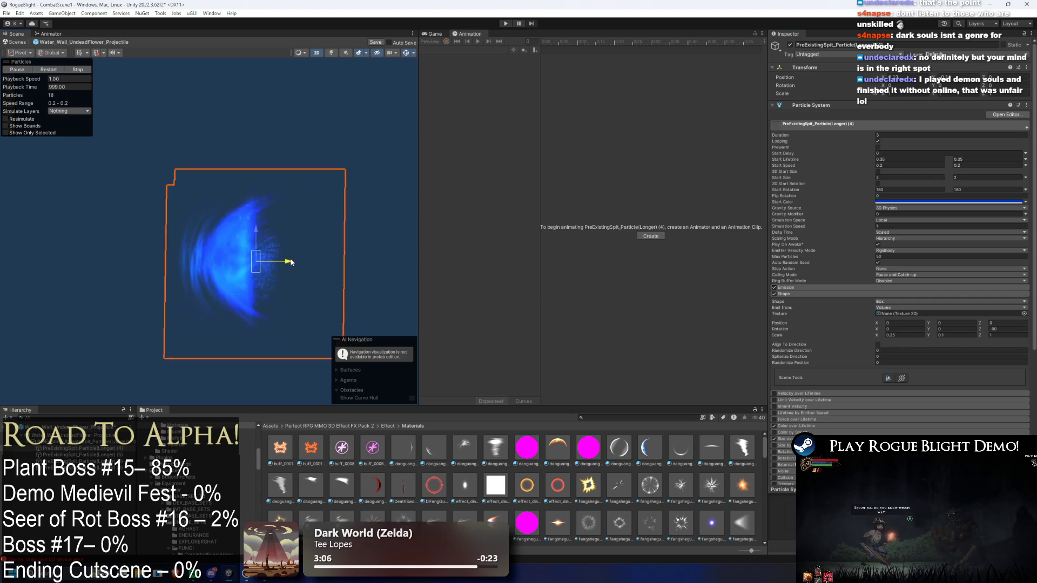
{"action": "key", "text": "ctrl+s"}
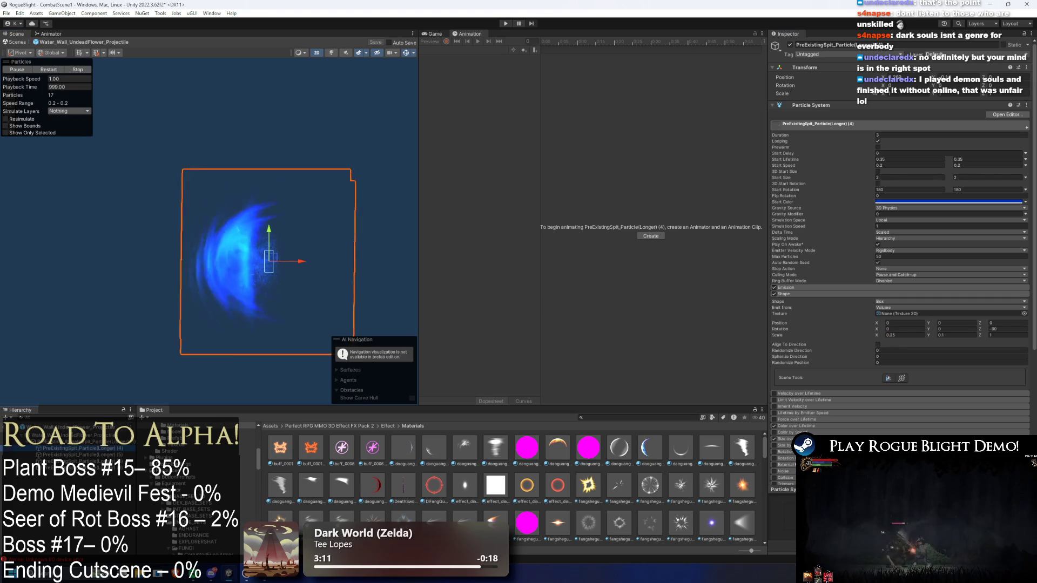
{"action": "left_click", "coordinate": [70, 436]}
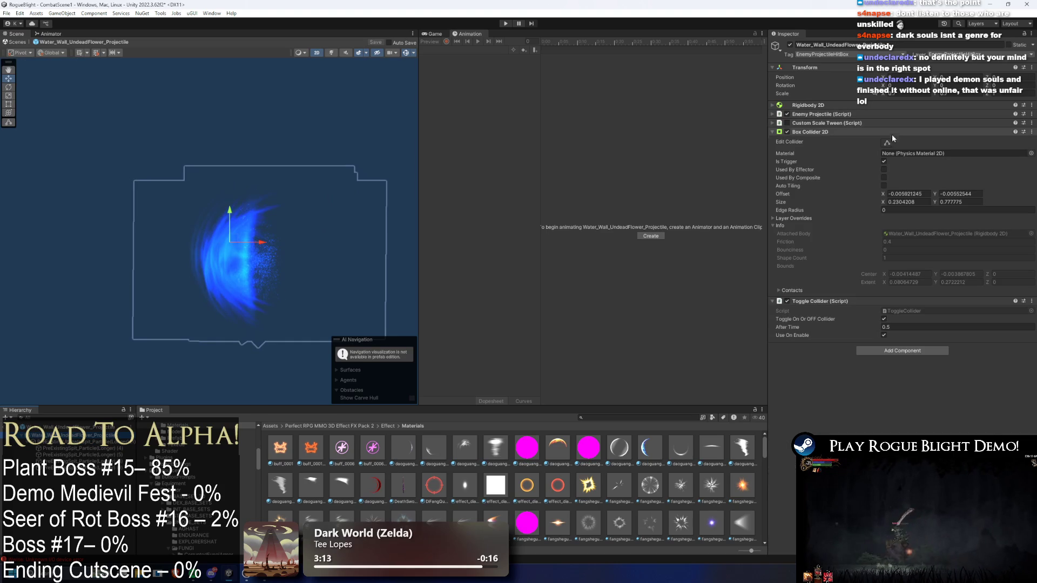
Stretch the box collider's edges to about 0.98 by 1.37 and start Play mode
{"action": "left_click", "coordinate": [887, 143]}
{"action": "left_click_drag", "start_coordinate": [223, 279], "coordinate": [224, 323]}
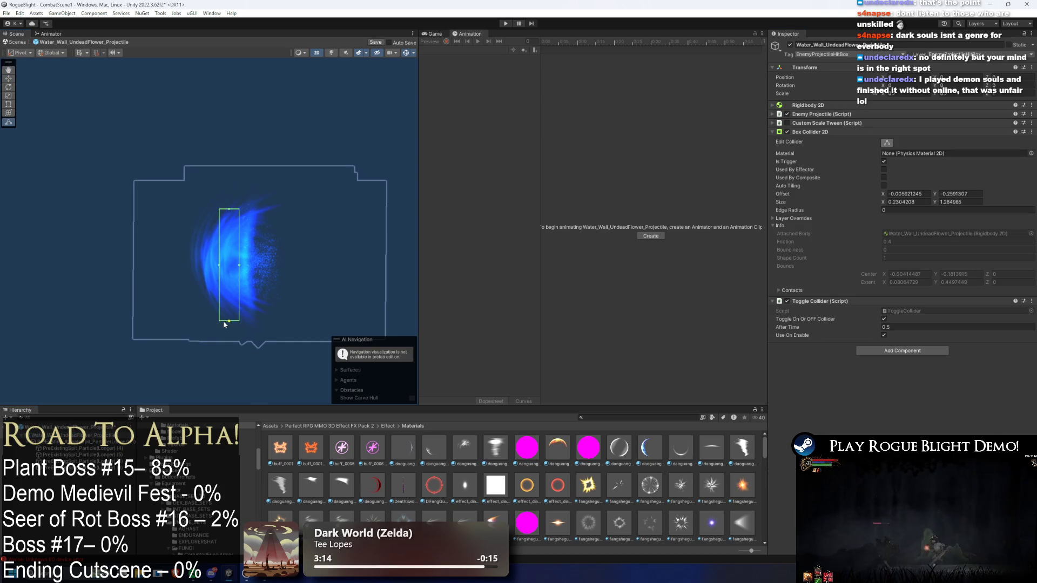
{"action": "mouse_move", "coordinate": [240, 265]}
{"action": "left_mouse_down"}
{"action": "mouse_move", "coordinate": [278, 261]}
{"action": "mouse_move", "coordinate": [196, 266]}
{"action": "left_mouse_up"}
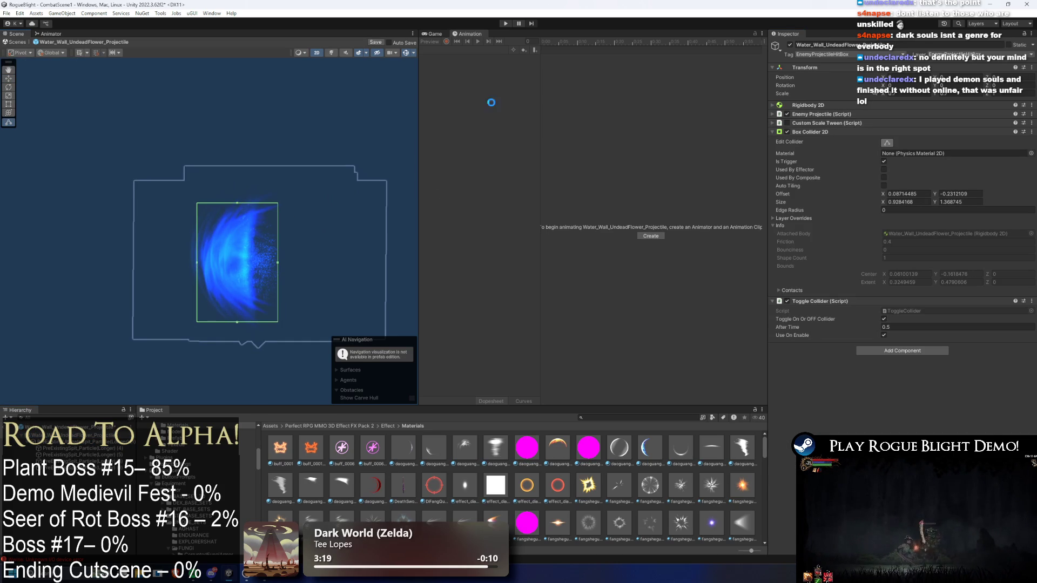
{"action": "left_click", "coordinate": [505, 24]}
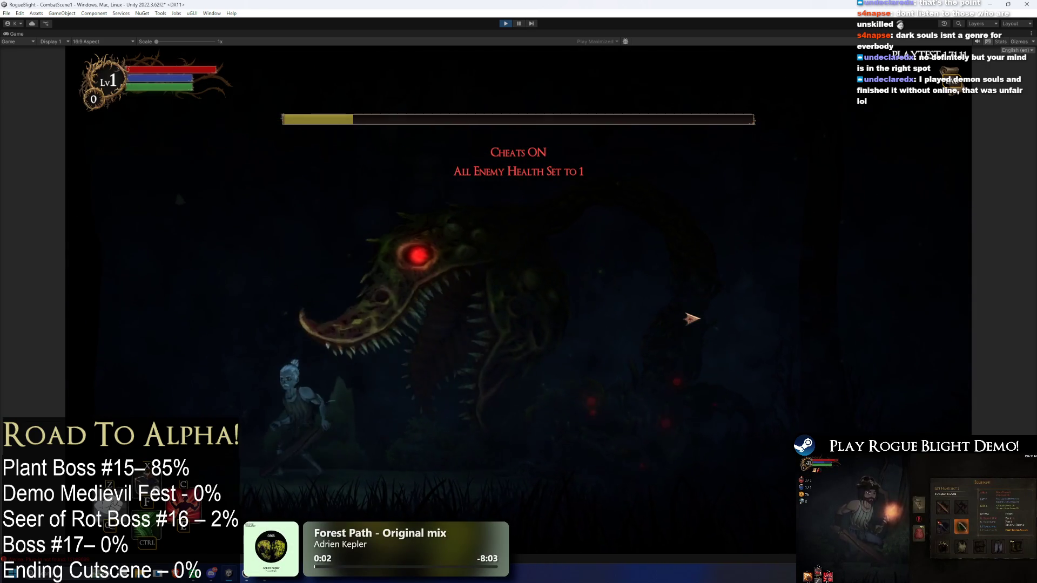
Restore the boss's health to full with F2, watch the fight, then stop
{"action": "key", "text": "F2"}
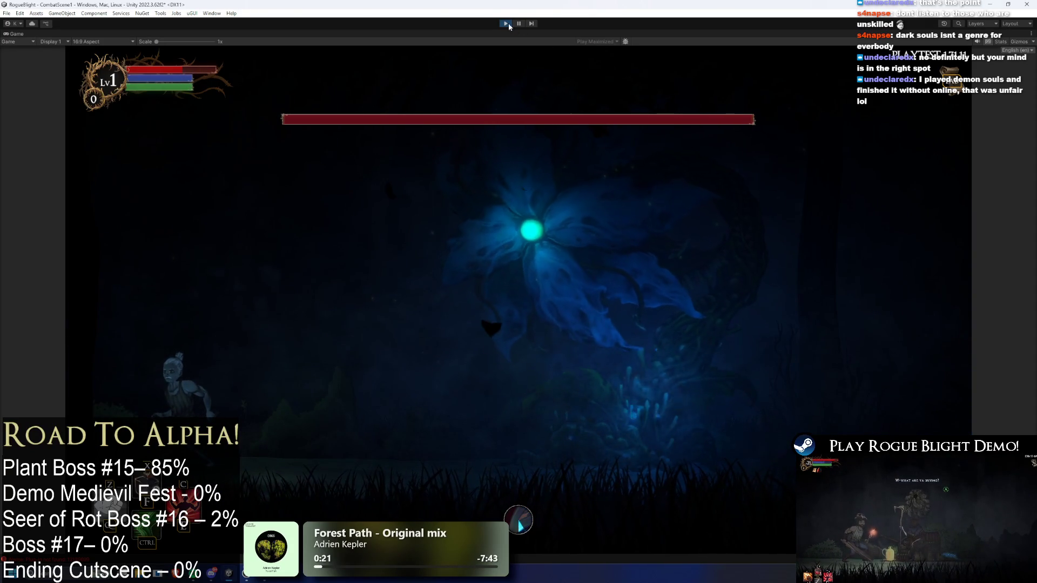
{"action": "left_click", "coordinate": [513, 25]}
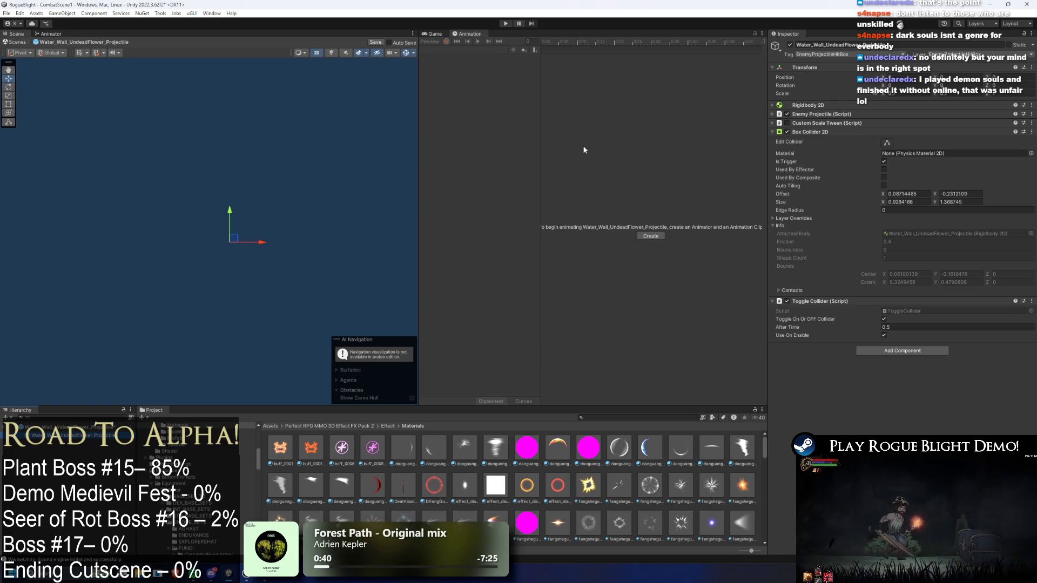
Enter Play mode again to retest the water projectile
{"action": "left_click", "coordinate": [506, 25]}
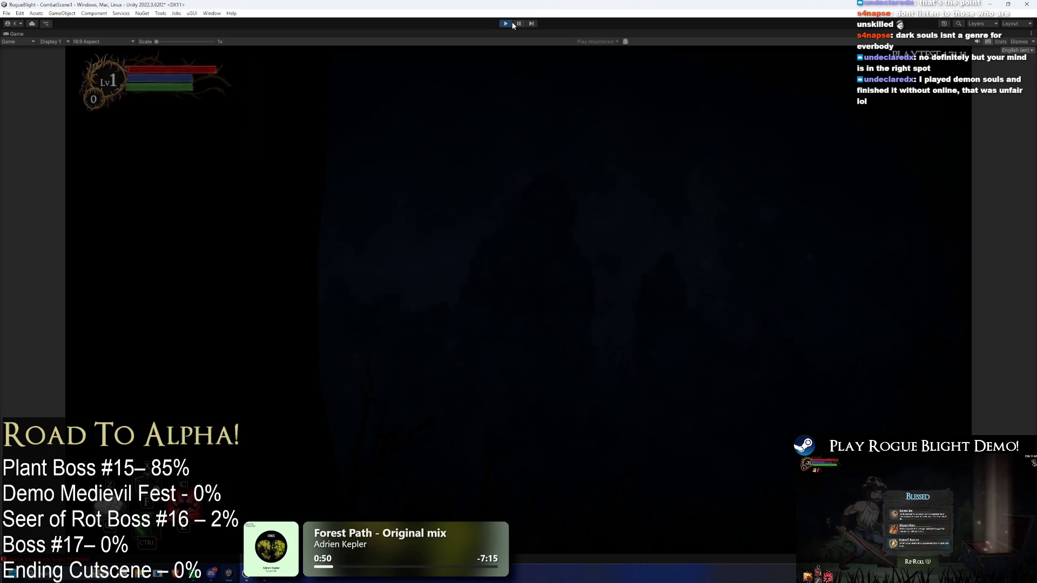
Playtest the plant boss fight with the F1/F2 health cheats, then pause and open Windows search
{"action": "key", "text": "d"}
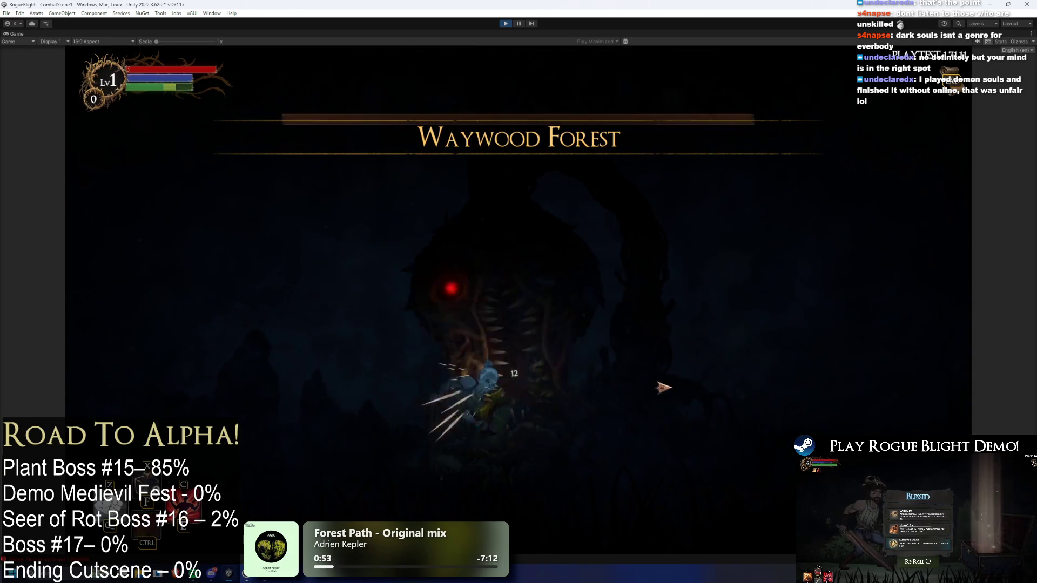
{"action": "key", "text": "F1"}
{"action": "key", "text": "a"}
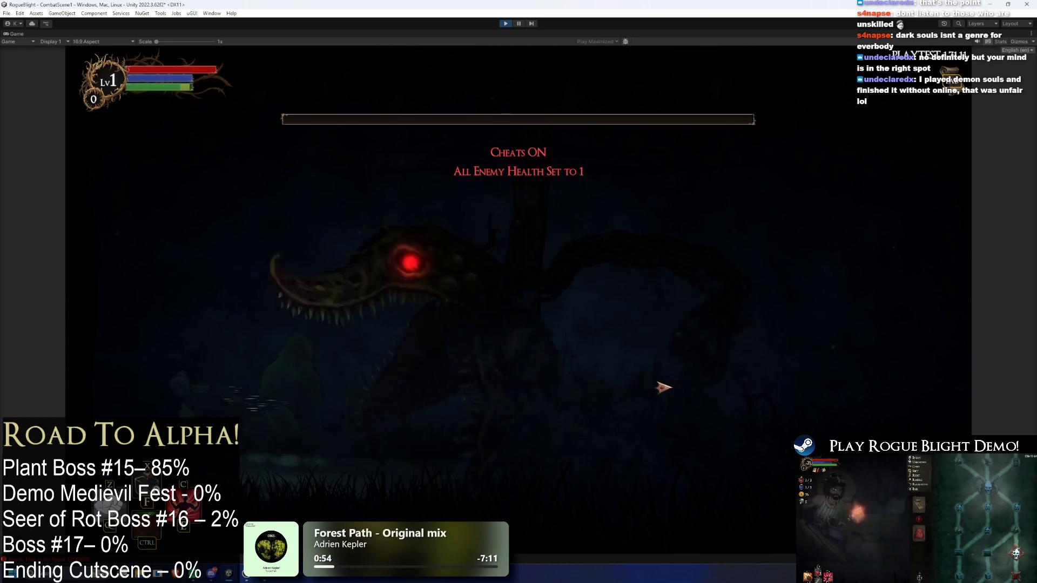
{"action": "key", "text": "d"}
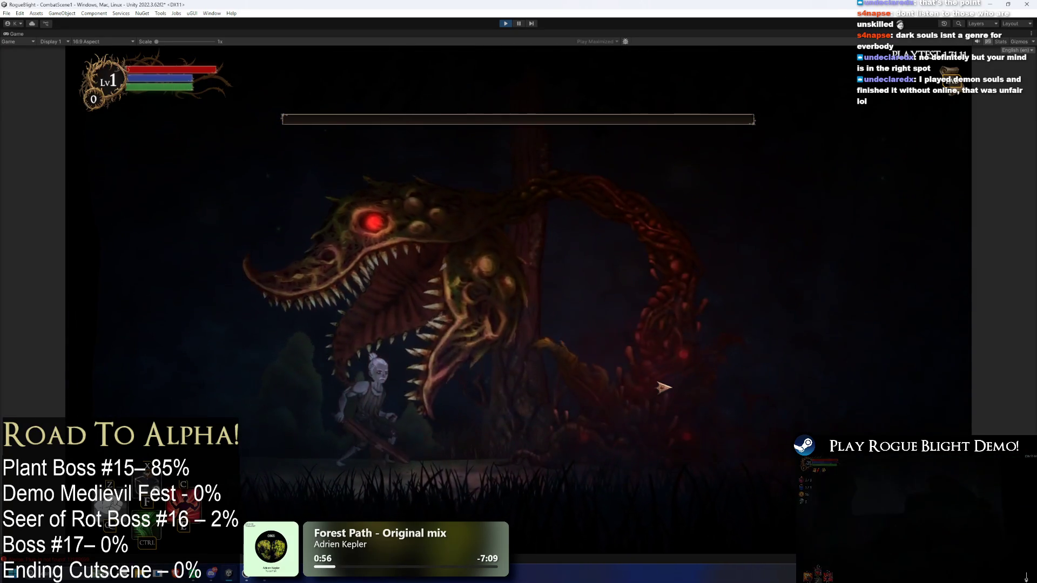
{"action": "key", "text": "F2"}
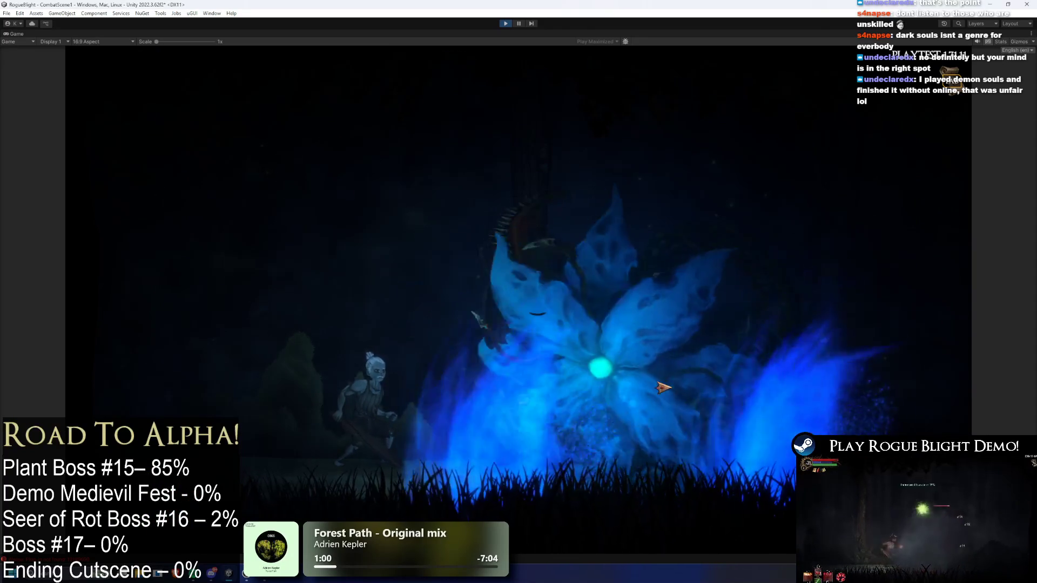
{"action": "key", "text": "a"}
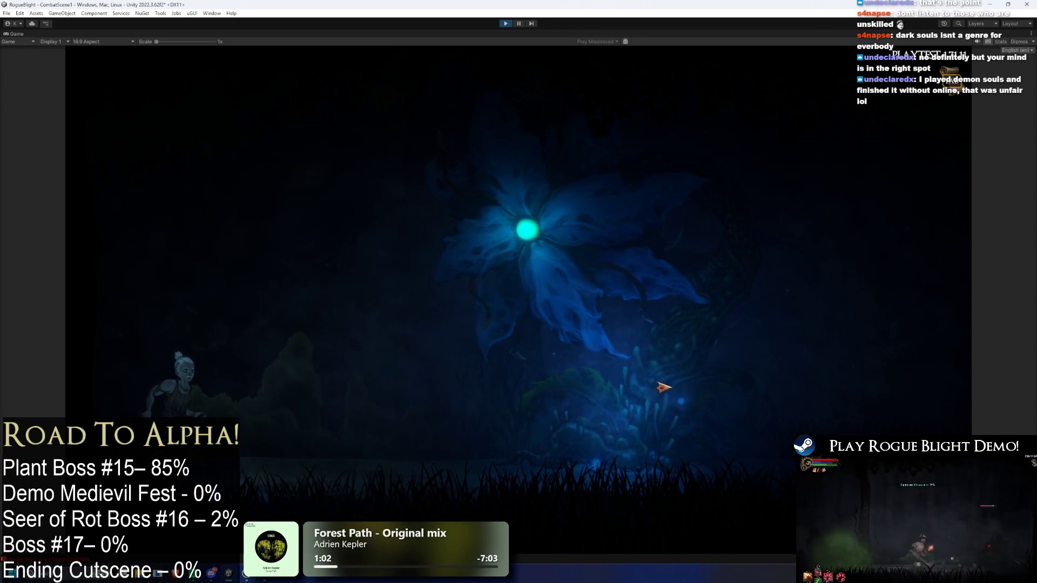
{"action": "key", "text": "Escape"}
{"action": "key", "text": "super"}
Launch Paint and paste the boss-fight screenshot onto the canvas, switching to the brush
{"action": "type", "text": "paint"}
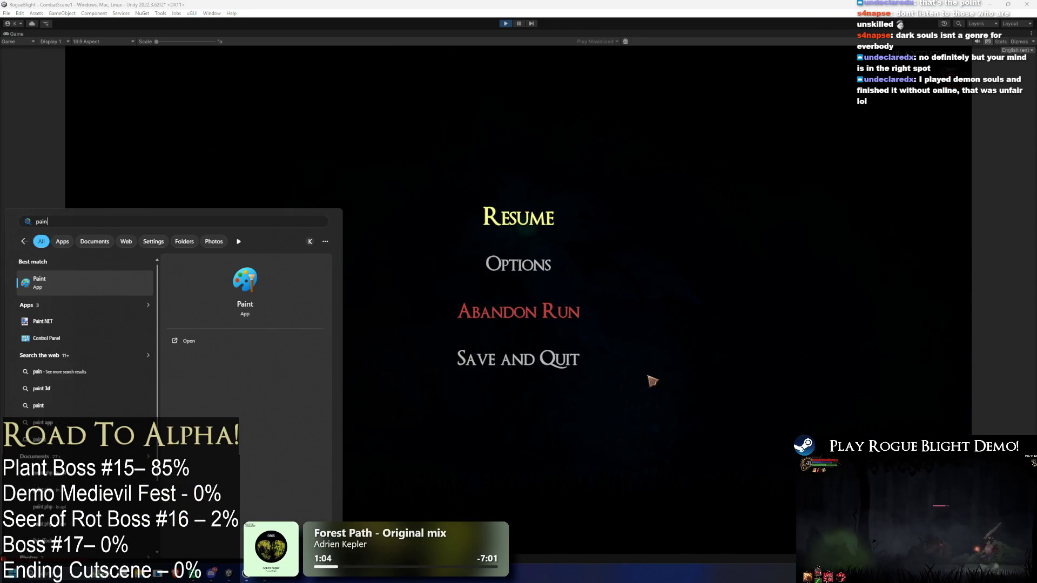
{"action": "key", "text": "Return"}
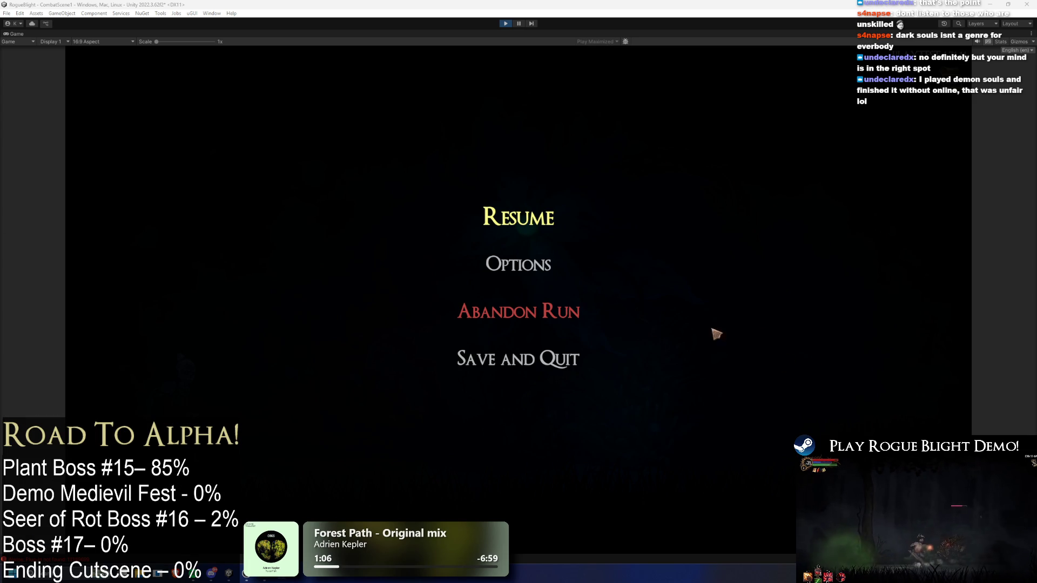
{"action": "key", "text": "ctrl+v"}
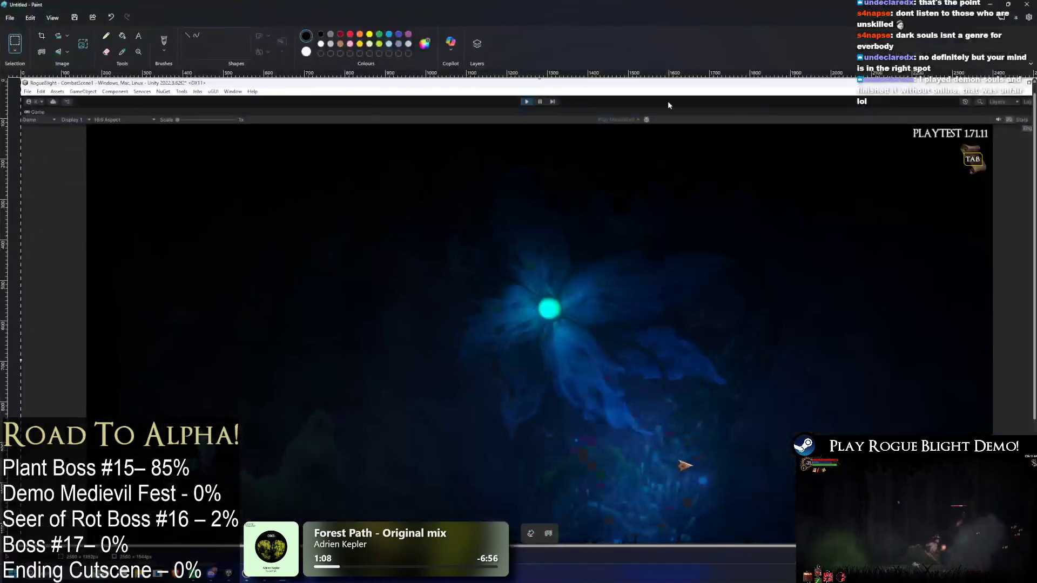
{"action": "scroll", "coordinate": [678, 185], "scroll_direction": "down", "scroll_amount": 2}
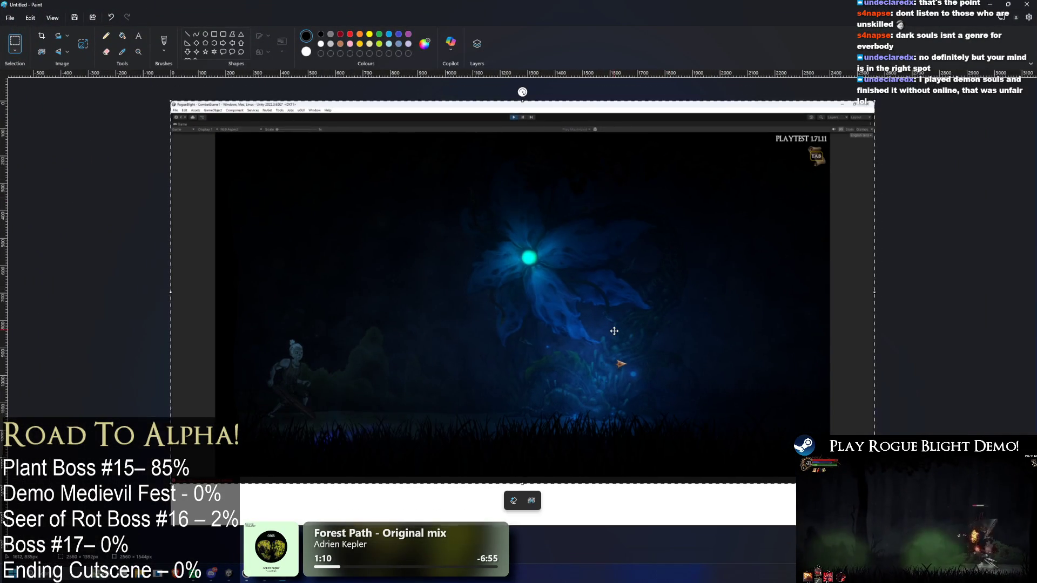
{"action": "left_click", "coordinate": [165, 42]}
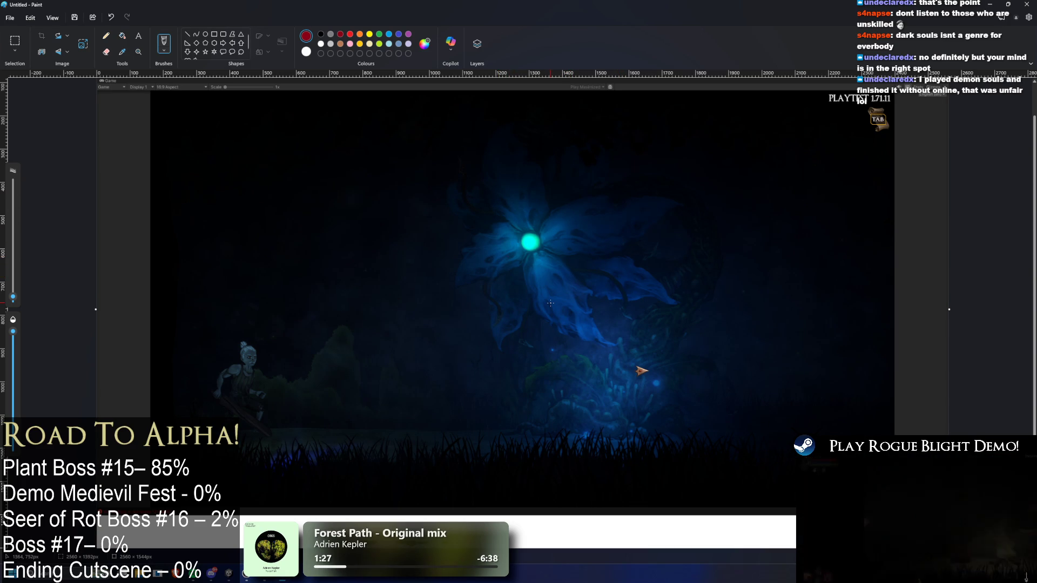
Sketch red test marks, ground lines and tall wave outlines over the screenshot
{"action": "left_click_drag", "start_coordinate": [376, 116], "coordinate": [365, 217]}
{"action": "left_click_drag", "start_coordinate": [271, 114], "coordinate": [291, 223]}
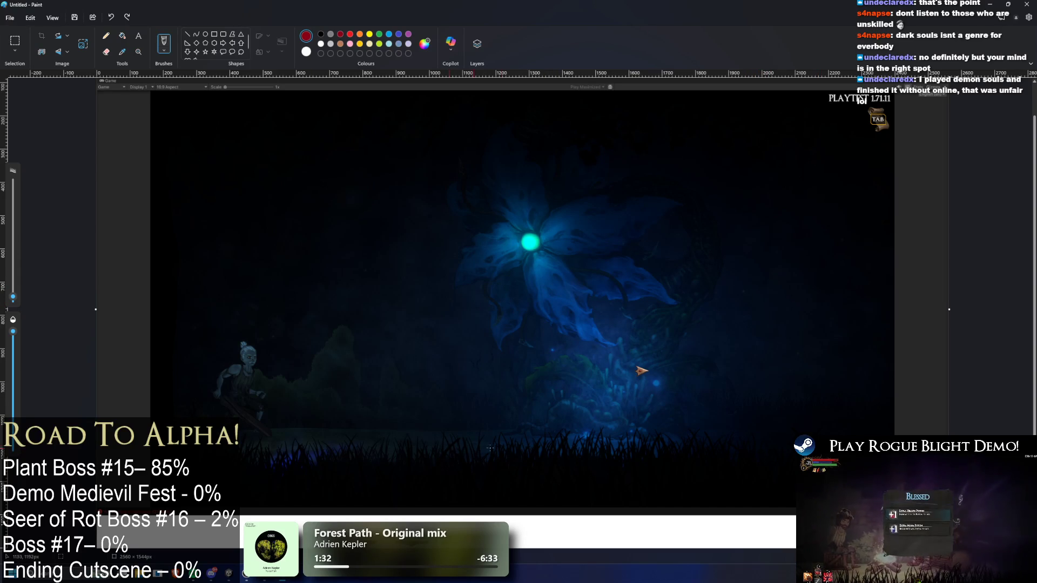
{"action": "left_click_drag", "start_coordinate": [238, 433], "coordinate": [503, 439]}
{"action": "mouse_move", "coordinate": [316, 456]}
{"action": "left_mouse_down"}
{"action": "mouse_move", "coordinate": [501, 439]}
{"action": "mouse_move", "coordinate": [501, 112]}
{"action": "left_mouse_up"}
{"action": "left_click_drag", "start_coordinate": [178, 103], "coordinate": [168, 374]}
{"action": "left_click_drag", "start_coordinate": [216, 170], "coordinate": [203, 321]}
{"action": "mouse_move", "coordinate": [283, 140]}
{"action": "left_mouse_down"}
{"action": "mouse_move", "coordinate": [292, 190]}
{"action": "mouse_move", "coordinate": [272, 350]}
{"action": "left_mouse_up"}
{"action": "left_click_drag", "start_coordinate": [413, 159], "coordinate": [444, 263]}
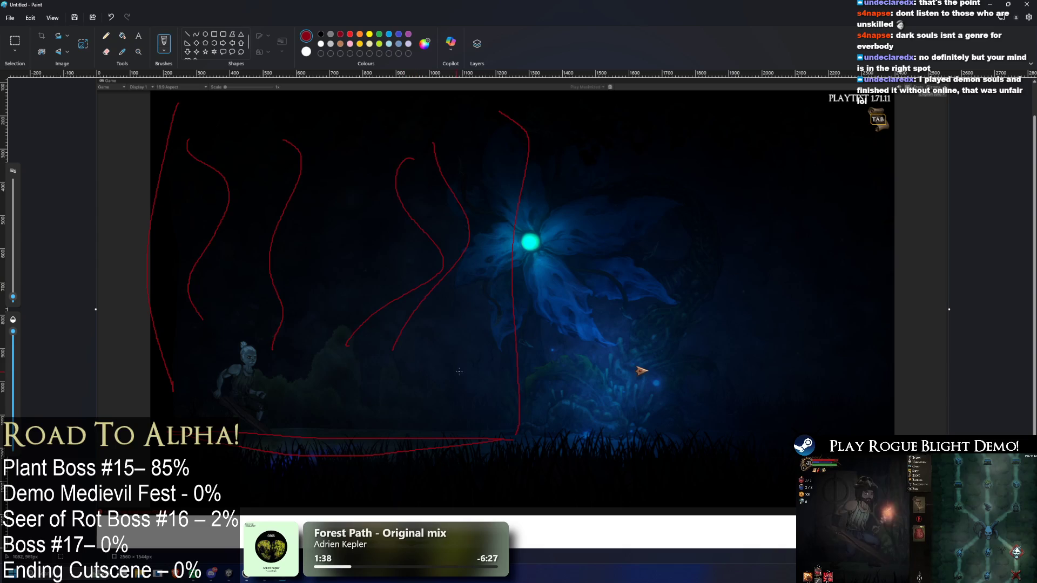
Undo the red test strokes with Ctrl+Z
{"action": "key", "text": "ctrl+z"}
{"action": "key", "text": "ctrl+z"}
{"action": "key", "text": "ctrl+z"}
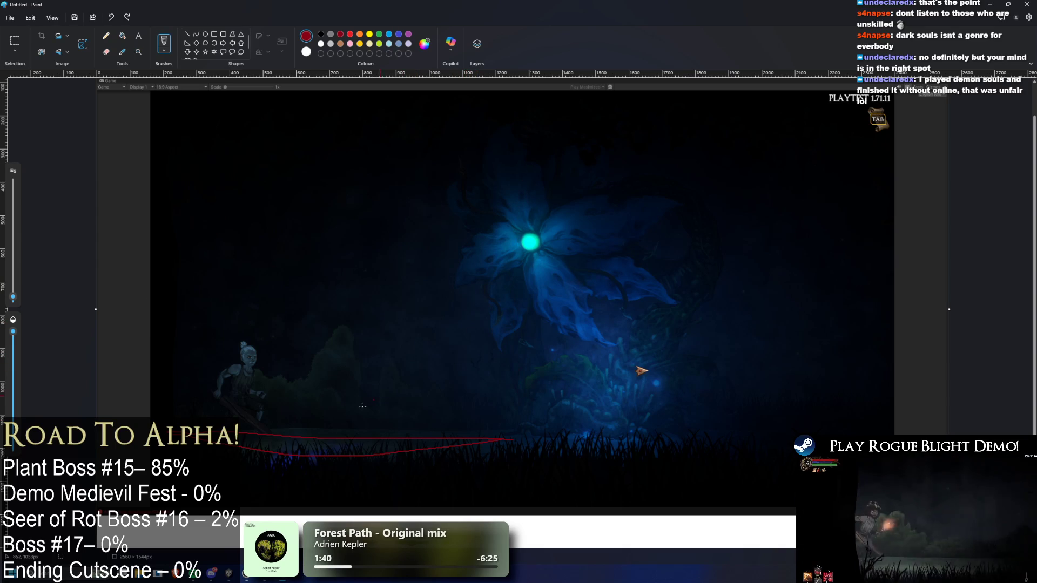
{"action": "key", "text": "ctrl+z"}
{"action": "left_click", "coordinate": [645, 416]}
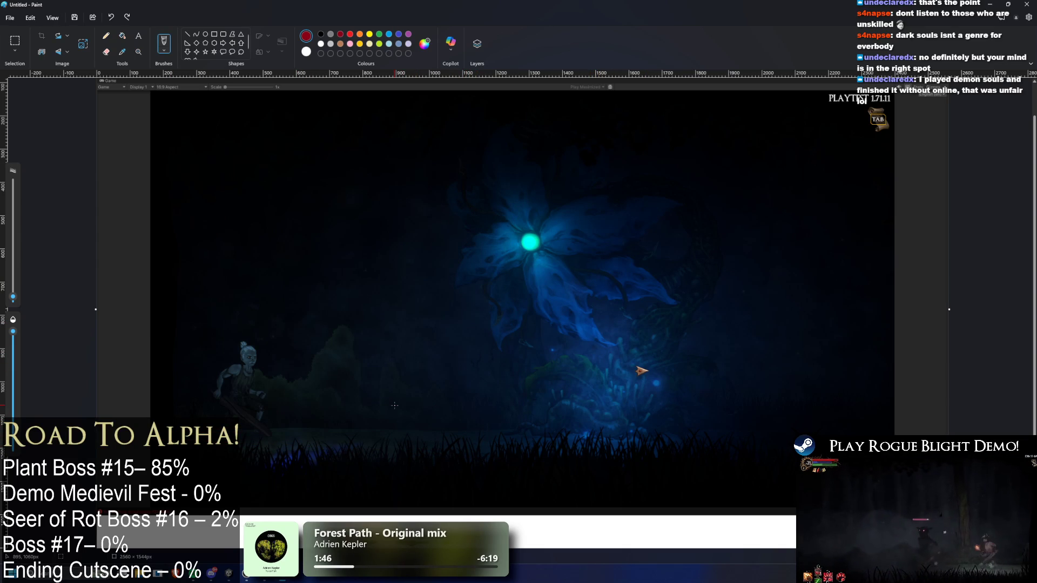
{"action": "scroll", "coordinate": [484, 420], "scroll_direction": "down", "scroll_amount": 2}
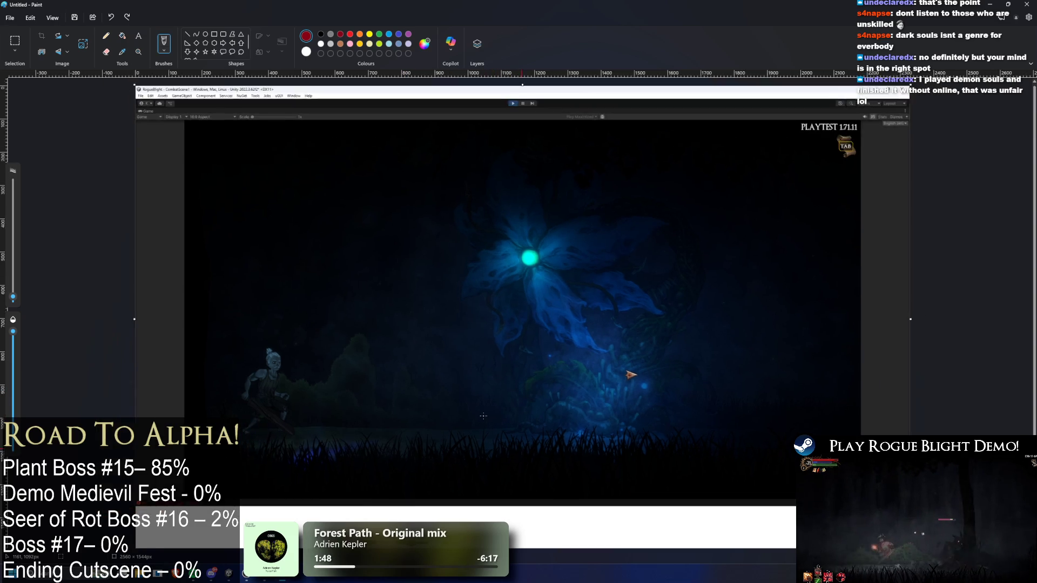
{"action": "scroll", "coordinate": [489, 413], "scroll_direction": "up", "scroll_amount": 3}
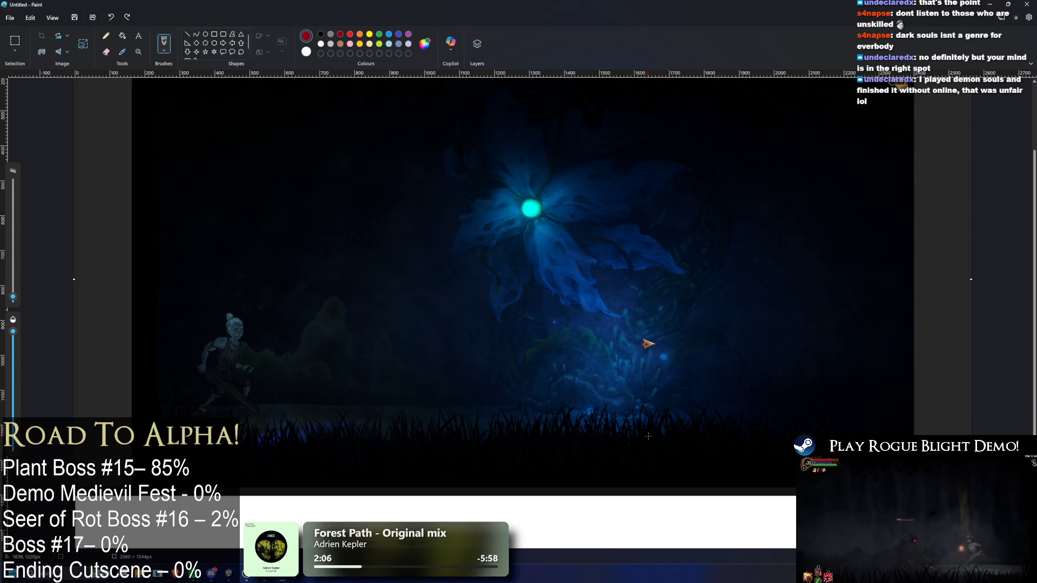
Draw red ground lines with vertical tick marks along them, undoing the extra ticks
{"action": "left_click_drag", "start_coordinate": [146, 409], "coordinate": [409, 408]}
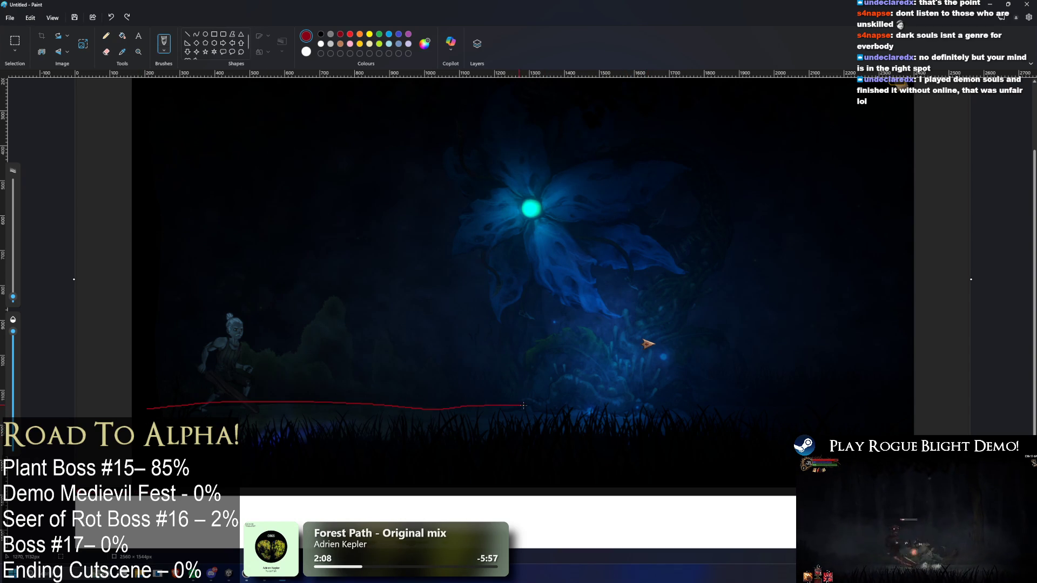
{"action": "left_click_drag", "start_coordinate": [697, 408], "coordinate": [948, 409]}
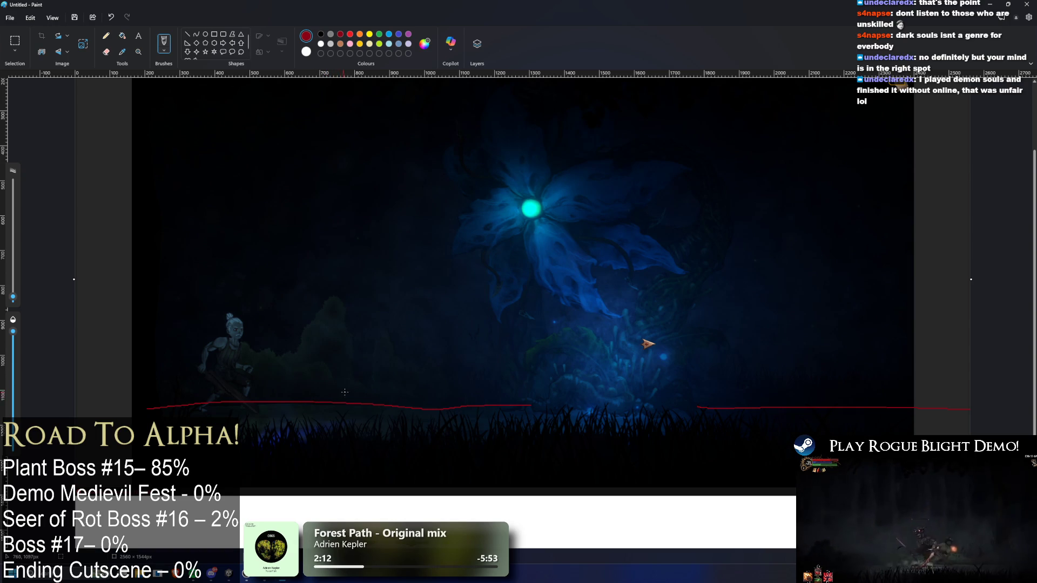
{"action": "left_click_drag", "start_coordinate": [382, 385], "coordinate": [382, 416]}
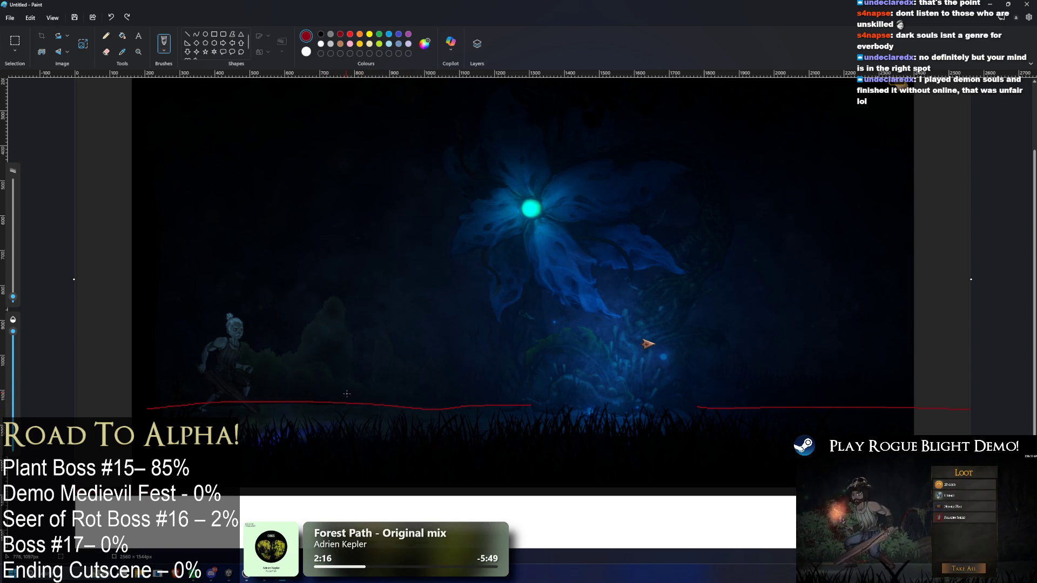
{"action": "key", "text": "ctrl+z"}
{"action": "key", "text": "ctrl+z"}
{"action": "left_click_drag", "start_coordinate": [351, 390], "coordinate": [355, 443]}
{"action": "left_click_drag", "start_coordinate": [442, 394], "coordinate": [439, 427]}
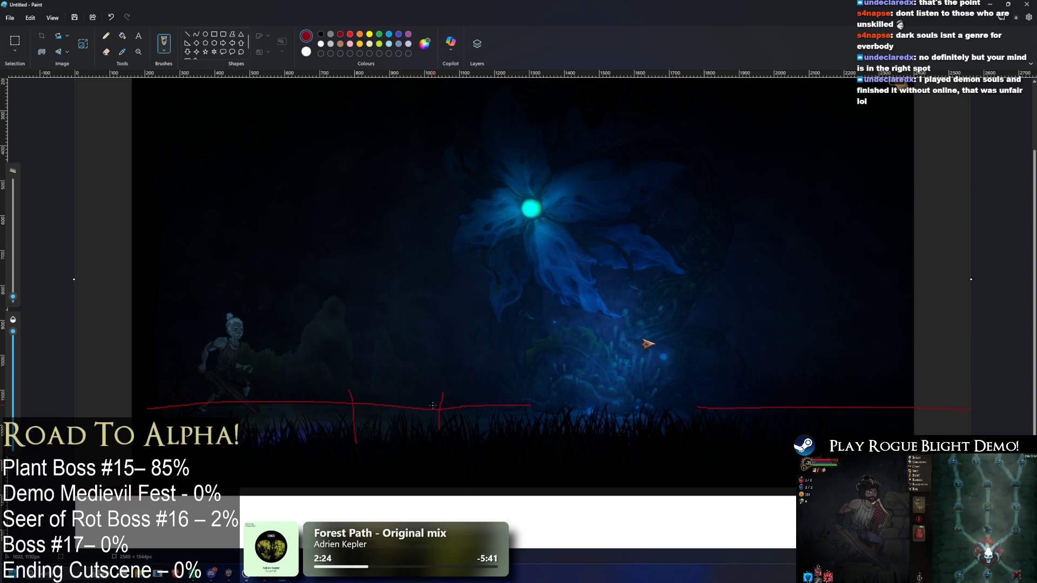
{"action": "left_click_drag", "start_coordinate": [799, 391], "coordinate": [791, 425]}
{"action": "left_click_drag", "start_coordinate": [855, 395], "coordinate": [844, 430]}
{"action": "key", "text": "ctrl+z"}
{"action": "key", "text": "ctrl+z"}
{"action": "key", "text": "ctrl+z"}
{"action": "key", "text": "ctrl+z"}
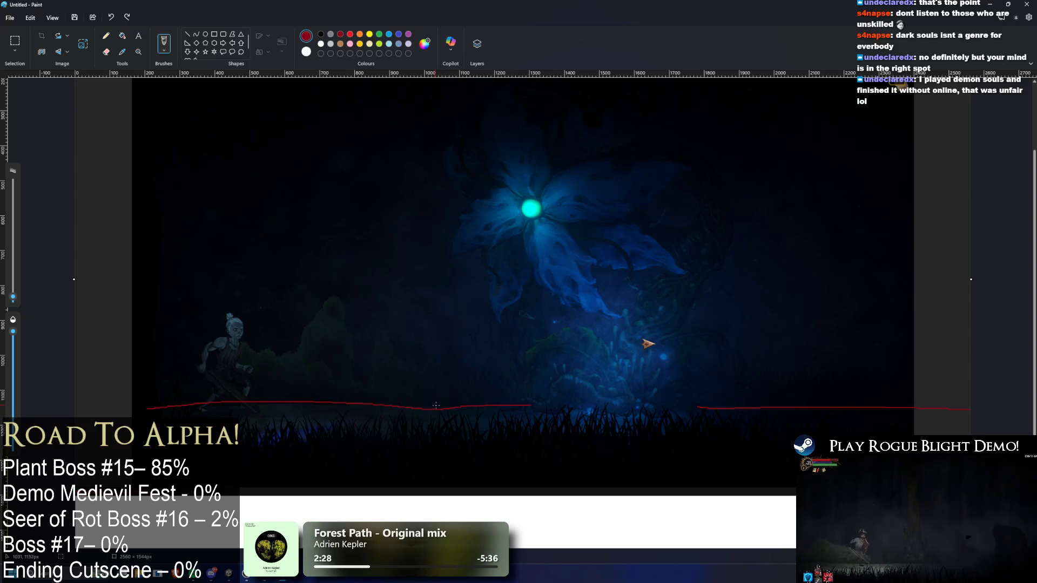
{"action": "left_click_drag", "start_coordinate": [466, 390], "coordinate": [454, 427]}
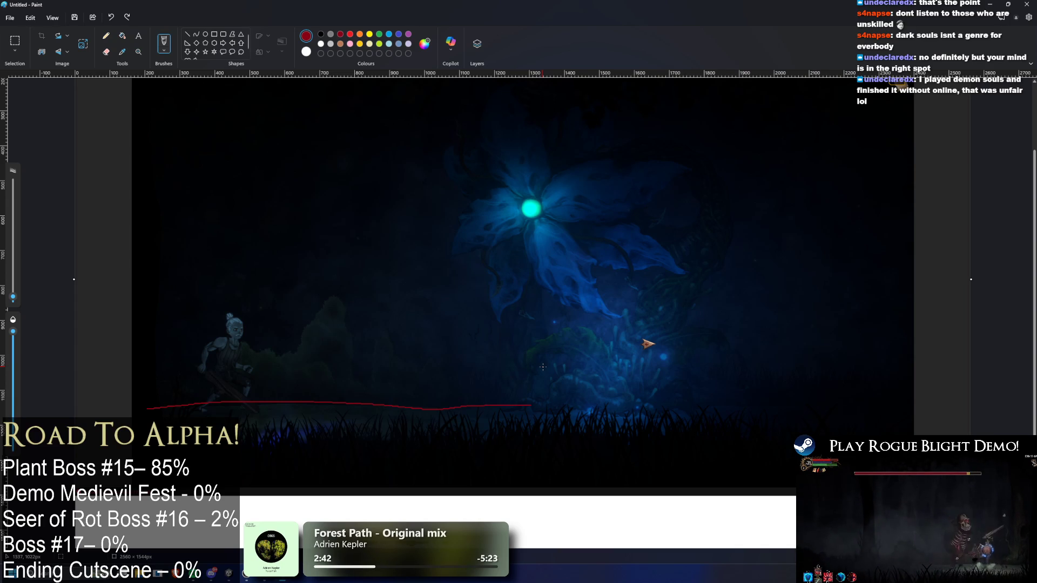
Undo the ground line, try a few strokes beside the flower, and undo them too
{"action": "key", "text": "ctrl+z"}
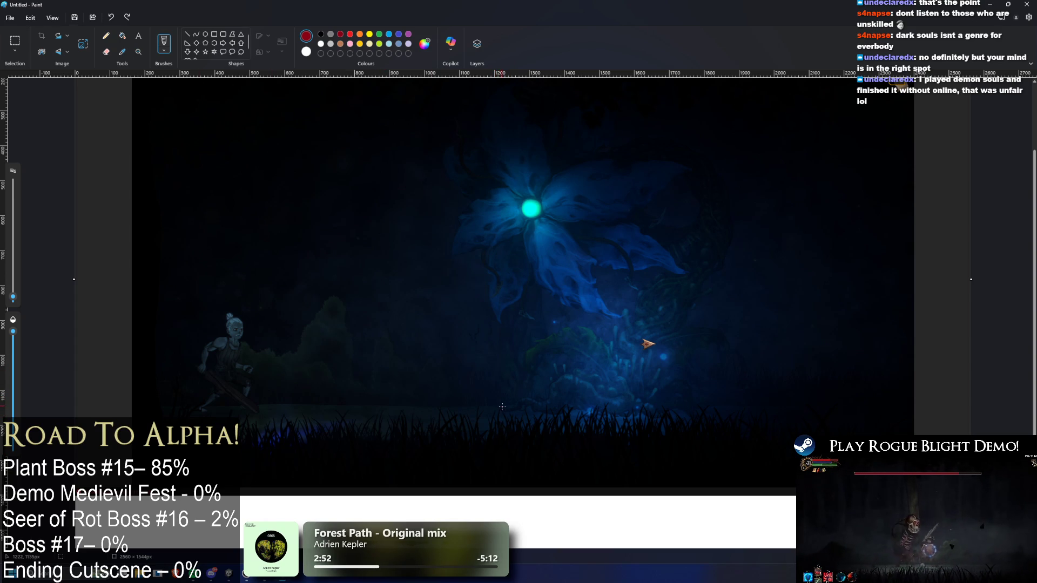
{"action": "mouse_move", "coordinate": [501, 409]}
{"action": "left_mouse_down"}
{"action": "mouse_move", "coordinate": [500, 89]}
{"action": "mouse_move", "coordinate": [471, 429]}
{"action": "left_mouse_up"}
{"action": "left_click_drag", "start_coordinate": [458, 266], "coordinate": [396, 267]}
{"action": "mouse_move", "coordinate": [373, 259]}
{"action": "left_mouse_down"}
{"action": "mouse_move", "coordinate": [359, 286]}
{"action": "mouse_move", "coordinate": [427, 302]}
{"action": "left_mouse_up"}
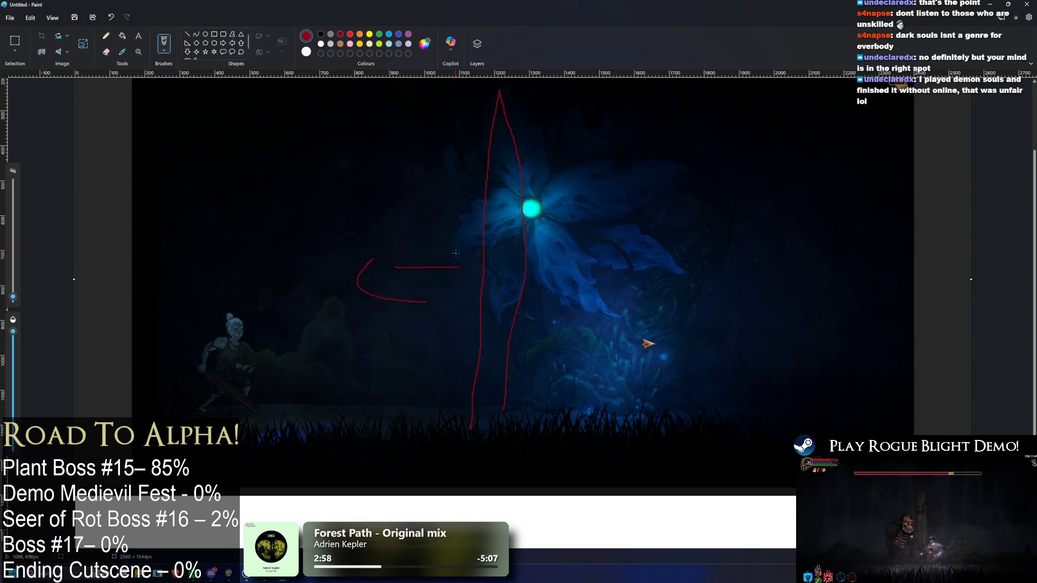
{"action": "key", "text": "ctrl+z"}
{"action": "key", "text": "ctrl+z"}
{"action": "key", "text": "ctrl+z"}
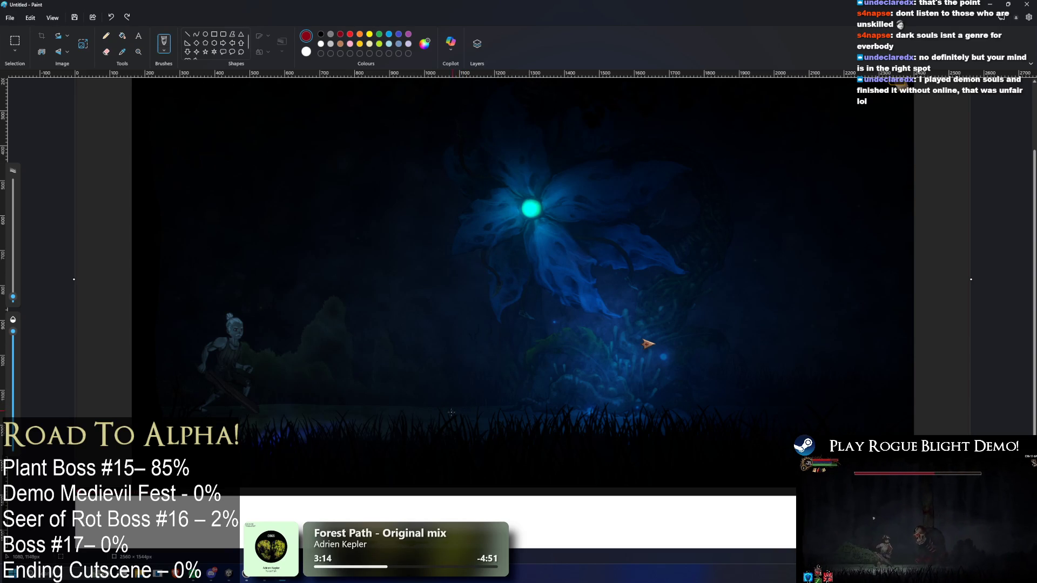
Draw a red ground line and two tall vertical strokes beside the flower
{"action": "left_click_drag", "start_coordinate": [455, 407], "coordinate": [502, 407]}
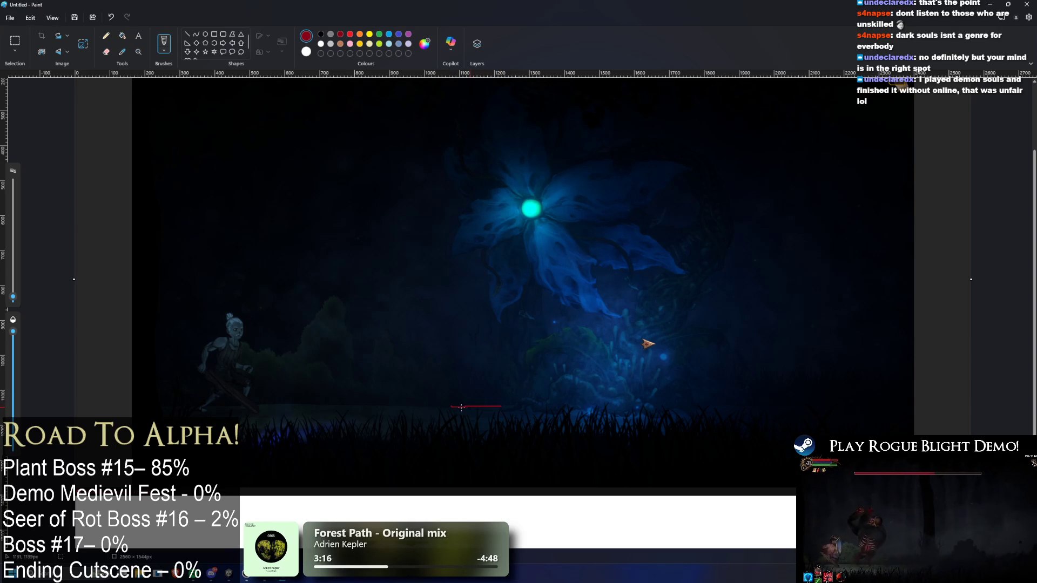
{"action": "left_click_drag", "start_coordinate": [420, 405], "coordinate": [382, 404]}
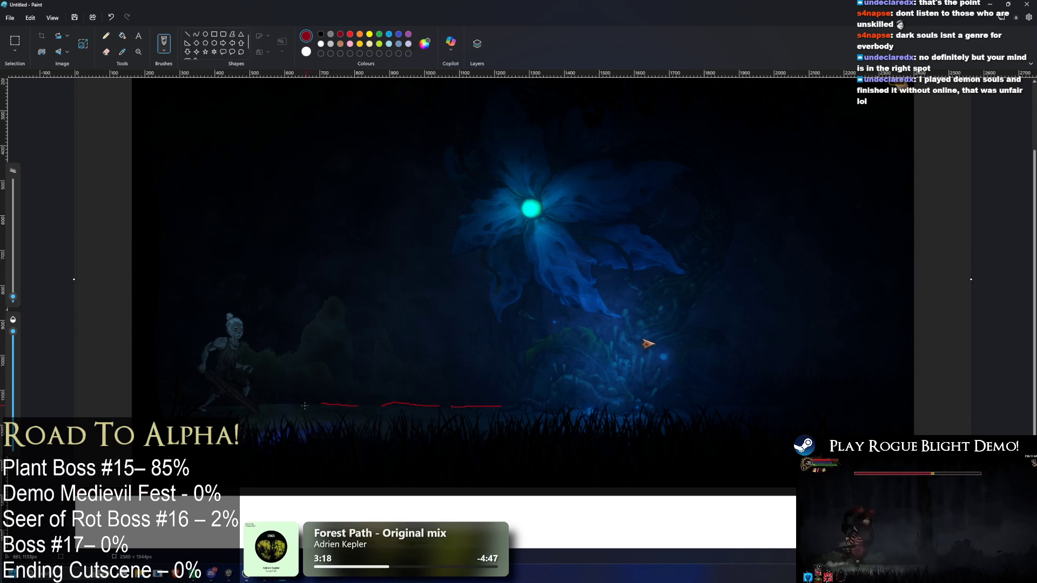
{"action": "left_click_drag", "start_coordinate": [308, 403], "coordinate": [201, 403]}
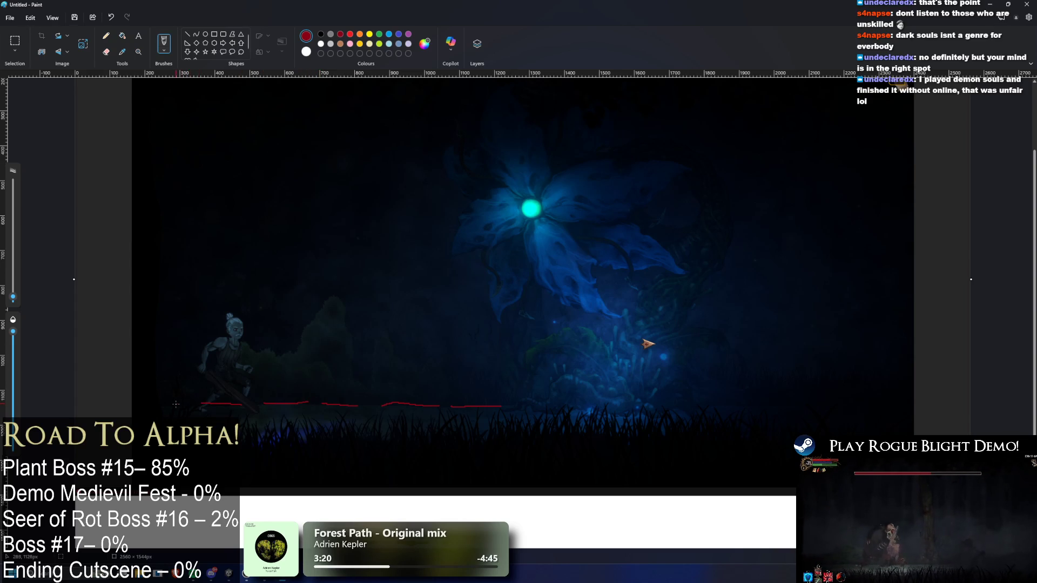
{"action": "left_click_drag", "start_coordinate": [450, 394], "coordinate": [452, 99]}
{"action": "mouse_move", "coordinate": [510, 395]}
{"action": "left_mouse_down"}
{"action": "mouse_move", "coordinate": [496, 238]}
{"action": "mouse_move", "coordinate": [500, 96]}
{"action": "left_mouse_up"}
Outline progressively smaller red pillars to the left, redoing the far-left one
{"action": "mouse_move", "coordinate": [383, 402]}
{"action": "left_mouse_down"}
{"action": "mouse_move", "coordinate": [378, 188]}
{"action": "mouse_move", "coordinate": [430, 408]}
{"action": "left_mouse_up"}
{"action": "mouse_move", "coordinate": [326, 393]}
{"action": "left_mouse_down"}
{"action": "mouse_move", "coordinate": [350, 240]}
{"action": "mouse_move", "coordinate": [355, 404]}
{"action": "left_mouse_up"}
{"action": "left_click_drag", "start_coordinate": [260, 389], "coordinate": [299, 322]}
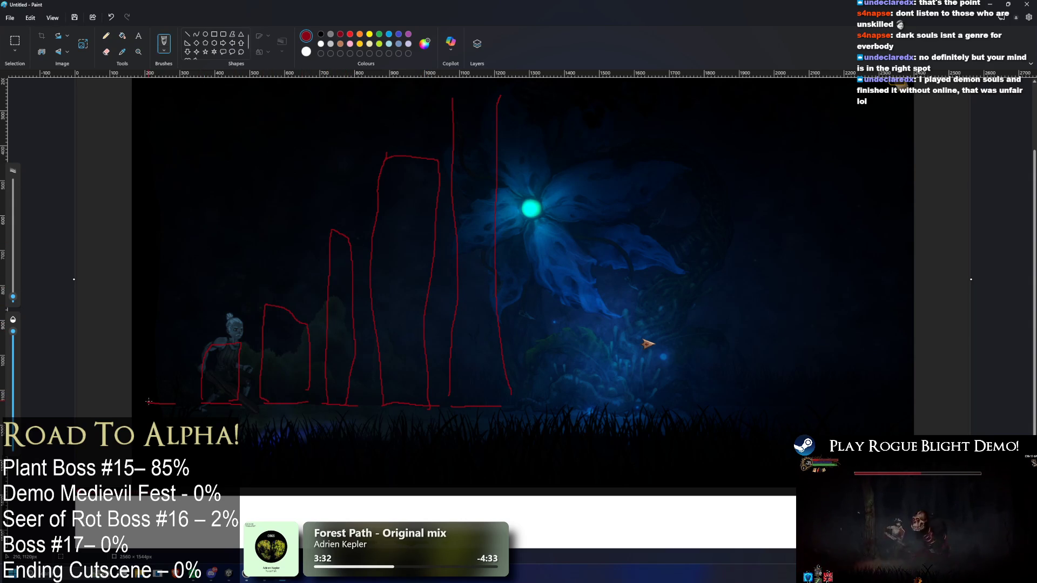
{"action": "left_click_drag", "start_coordinate": [148, 402], "coordinate": [164, 343]}
{"action": "key", "text": "ctrl+z"}
{"action": "mouse_move", "coordinate": [149, 403]}
{"action": "left_mouse_down"}
{"action": "mouse_move", "coordinate": [156, 365]}
{"action": "mouse_move", "coordinate": [186, 409]}
{"action": "left_mouse_up"}
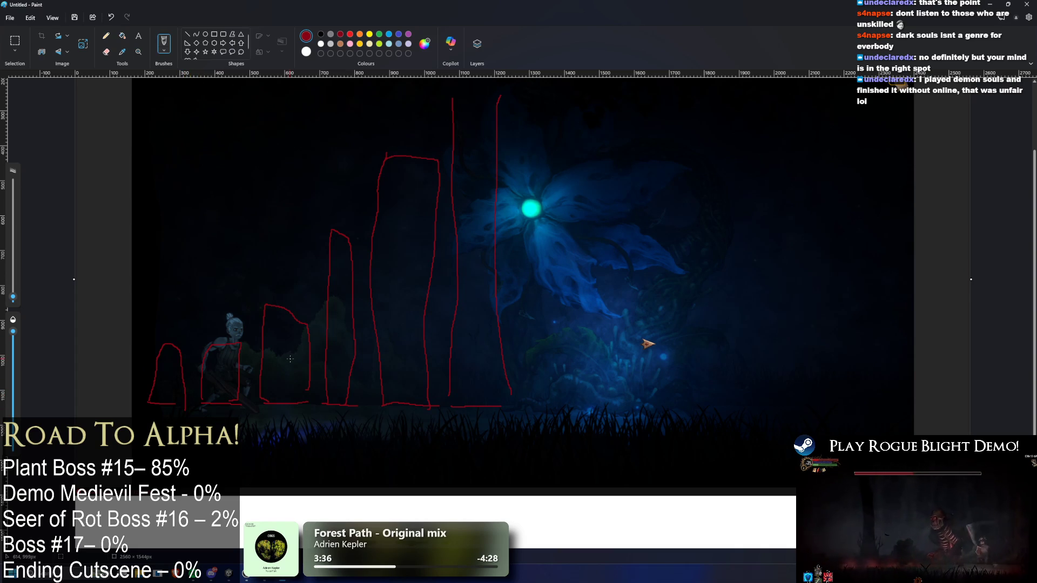
Add a zigzag atop the tall outlines, undo stray marks, circle the left stones, then minimize Paint
{"action": "left_click_drag", "start_coordinate": [417, 134], "coordinate": [453, 139]}
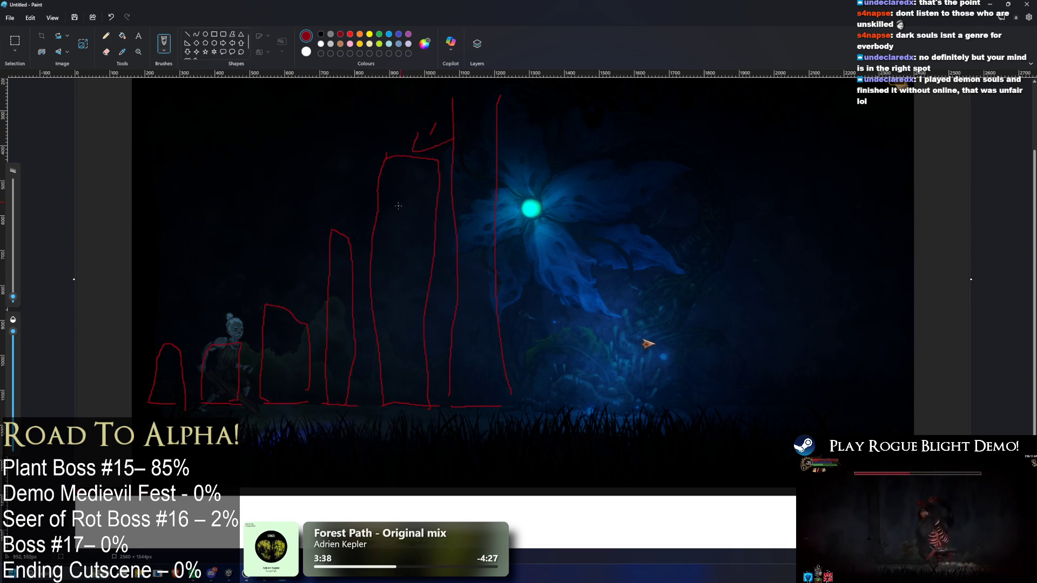
{"action": "left_click_drag", "start_coordinate": [436, 401], "coordinate": [440, 398]}
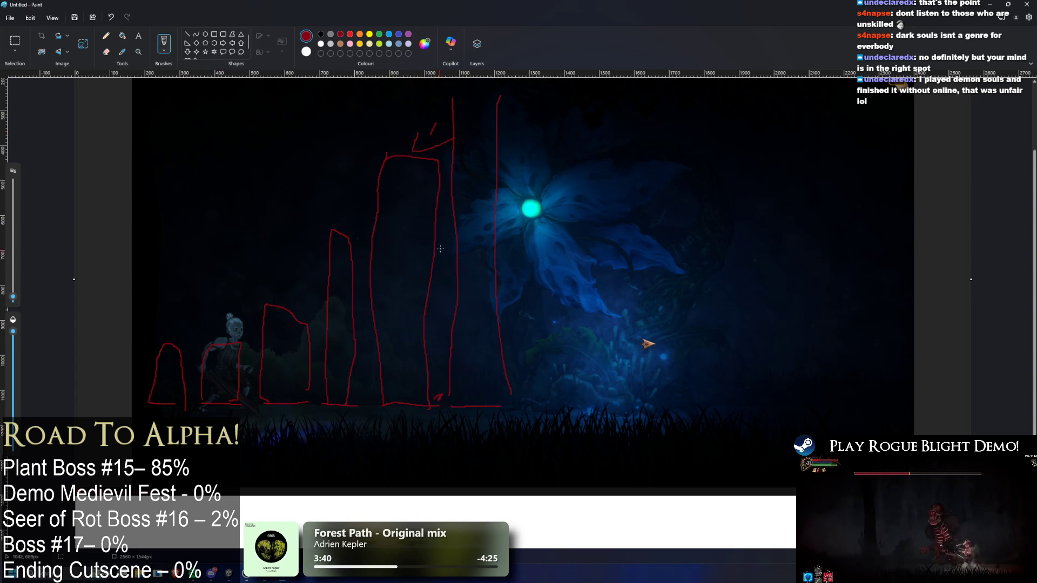
{"action": "key", "text": "ctrl+z"}
{"action": "key", "text": "ctrl+z"}
{"action": "key", "text": "ctrl+z"}
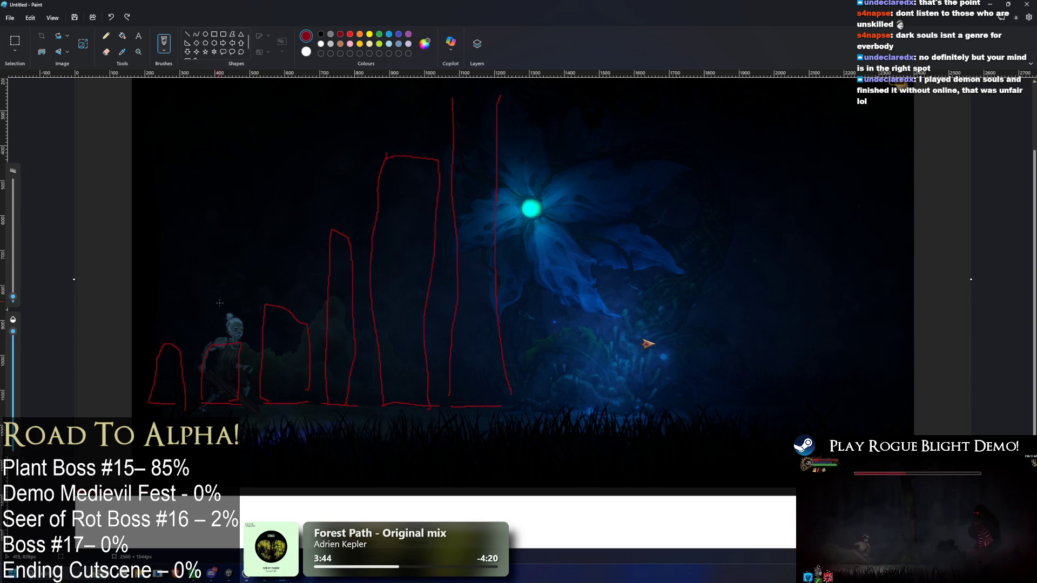
{"action": "mouse_move", "coordinate": [172, 324]}
{"action": "left_mouse_down"}
{"action": "mouse_move", "coordinate": [306, 394]}
{"action": "mouse_move", "coordinate": [196, 354]}
{"action": "left_mouse_up"}
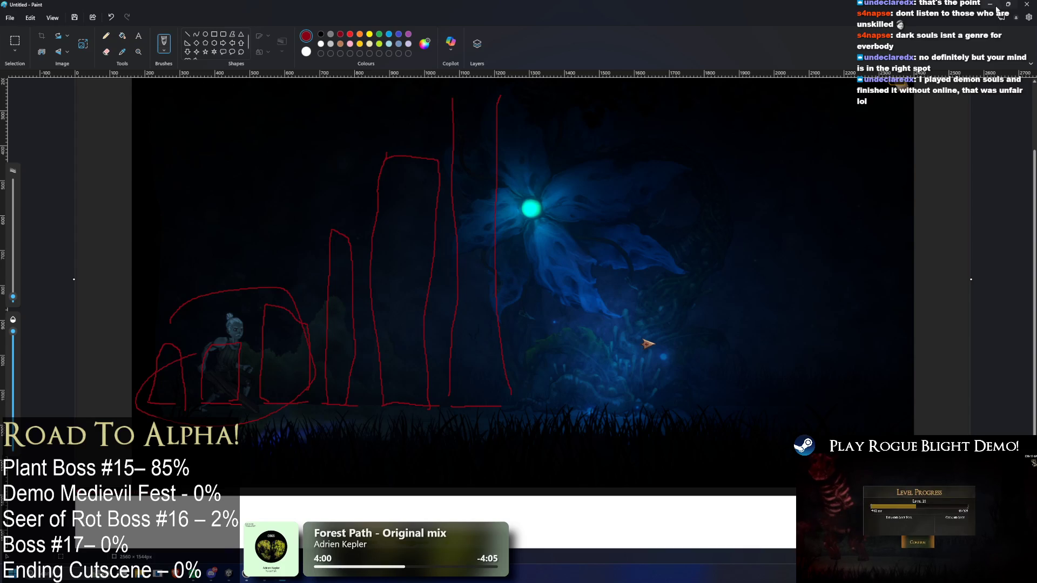
{"action": "left_click", "coordinate": [991, 4]}
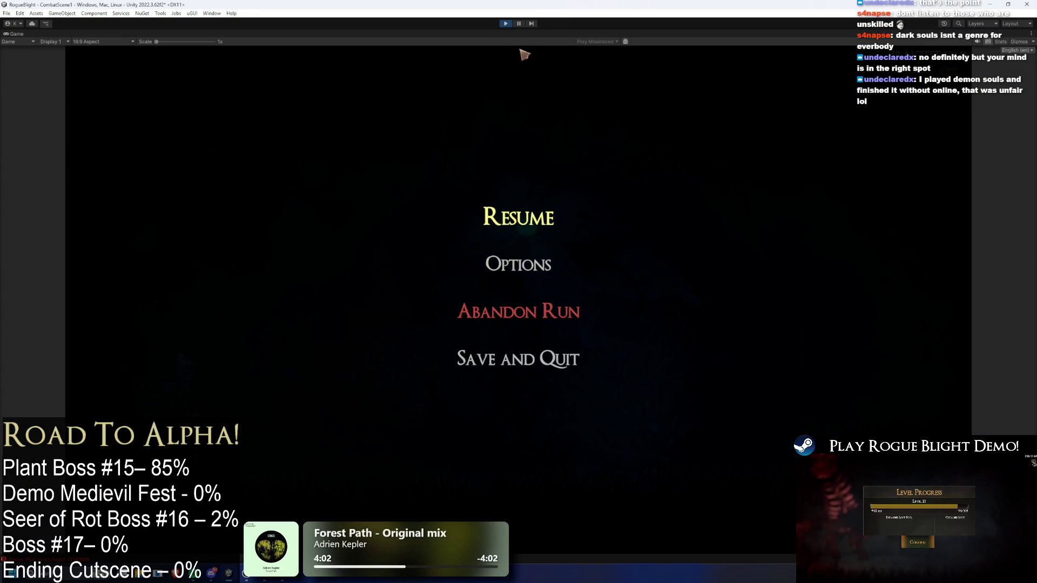
Stop the game and open the UndeadFlowerBoss prefab found by searching 'undead flower prefa'
{"action": "left_click", "coordinate": [505, 24]}
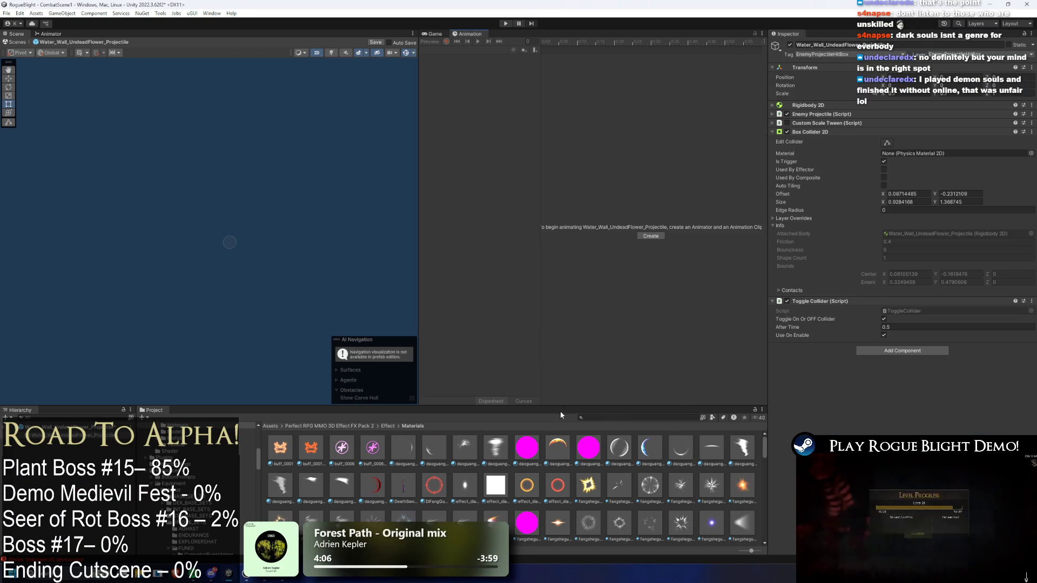
{"action": "left_click", "coordinate": [617, 419]}
{"action": "type", "text": "undead flower prefa"}
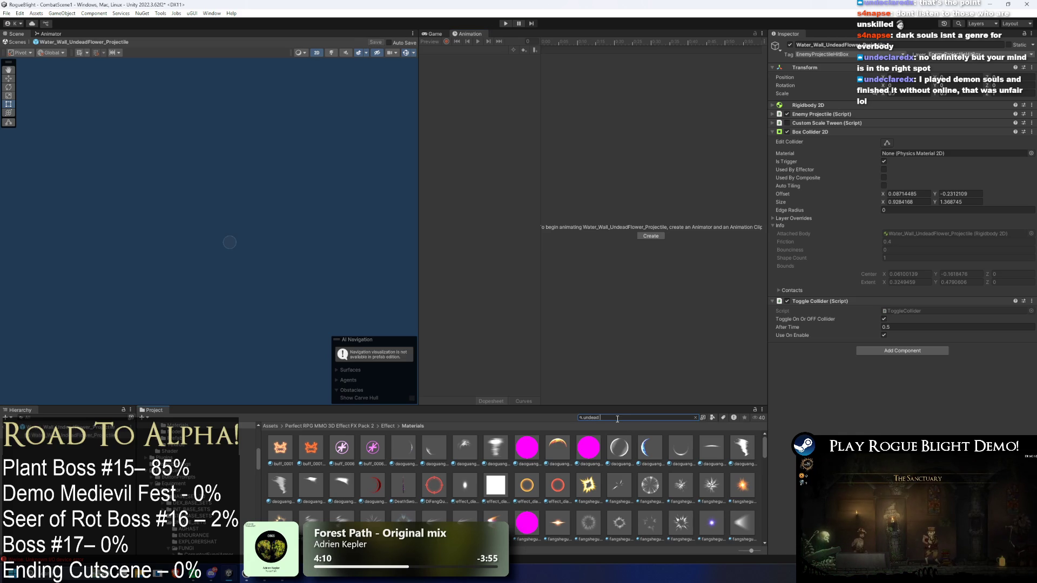
{"action": "double_click", "coordinate": [279, 448]}
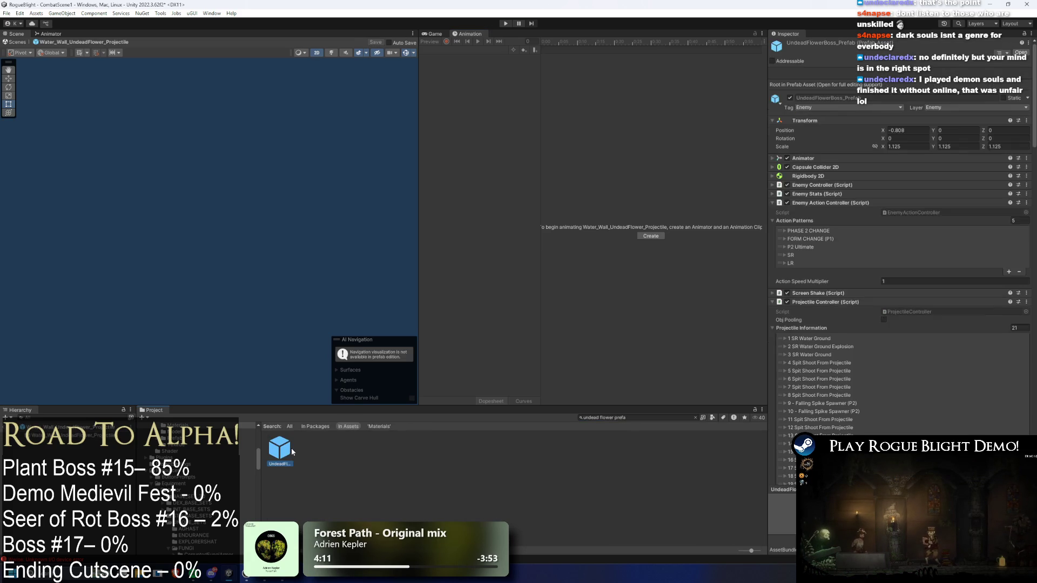
{"action": "scroll", "coordinate": [953, 350], "scroll_direction": "down", "scroll_amount": 2}
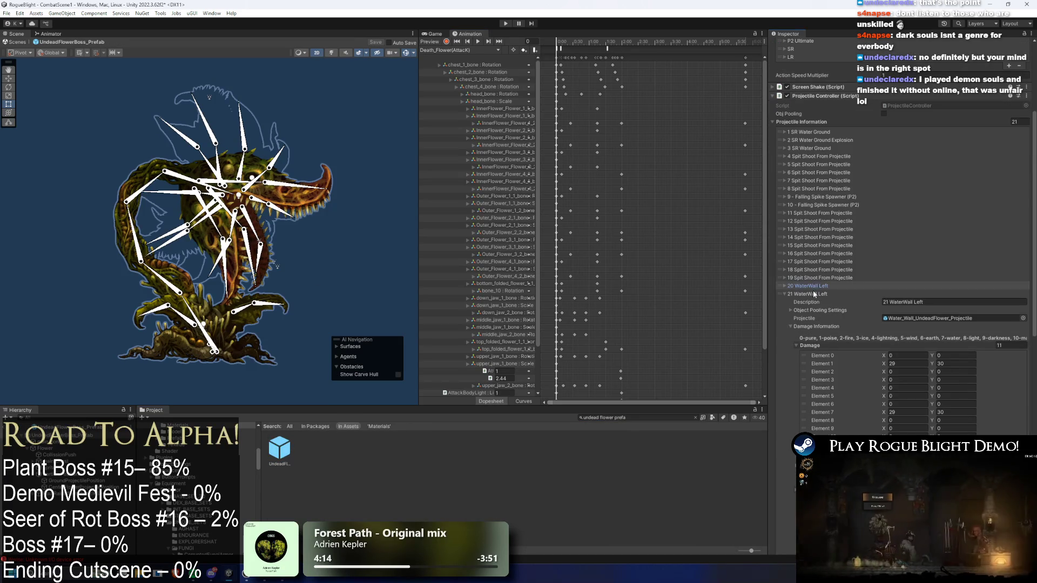
{"action": "left_click", "coordinate": [818, 390]}
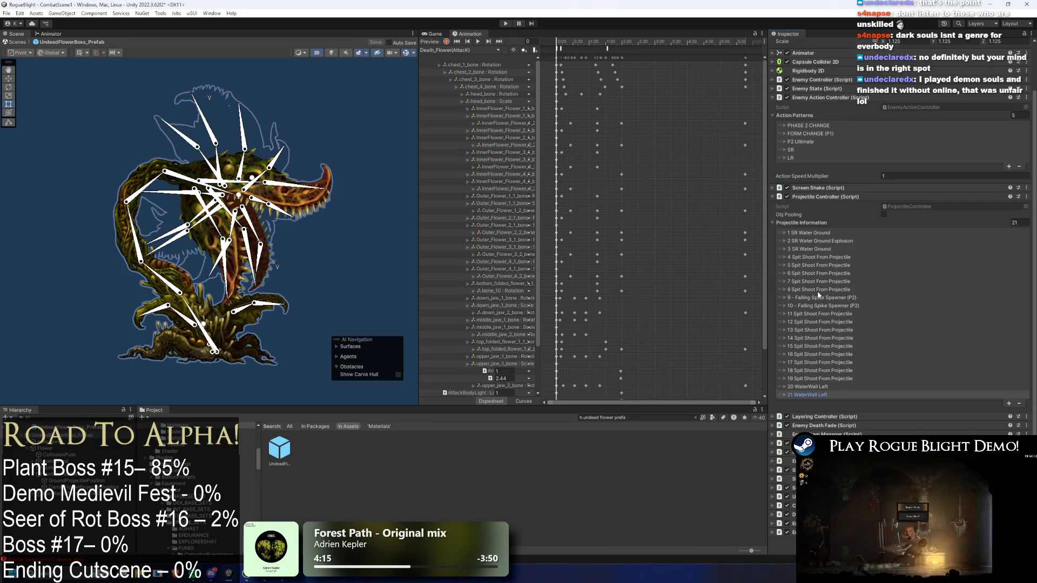
Copy the 1 SR Water Ground projectile entry over the last entry, removing the extra WaterWall Left
{"action": "right_click", "coordinate": [819, 232]}
{"action": "left_click", "coordinate": [842, 250]}
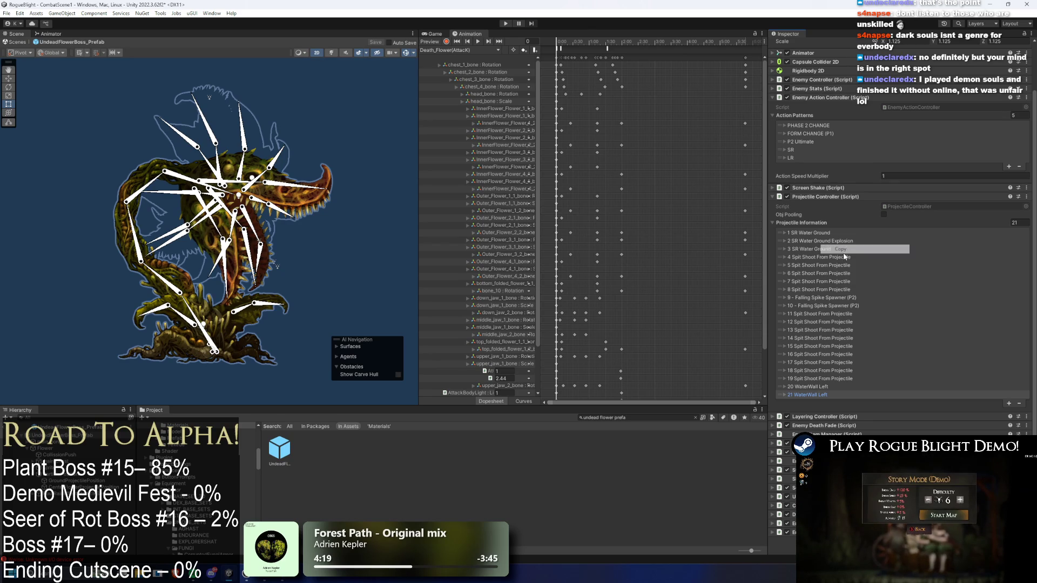
{"action": "right_click", "coordinate": [808, 396]}
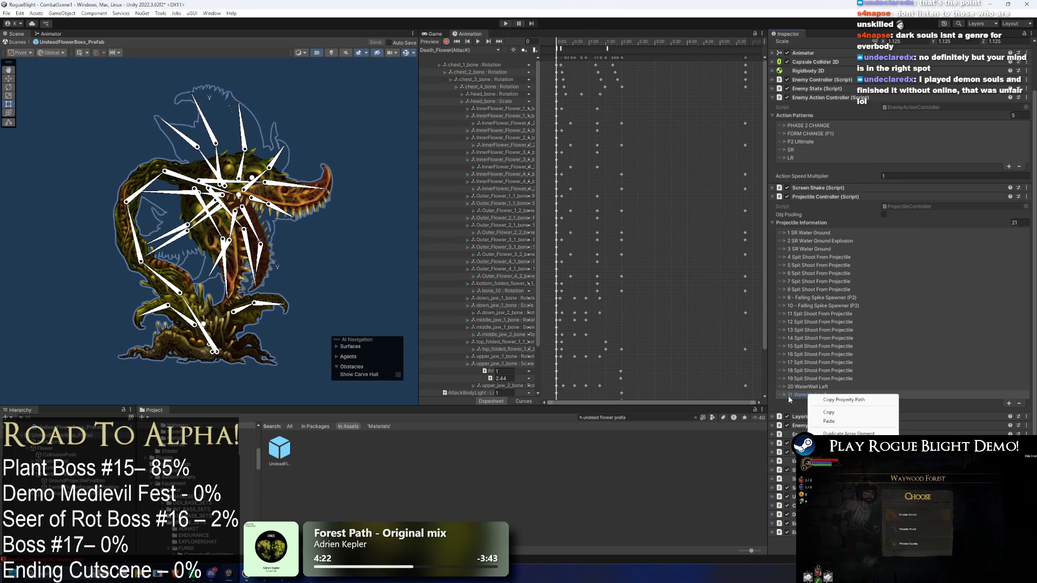
{"action": "left_click", "coordinate": [778, 398]}
{"action": "right_click", "coordinate": [795, 395]}
{"action": "left_click", "coordinate": [835, 420]}
{"action": "left_click", "coordinate": [815, 394]}
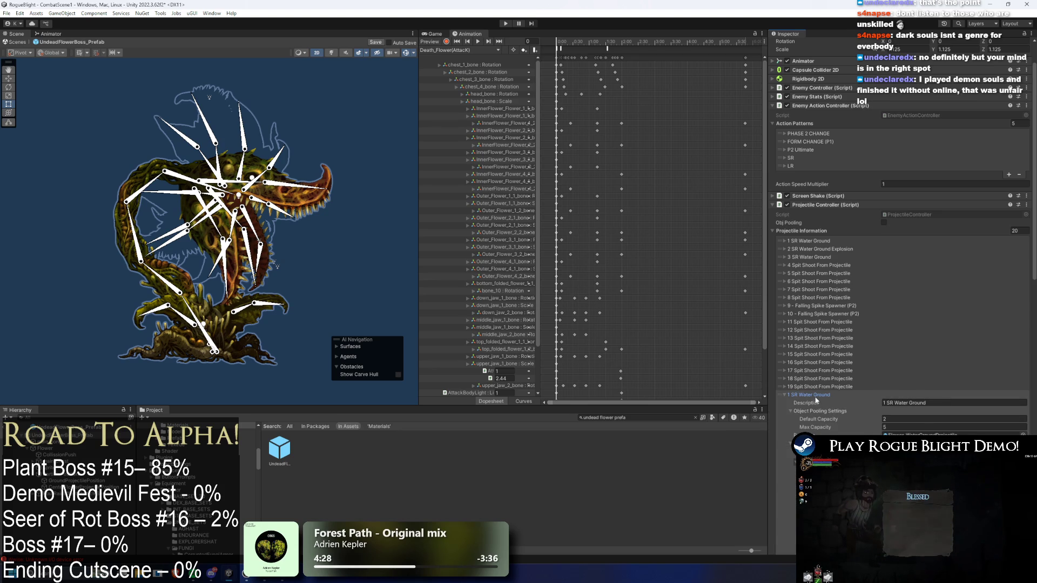
{"action": "left_click", "coordinate": [816, 396]}
{"action": "left_click", "coordinate": [818, 395]}
Change the pasted entry's description to 'SR Water Ground Thin'
{"action": "left_click", "coordinate": [1002, 403]}
{"action": "type", "text": "T"}
{"action": "key", "text": "BackSpace"}
{"action": "left_click", "coordinate": [810, 395]}
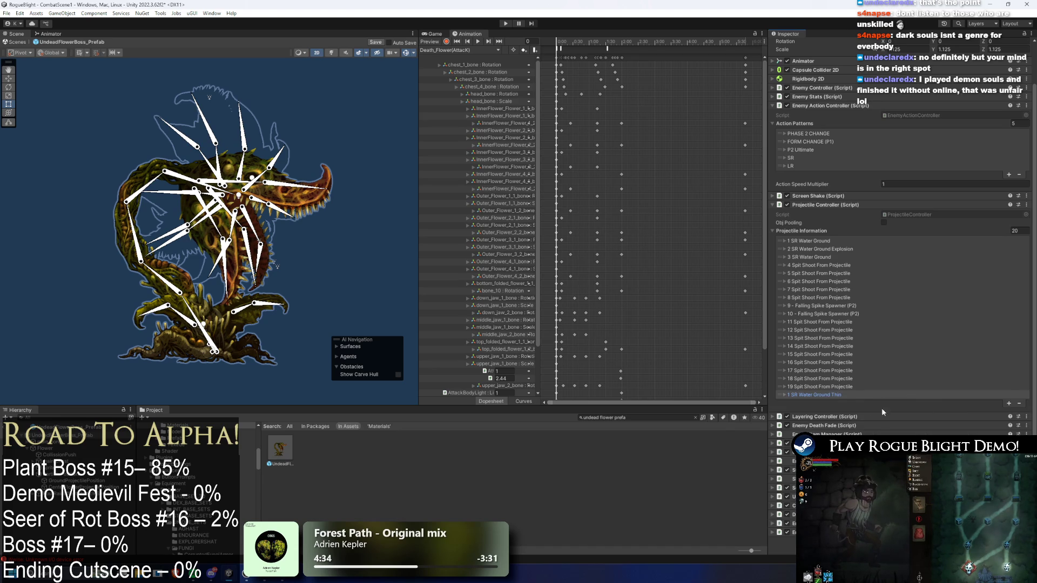
{"action": "left_click", "coordinate": [810, 395]}
{"action": "left_click", "coordinate": [941, 403]}
{"action": "key", "text": "Home"}
{"action": "key", "text": "Delete"}
{"action": "key", "text": "Delete"}
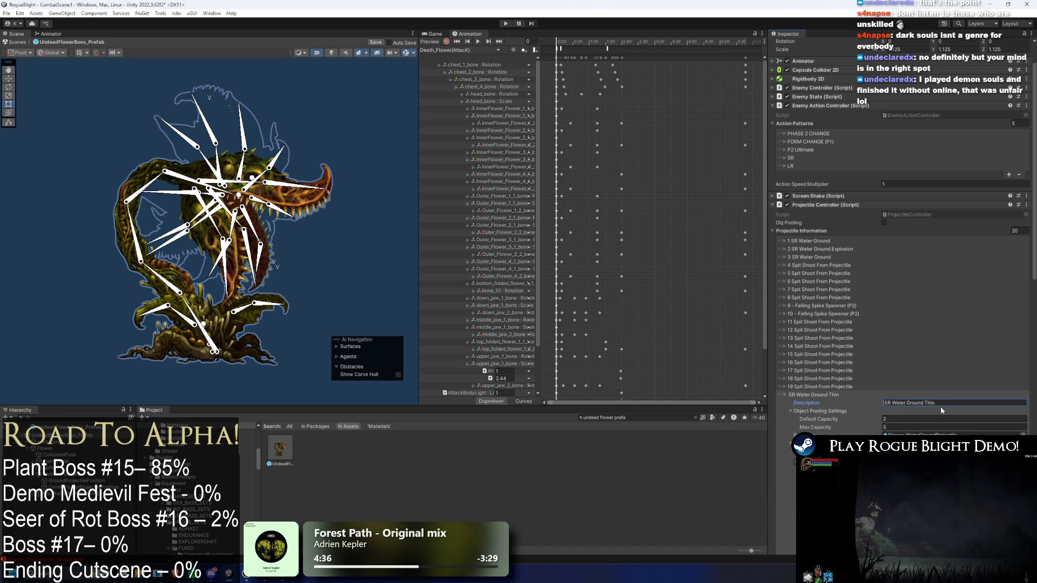
{"action": "left_click", "coordinate": [860, 394]}
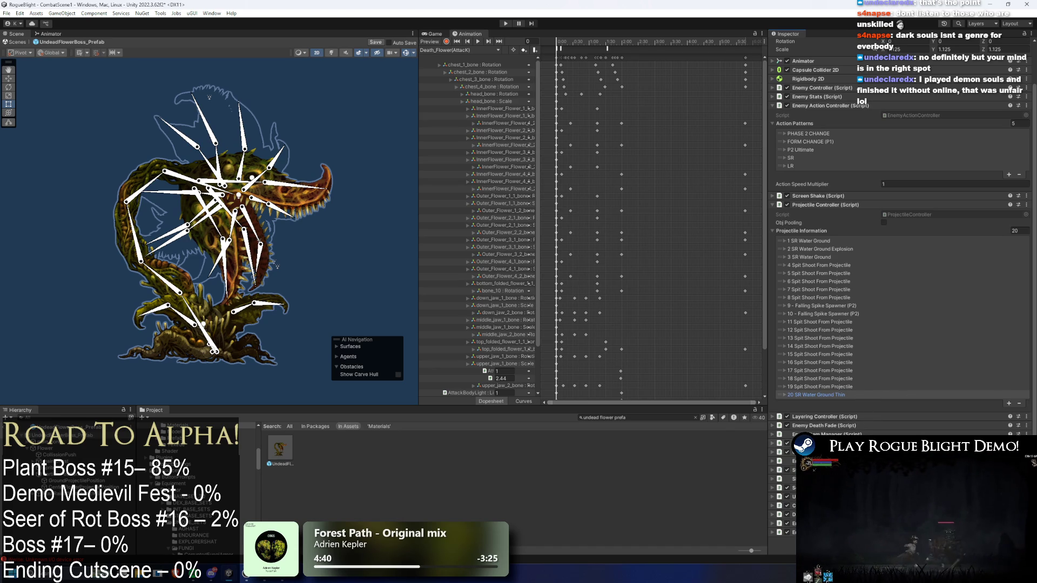
Add a duplicate entry holding the SR Water Ground Explosion settings and renumber its description
{"action": "right_click", "coordinate": [816, 245]}
{"action": "left_click", "coordinate": [1009, 403]}
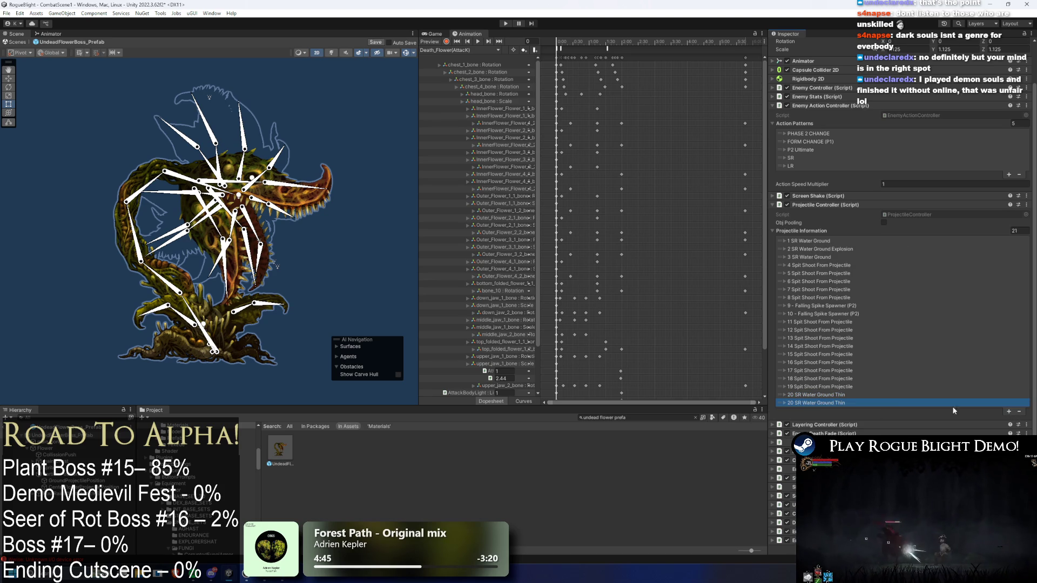
{"action": "right_click", "coordinate": [813, 405]}
{"action": "left_click", "coordinate": [824, 420]}
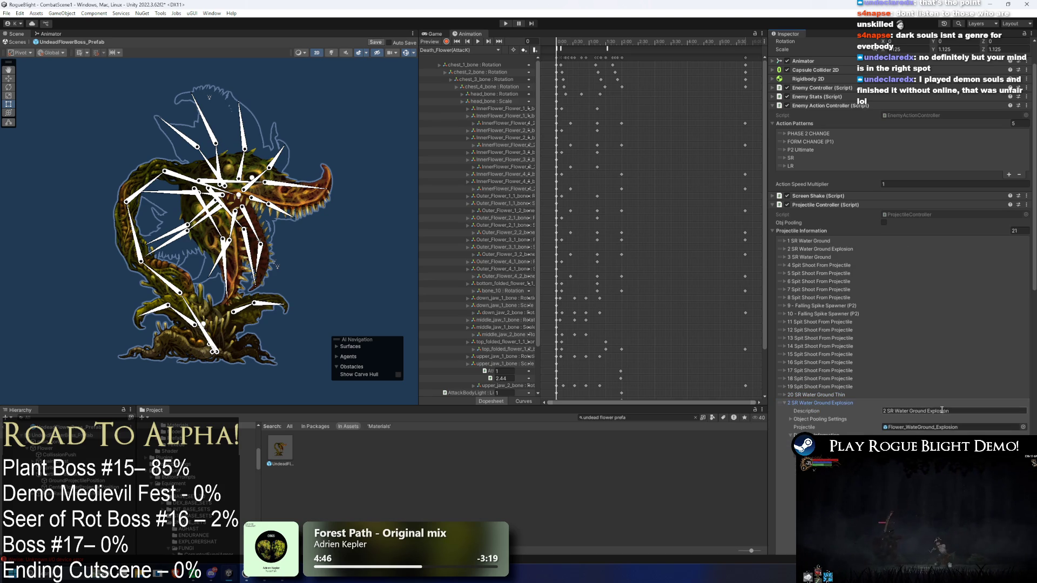
{"action": "key", "text": "Home"}
{"action": "key", "text": "Right"}
{"action": "type", "text": "1"}
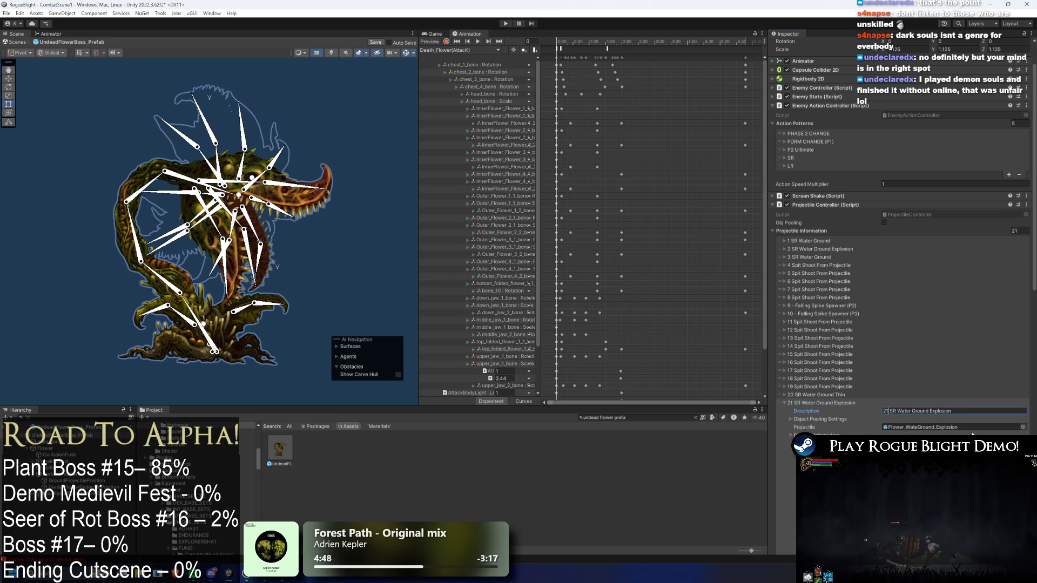
Duplicate the water-ground projectile prefab and rename it Flower_WaterGroundProjectile(Thin)
{"action": "left_click", "coordinate": [795, 399]}
{"action": "left_click", "coordinate": [950, 435]}
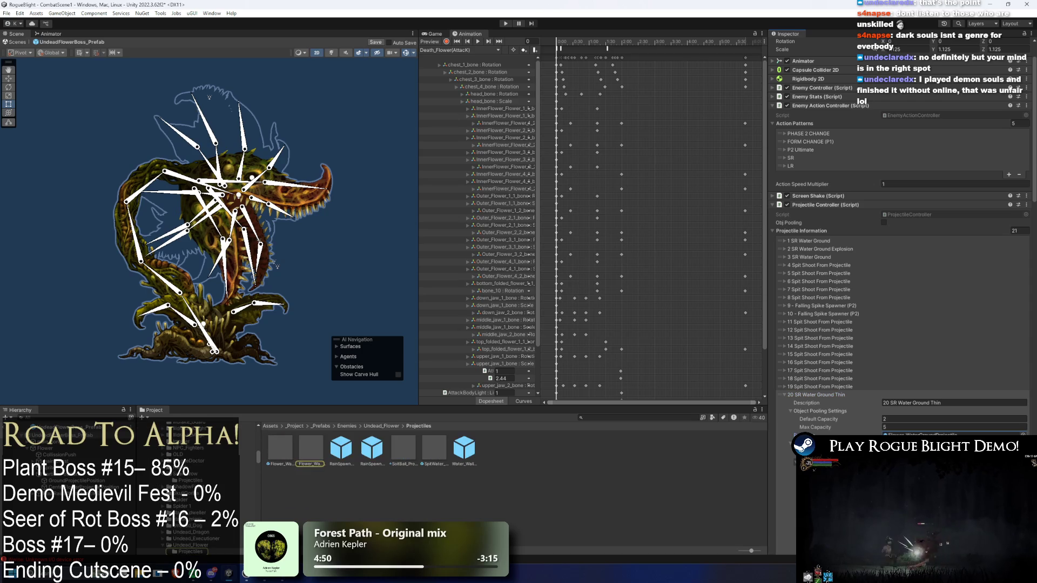
{"action": "left_click", "coordinate": [311, 448]}
{"action": "key", "text": "ctrl+d"}
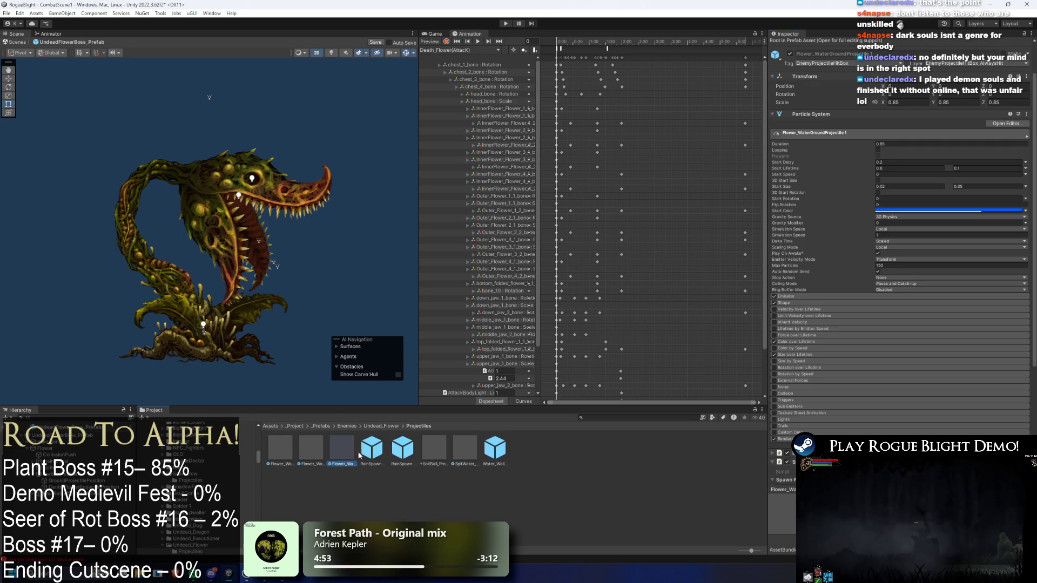
{"action": "right_click", "coordinate": [350, 451]}
{"action": "left_click", "coordinate": [375, 215]}
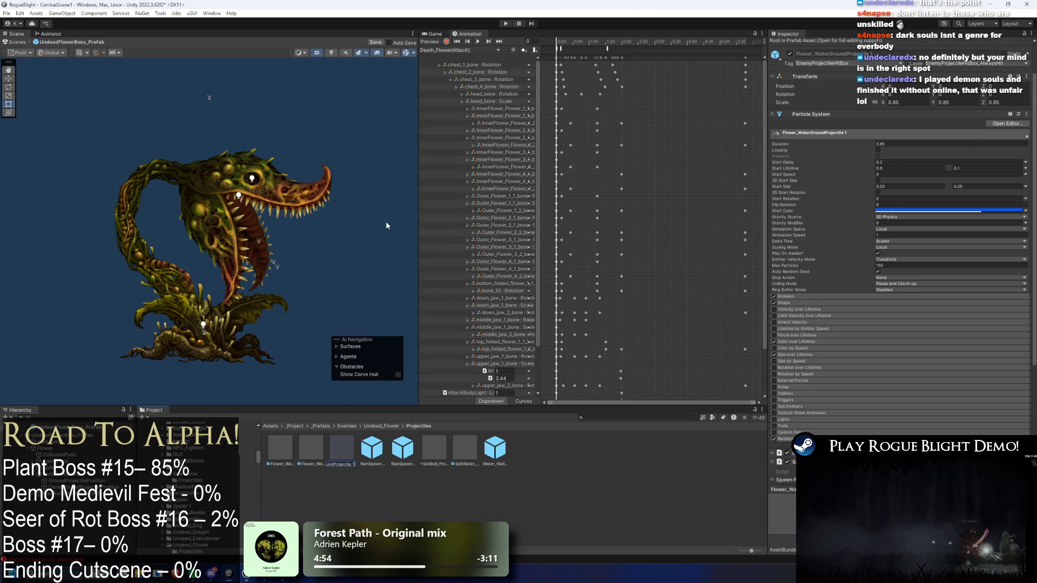
{"action": "key", "text": "BackSpace"}
{"action": "key", "text": "BackSpace"}
{"action": "type", "text": "(Thin"}
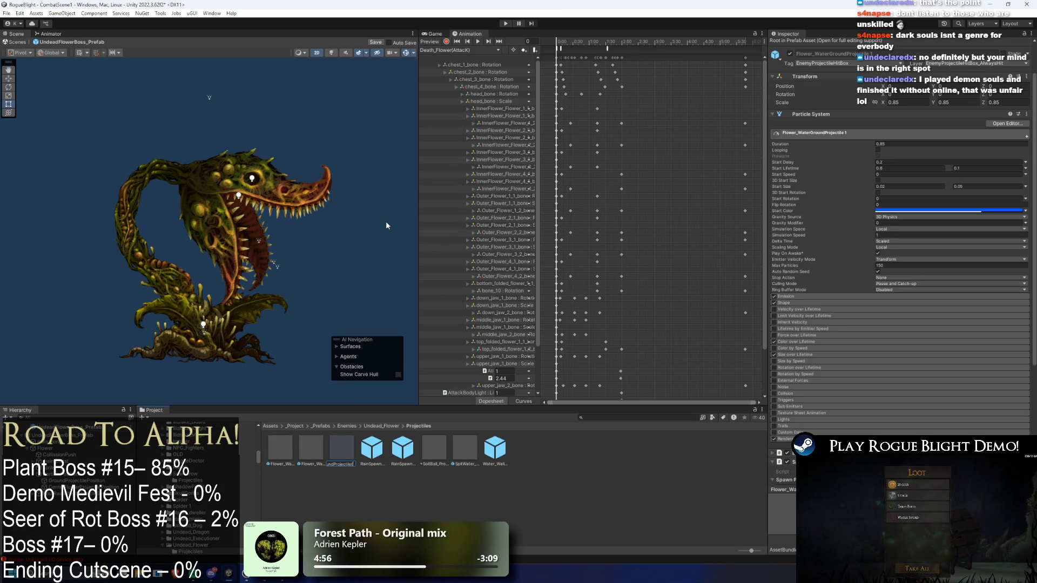
Back on the plant boss, locate and select the explosion prefab used by entry 21
{"action": "left_click", "coordinate": [386, 222]}
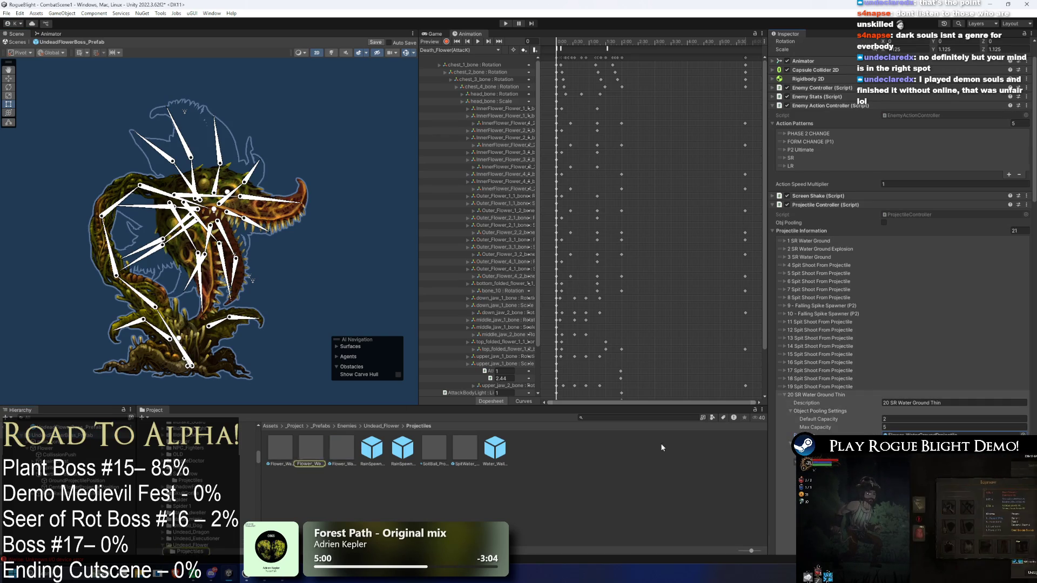
{"action": "left_click", "coordinate": [832, 394]}
{"action": "left_click", "coordinate": [951, 427]}
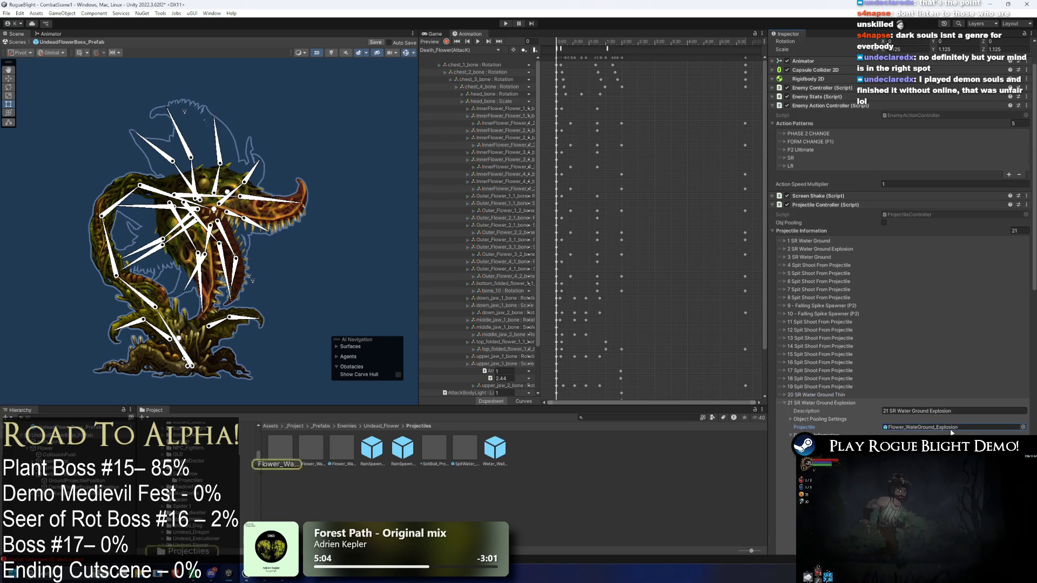
{"action": "left_click", "coordinate": [280, 449]}
Duplicate the explosion prefab as Flower_WateGround_Explosion(Thin)
{"action": "right_click", "coordinate": [311, 451]}
{"action": "left_click", "coordinate": [358, 214]}
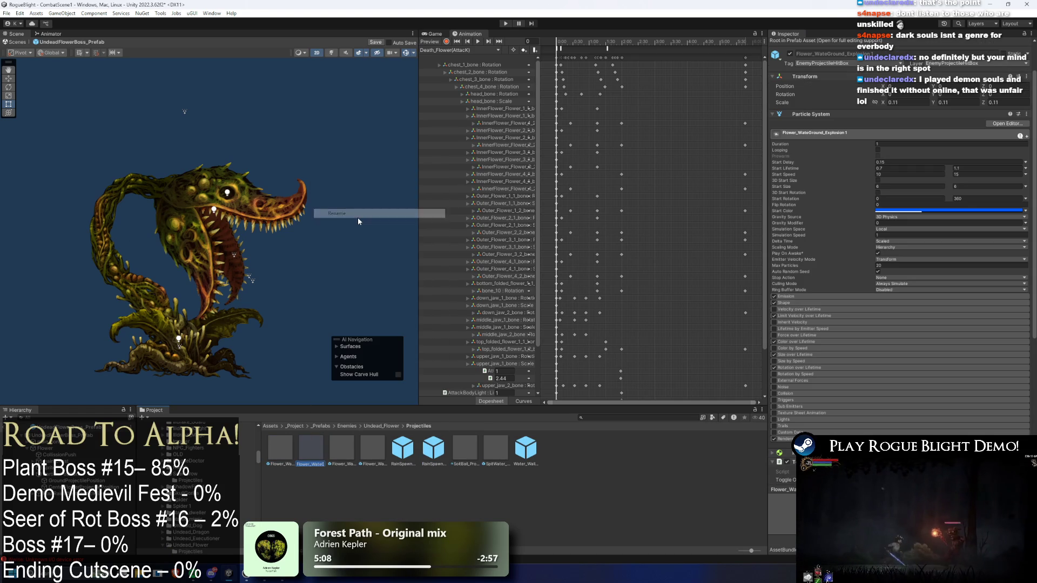
{"action": "key", "text": "BackSpace"}
{"action": "key", "text": "BackSpace"}
{"action": "type", "text": "(th"}
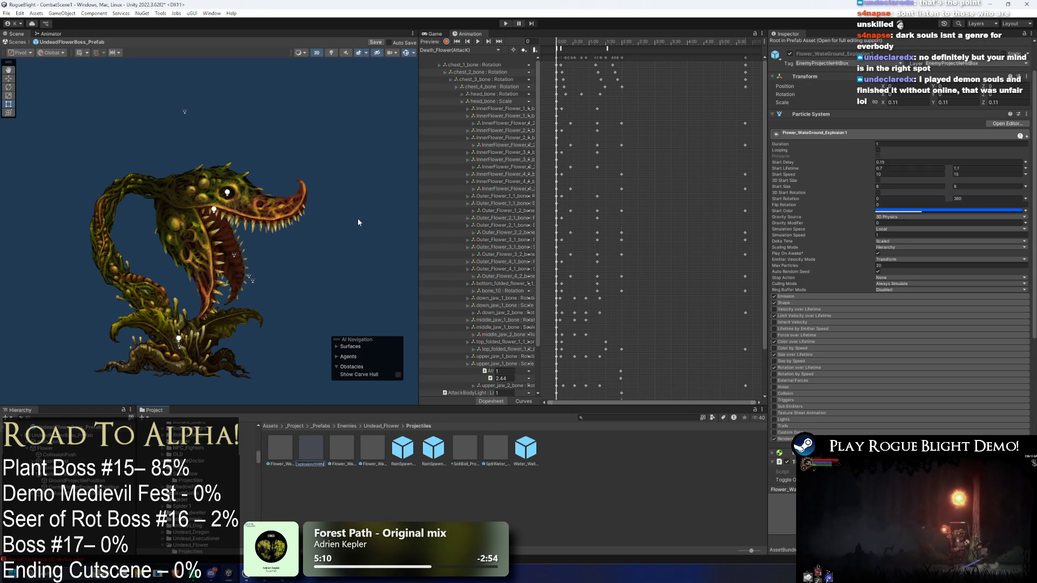
{"action": "type", "text": "in)"}
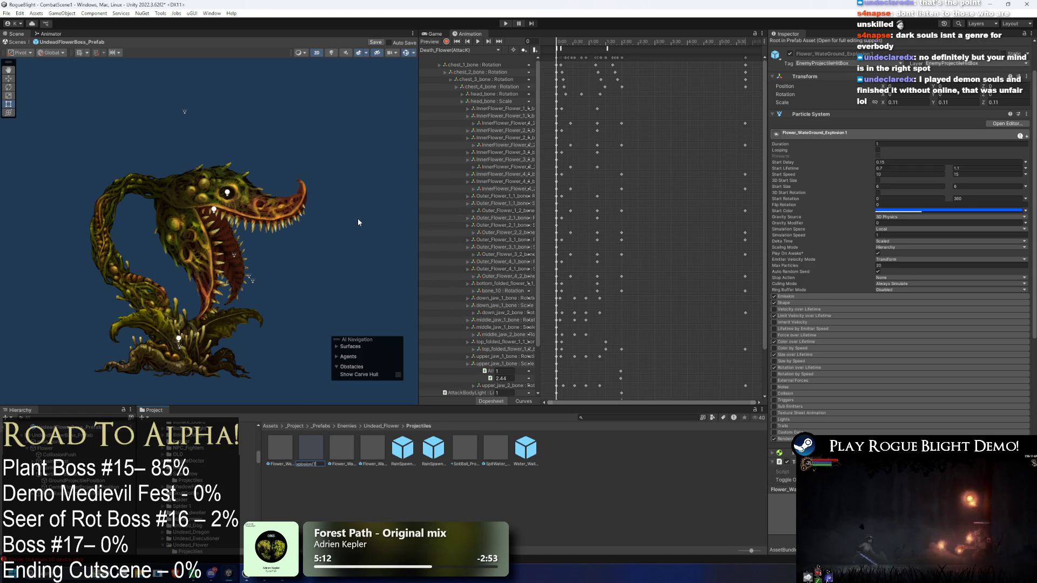
{"action": "key", "text": "Return"}
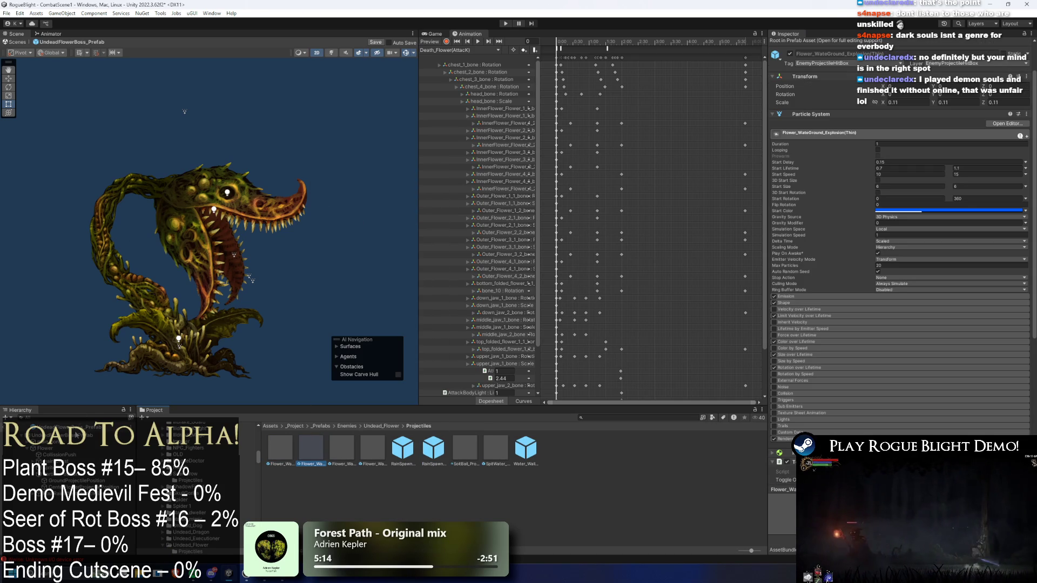
Assign the thin explosion to entry 21's Projectile and end its description with '(thin)'
{"action": "left_click", "coordinate": [92, 440]}
{"action": "mouse_move", "coordinate": [329, 441]}
{"action": "left_mouse_down"}
{"action": "mouse_move", "coordinate": [873, 483]}
{"action": "mouse_move", "coordinate": [952, 428]}
{"action": "left_mouse_up"}
{"action": "left_click", "coordinate": [845, 404]}
{"action": "left_click", "coordinate": [966, 411]}
{"action": "type", "text": "(T"}
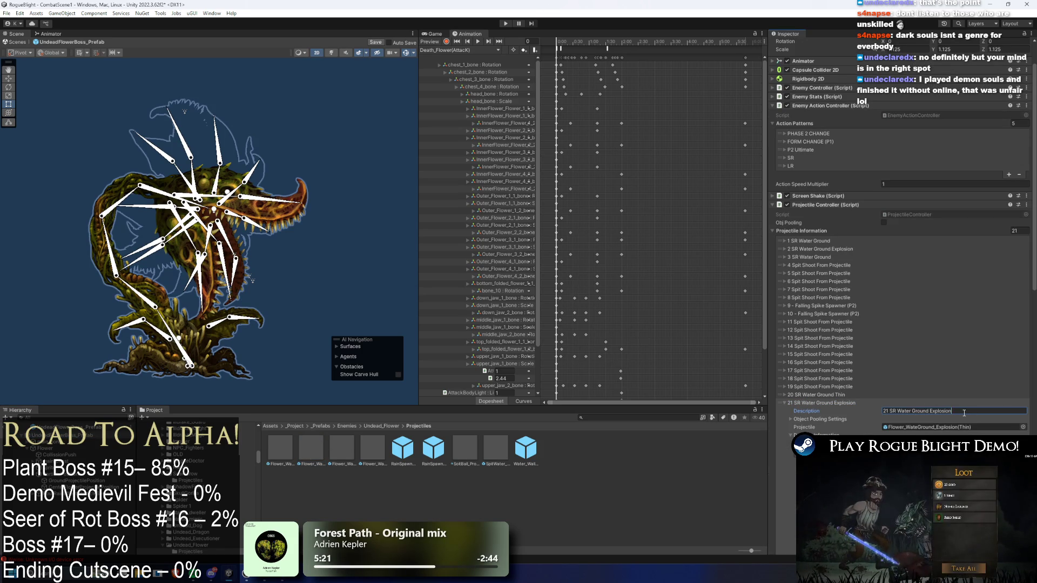
{"action": "key", "text": "BackSpace"}
{"action": "type", "text": "thin)"}
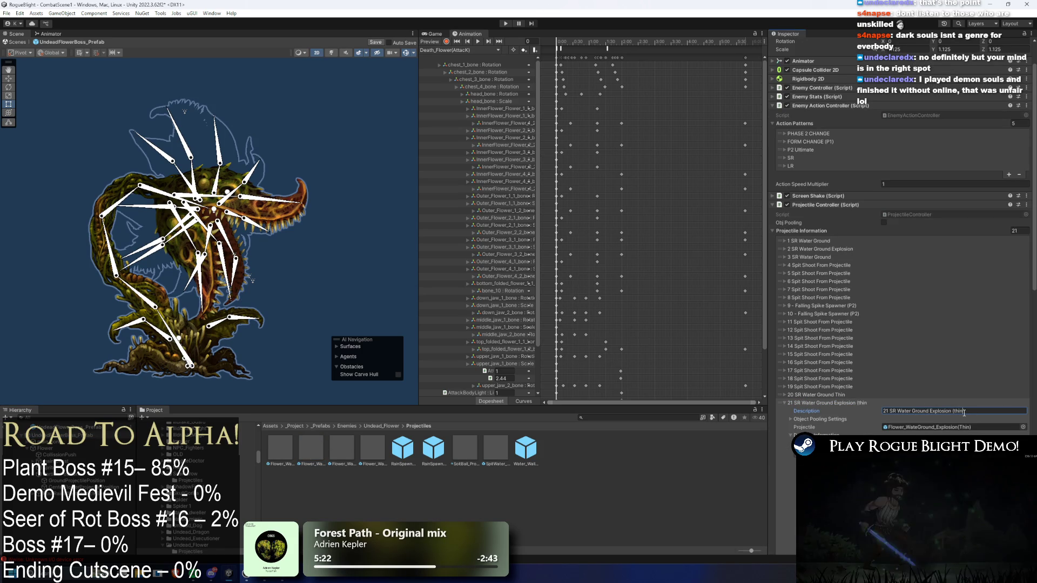
{"action": "key", "text": "Return"}
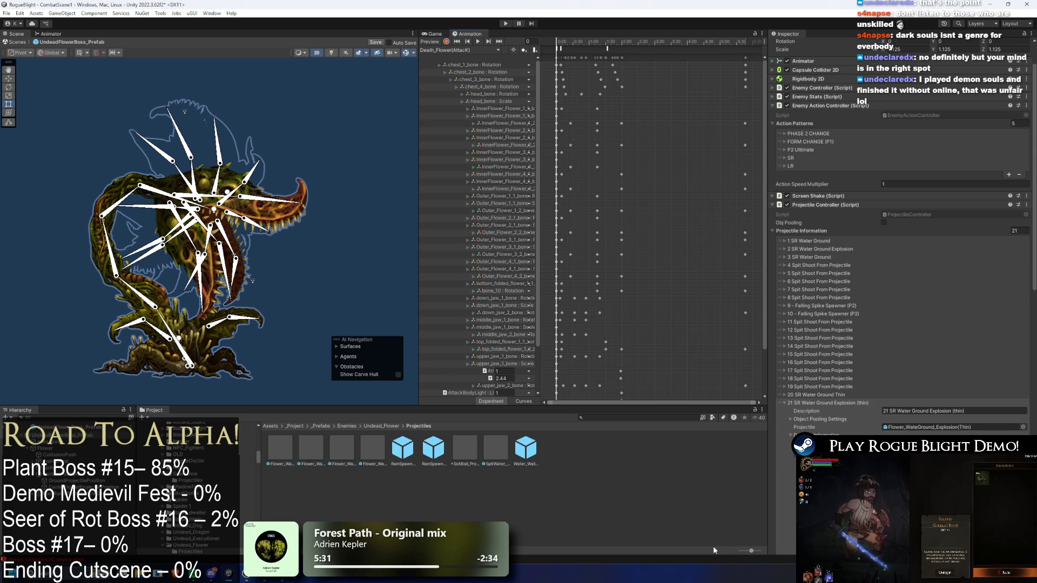
Save the boss prefab and open Flower_WaterGroundProjectile(Thin) for editing
{"action": "left_click", "coordinate": [837, 393]}
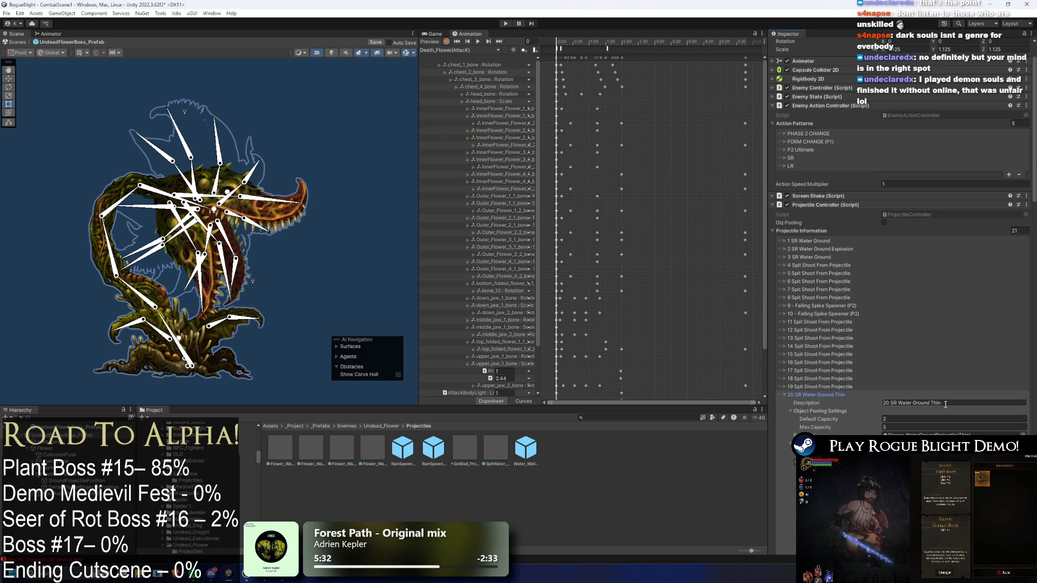
{"action": "left_click", "coordinate": [376, 453]}
{"action": "double_click", "coordinate": [376, 453]}
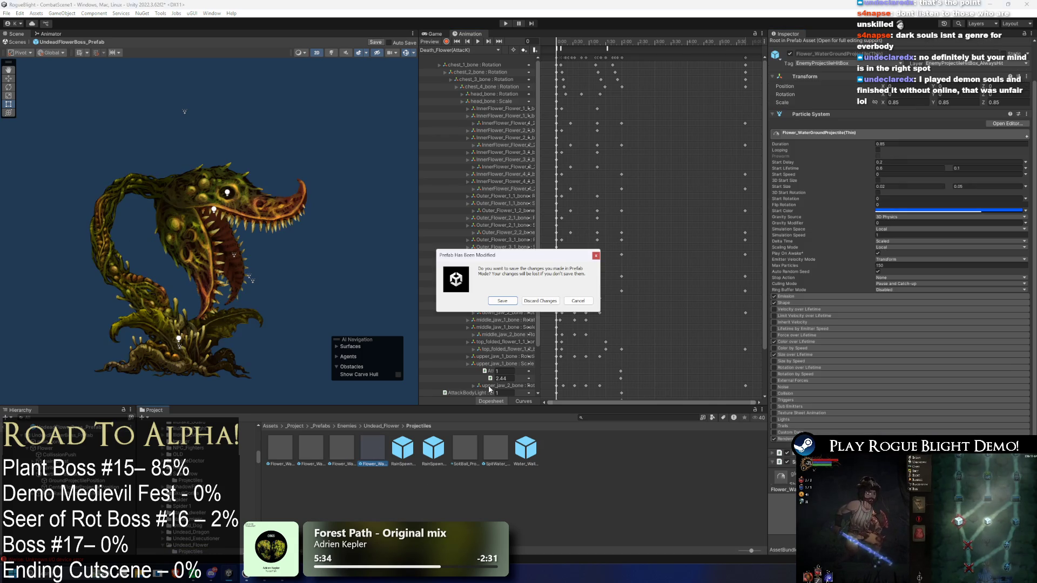
{"action": "key", "text": "Return"}
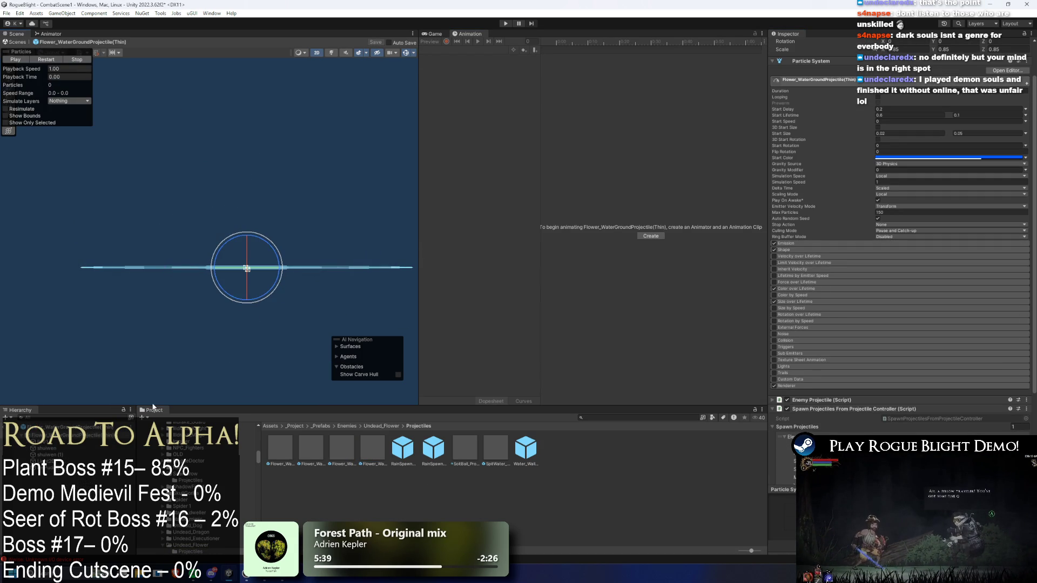
Divide the root particle system's Shape Scale X by 5 (12/5), checking the Paint sketch
{"action": "left_click", "coordinate": [813, 250]}
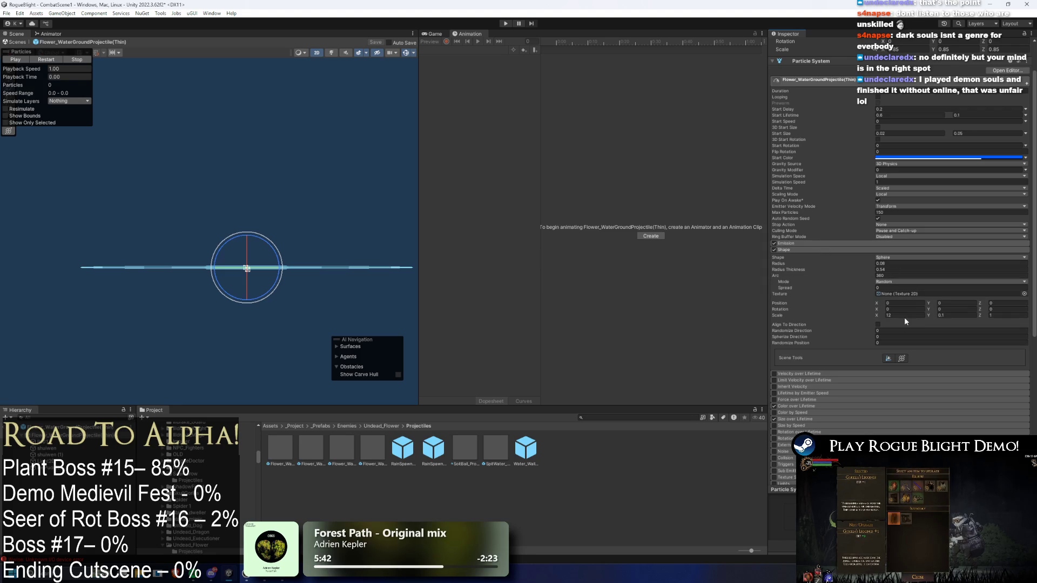
{"action": "type", "text": "1"}
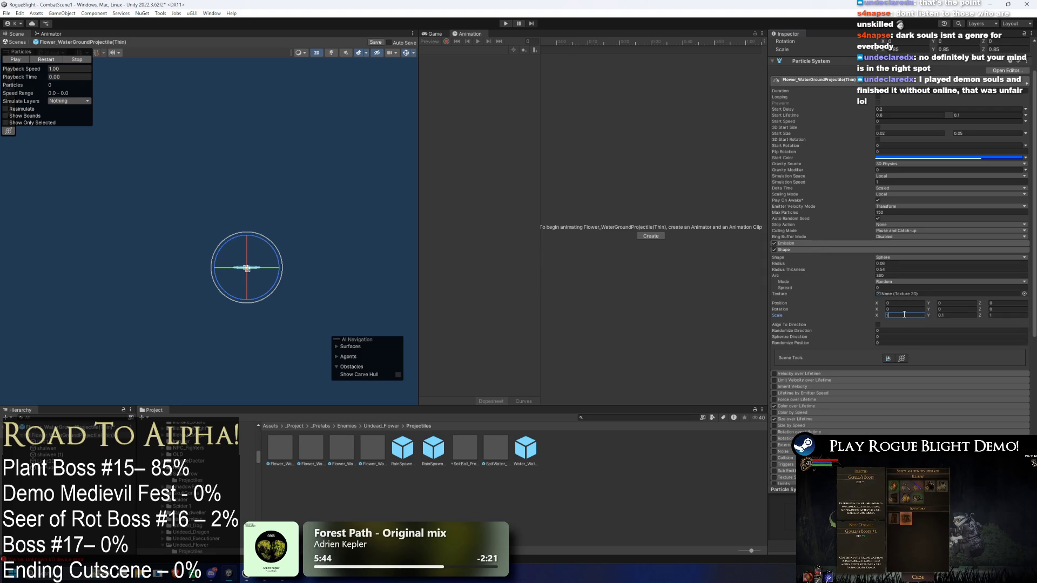
{"action": "type", "text": "2/"}
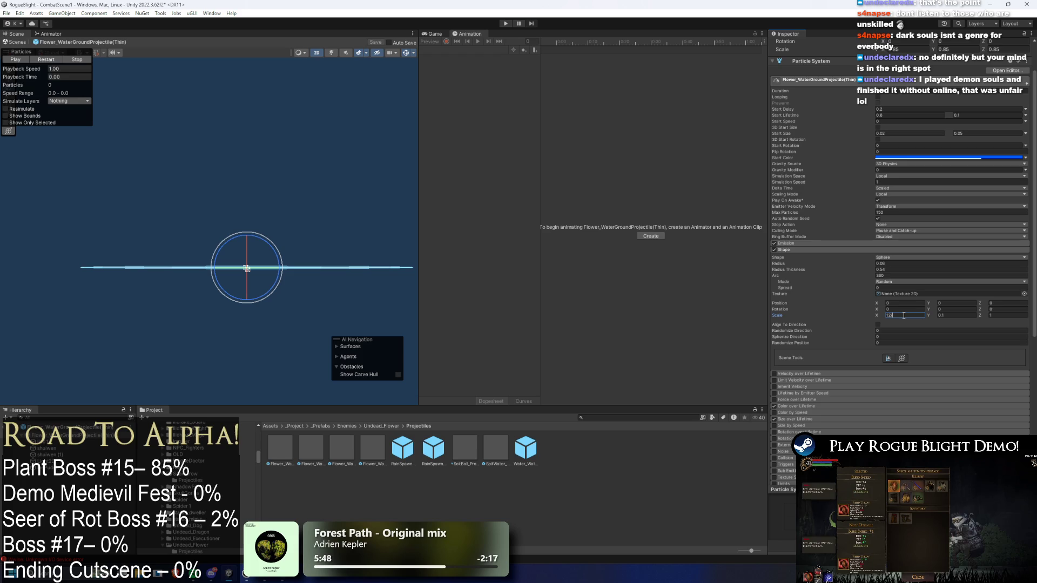
{"action": "type", "text": "5"}
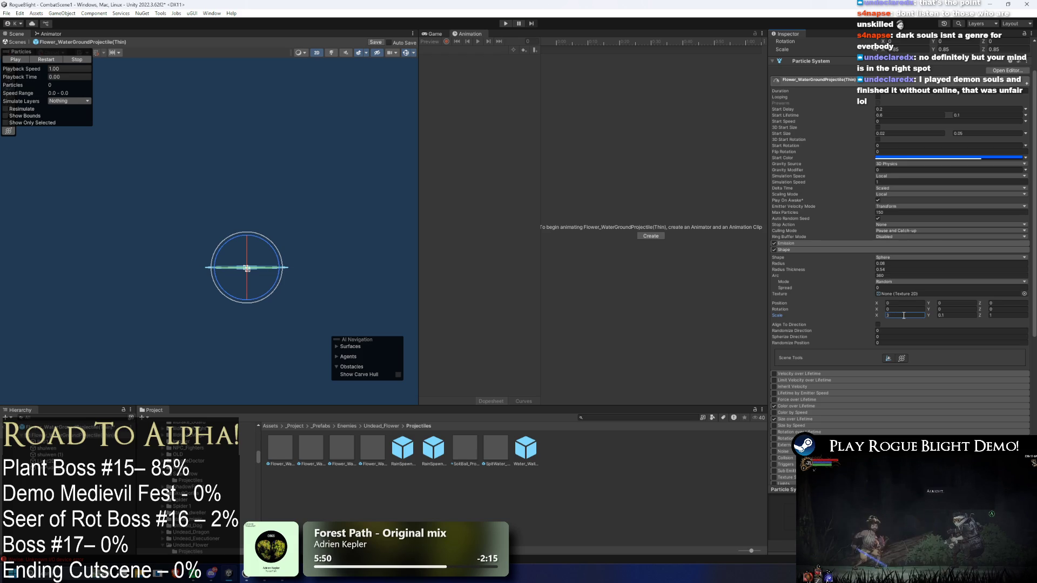
{"action": "key", "text": "alt+Tab"}
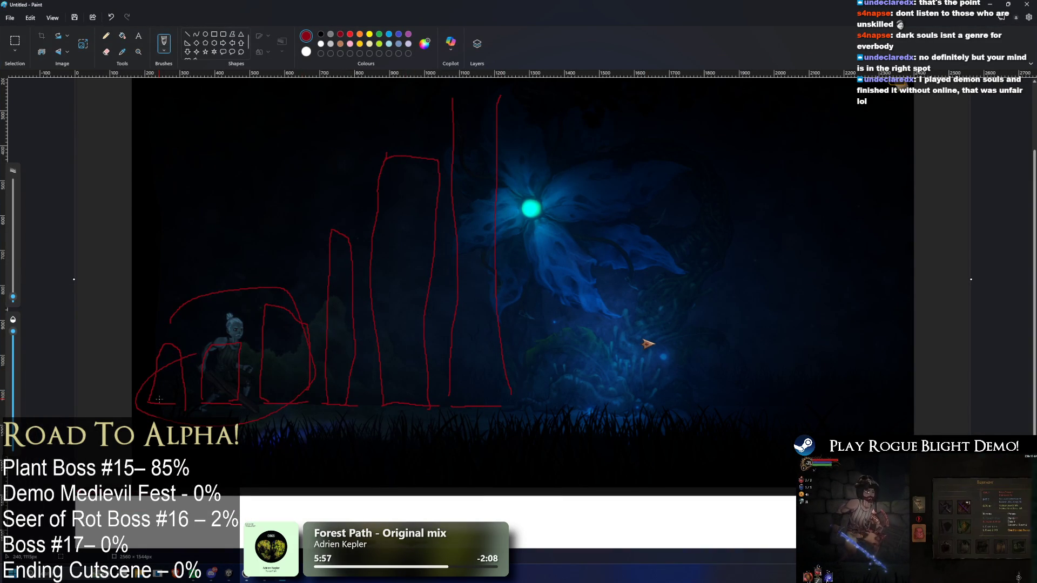
{"action": "key", "text": "alt+Tab"}
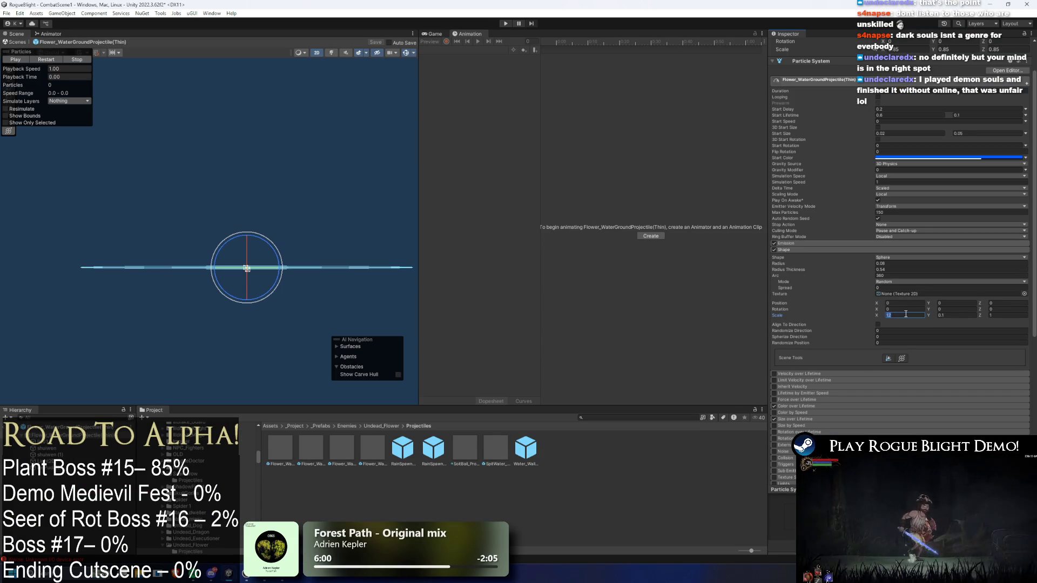
{"action": "type", "text": "/5"}
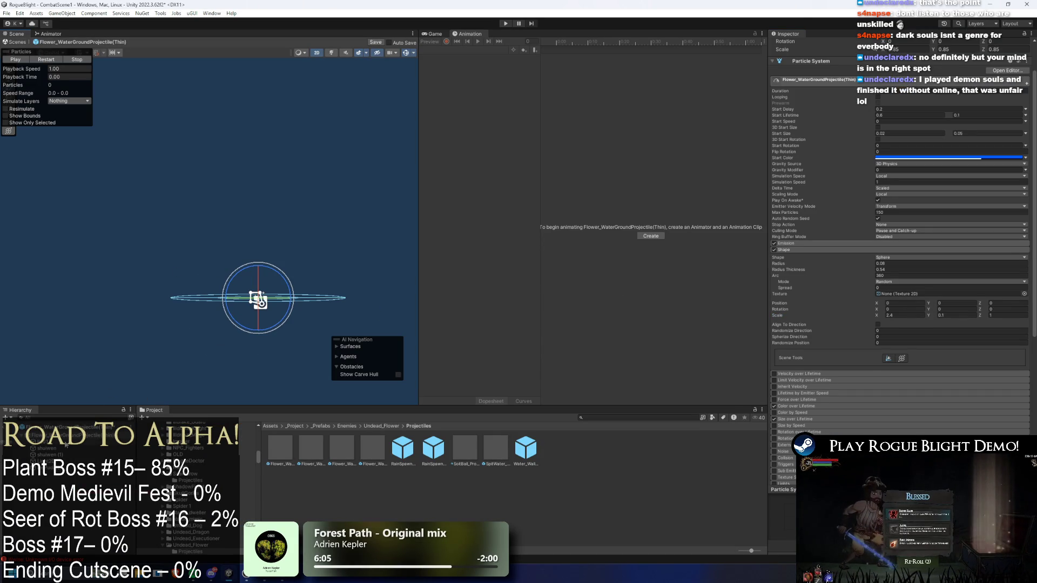
Narrow liz01's shape to 1.262 and shuiwen and shuiwen (1) to 2.4, then begin IcePuddle
{"action": "left_click", "coordinate": [66, 443]}
{"action": "left_click", "coordinate": [840, 289]}
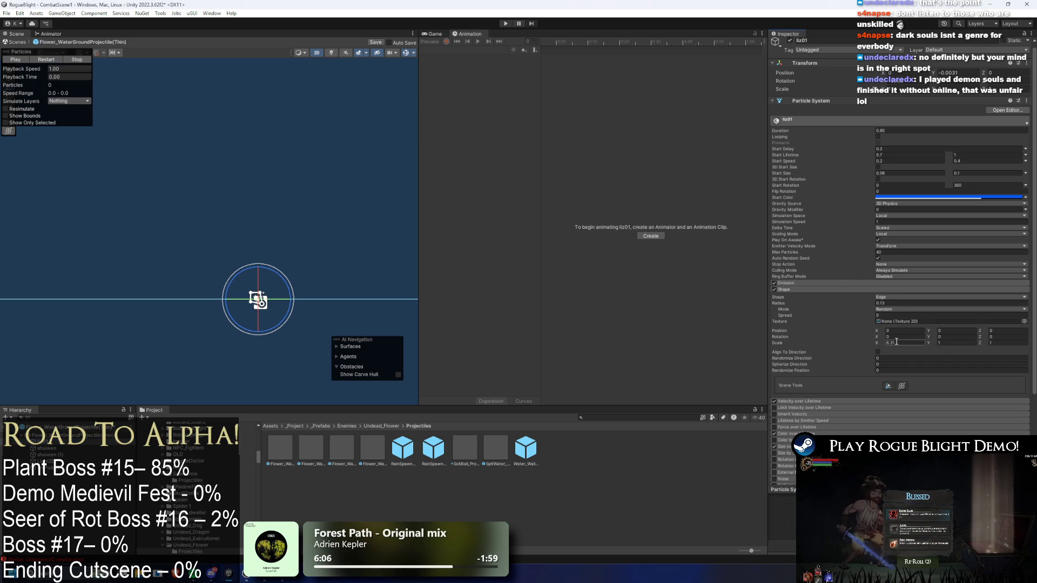
{"action": "type", "text": "1.262"}
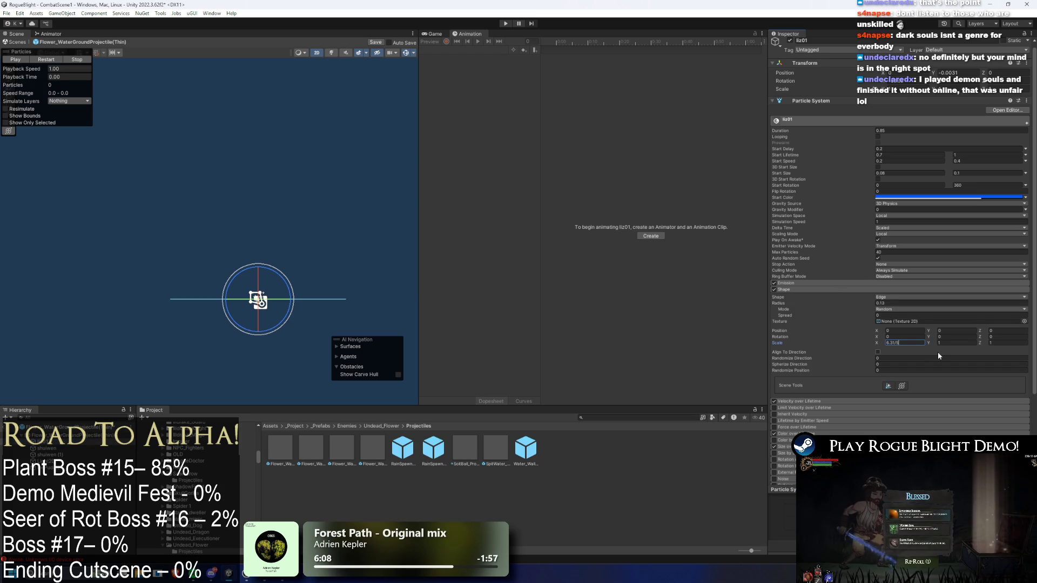
{"action": "left_click", "coordinate": [54, 450]}
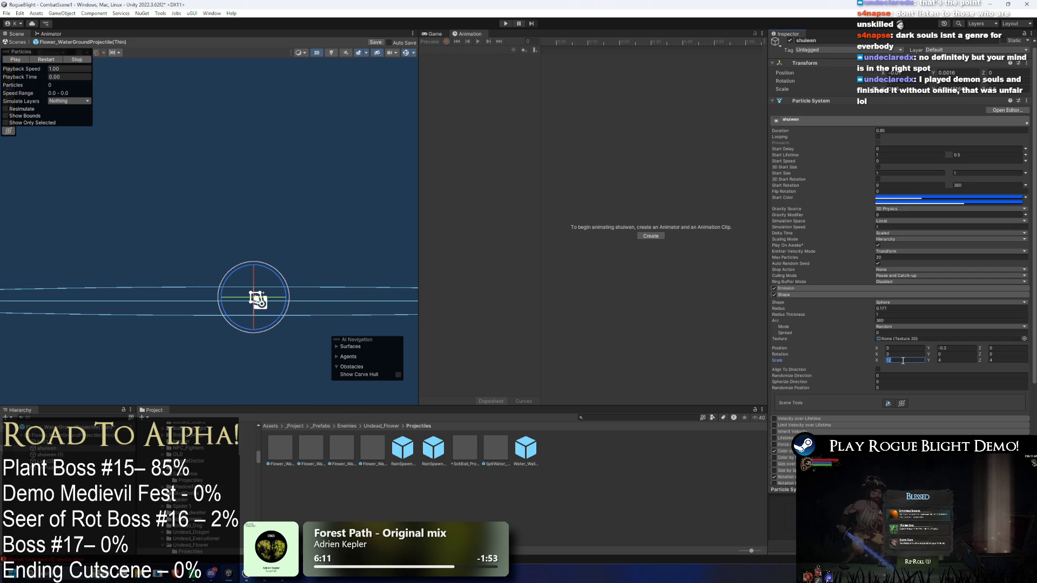
{"action": "type", "text": "5"}
{"action": "key", "text": "Return"}
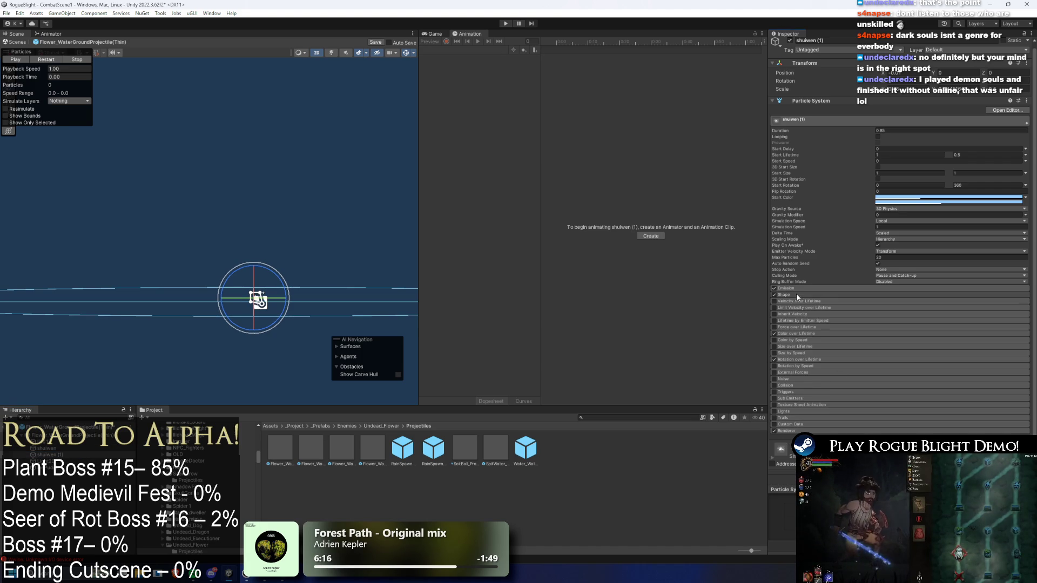
{"action": "left_click", "coordinate": [908, 360]}
{"action": "type", "text": "12/5"}
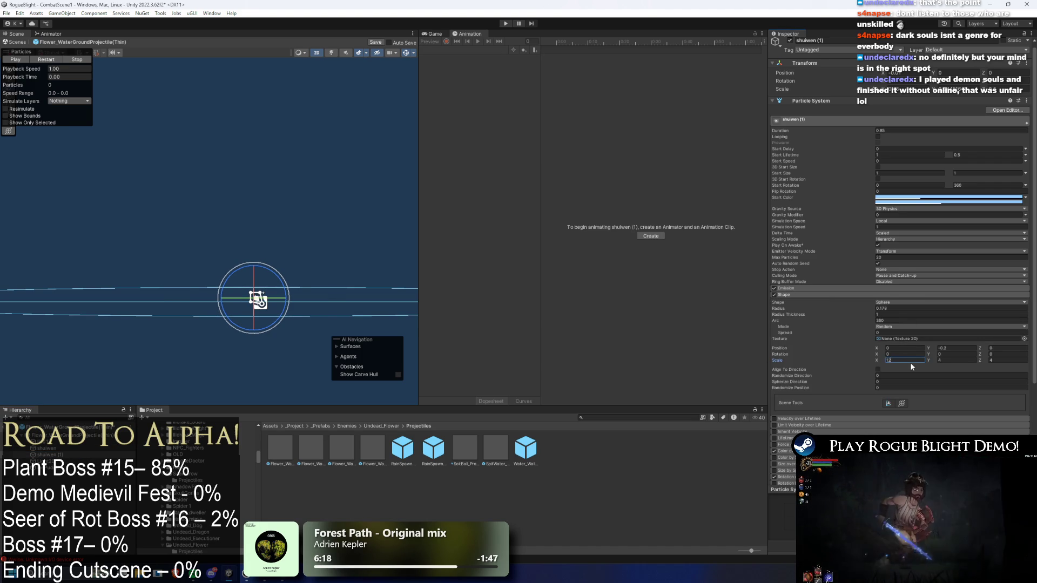
{"action": "key", "text": "Return"}
{"action": "left_click", "coordinate": [64, 461]}
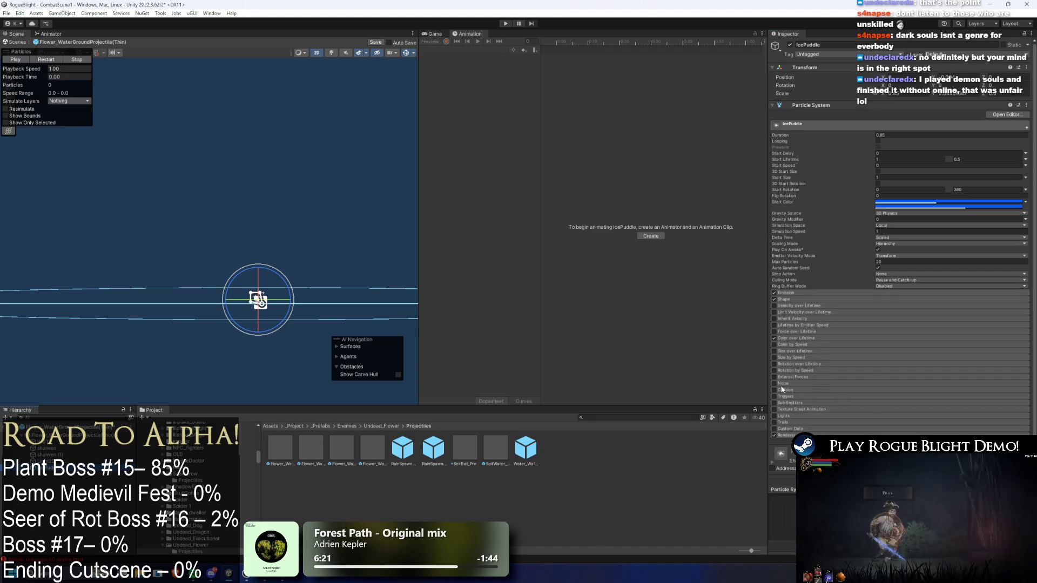
{"action": "left_click", "coordinate": [907, 365]}
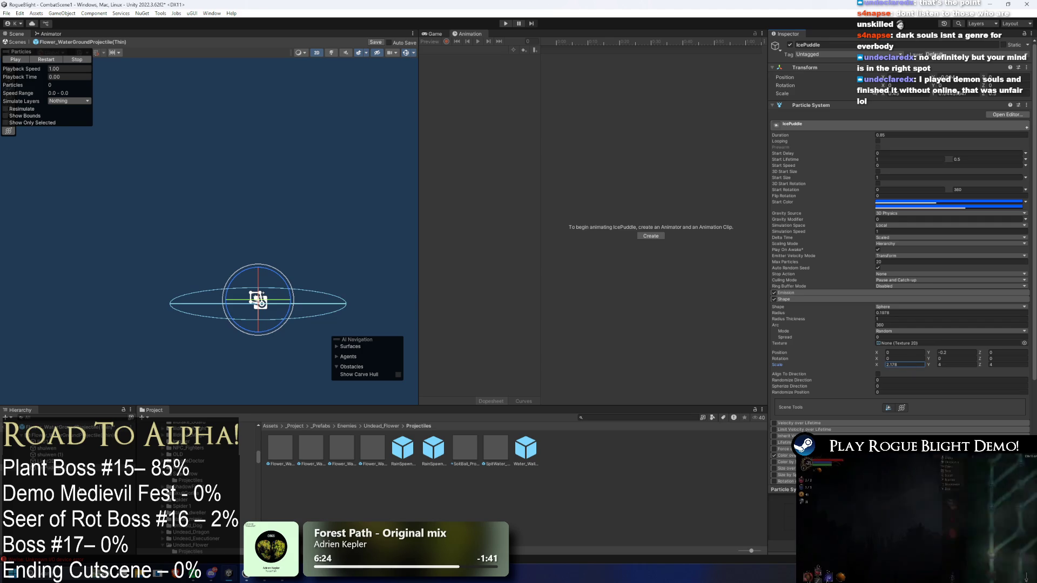
{"action": "left_click", "coordinate": [253, 265]}
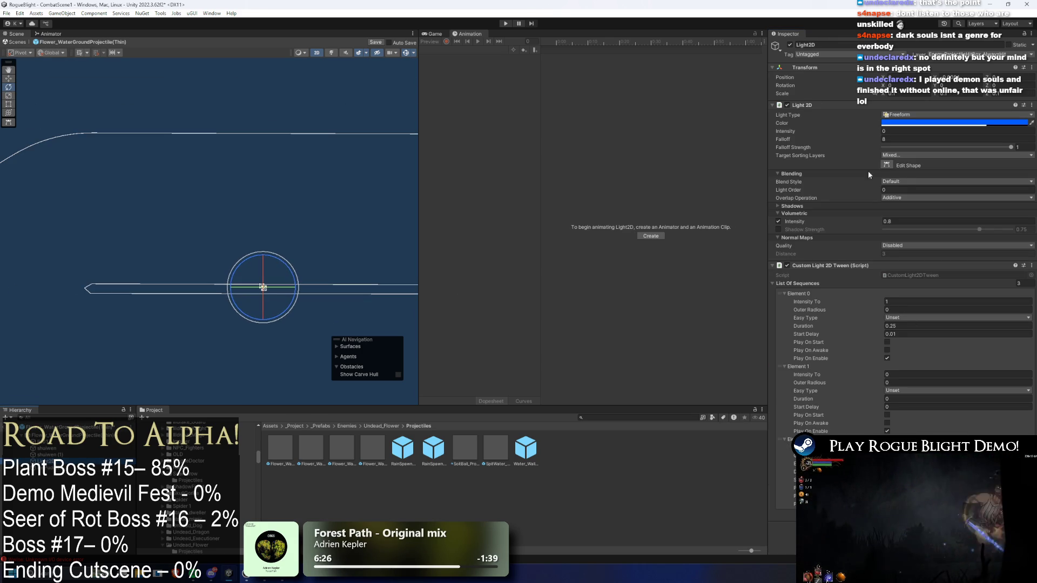
Try shifting the light shape's left-end points, undoing the first move and nudging one slightly
{"action": "left_click", "coordinate": [887, 165]}
{"action": "left_click", "coordinate": [92, 284]}
{"action": "left_click", "coordinate": [90, 295], "text": "shift"}
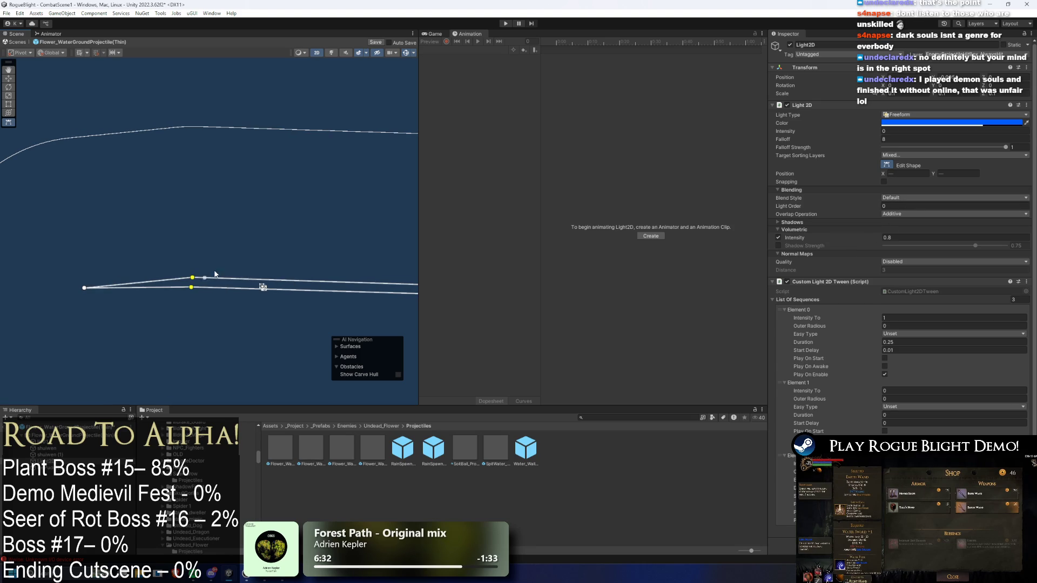
{"action": "left_click_drag", "start_coordinate": [885, 176], "coordinate": [934, 176]}
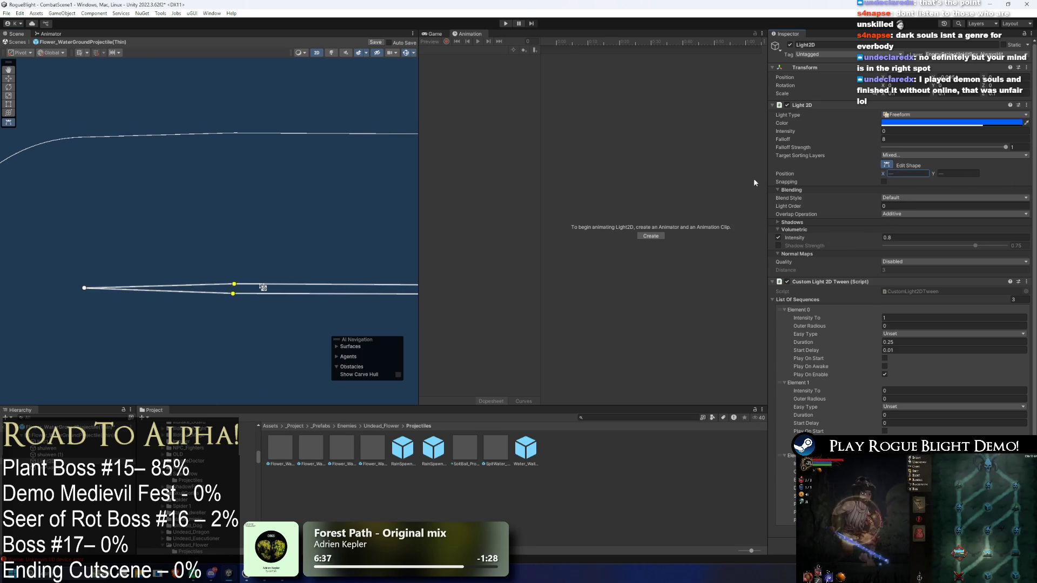
{"action": "key", "text": "ctrl+z"}
{"action": "left_click_drag", "start_coordinate": [92, 284], "coordinate": [96, 282]}
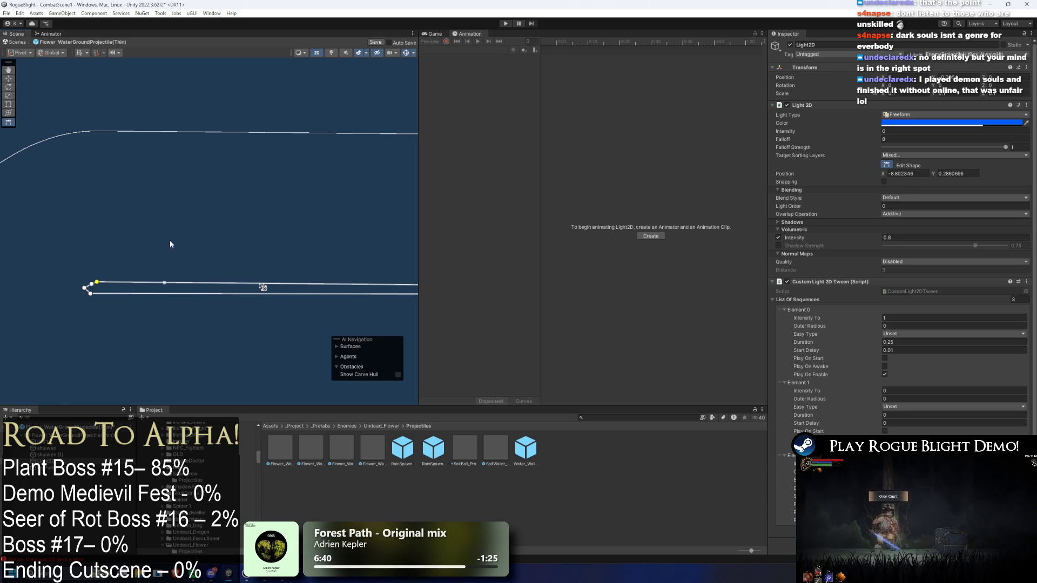
{"action": "scroll", "coordinate": [247, 232], "scroll_direction": "down", "scroll_amount": 2}
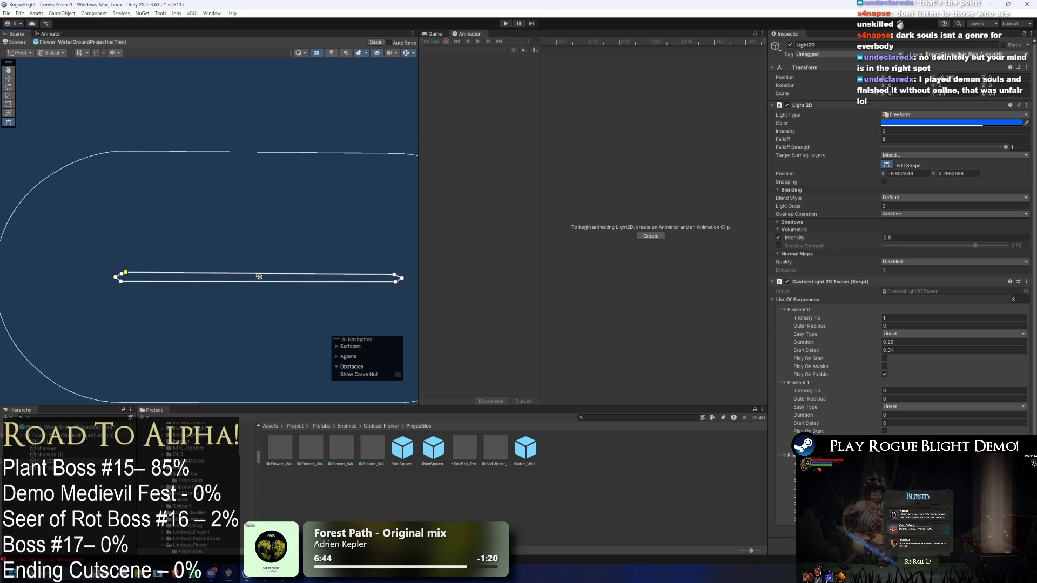
Compare against the shuiwen particle emitter, then return to the Light2D in shape-edit mode
{"action": "left_click", "coordinate": [81, 449]}
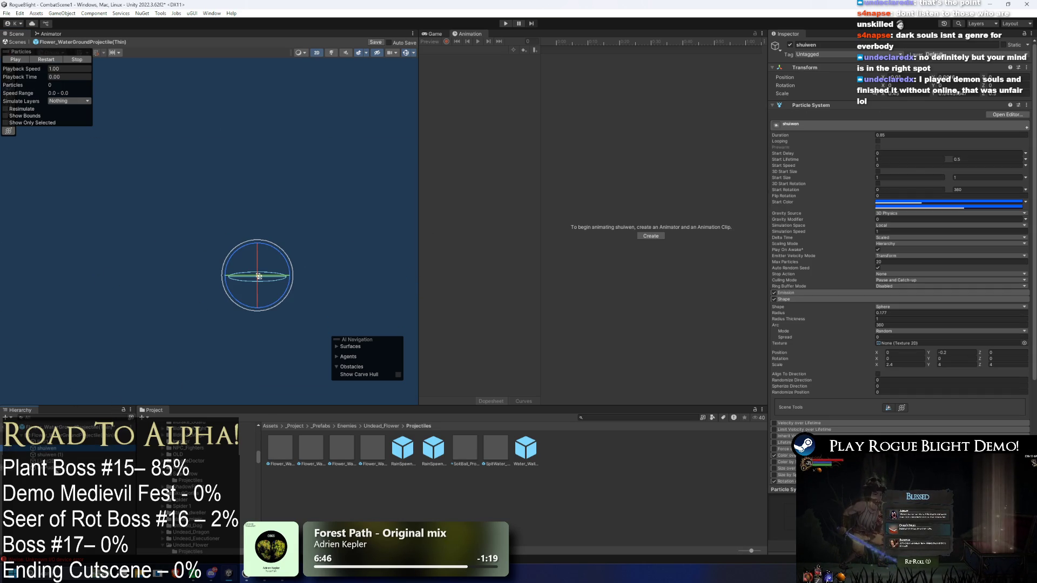
{"action": "left_click", "coordinate": [236, 295]}
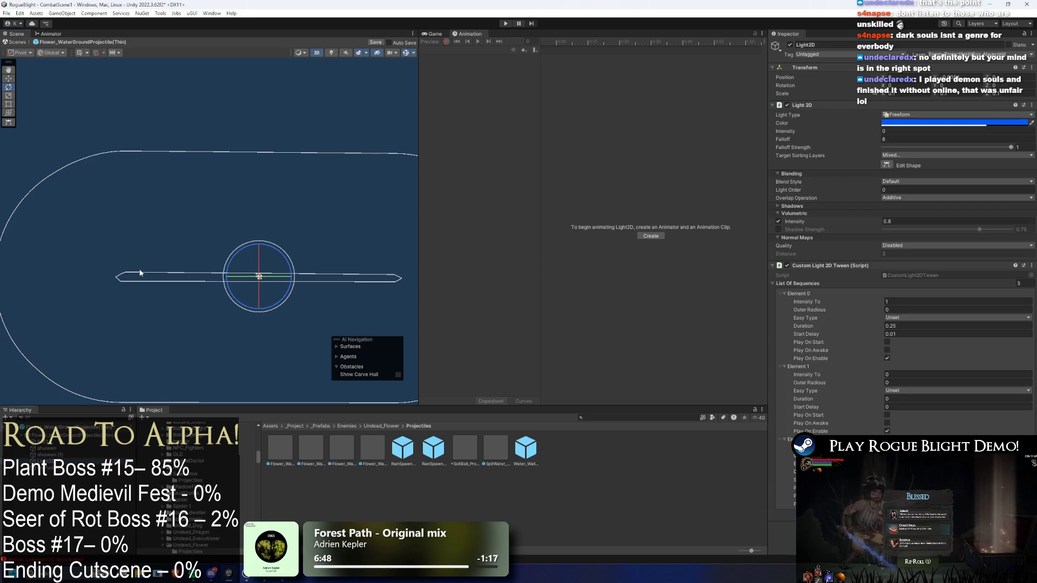
{"action": "left_click", "coordinate": [886, 165]}
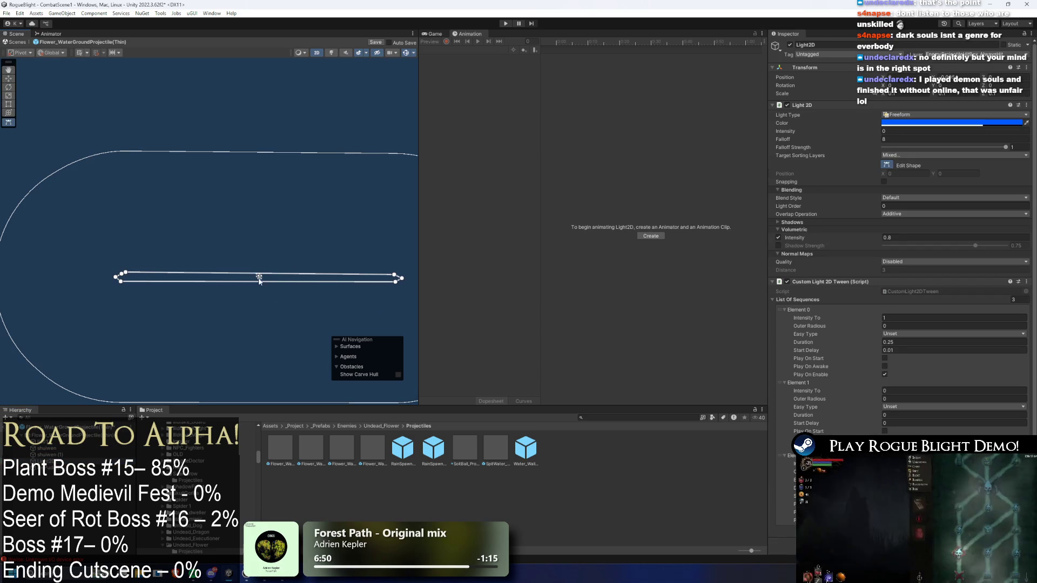
{"action": "left_click", "coordinate": [280, 276]}
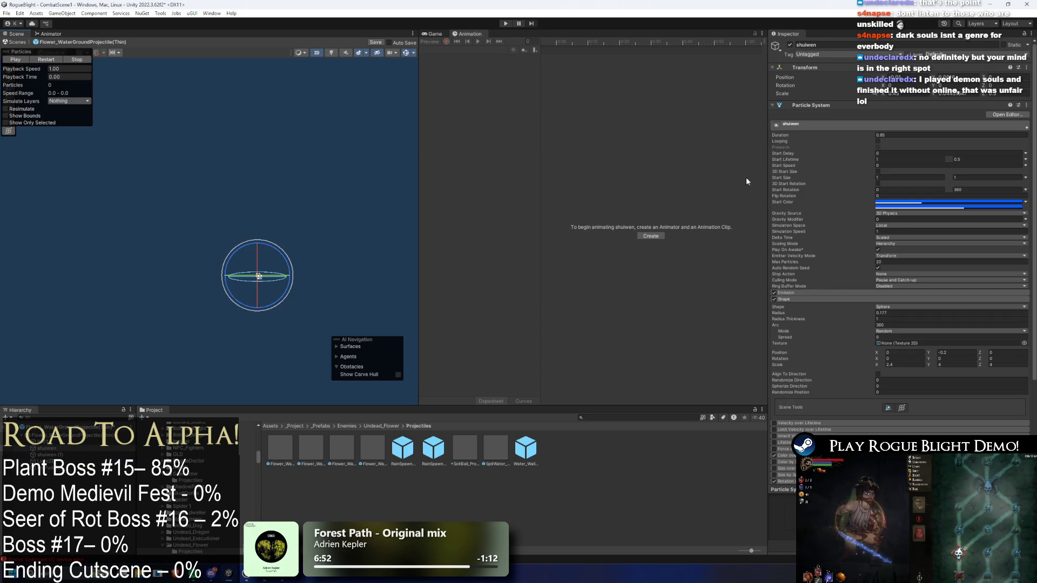
{"action": "left_click", "coordinate": [149, 261]}
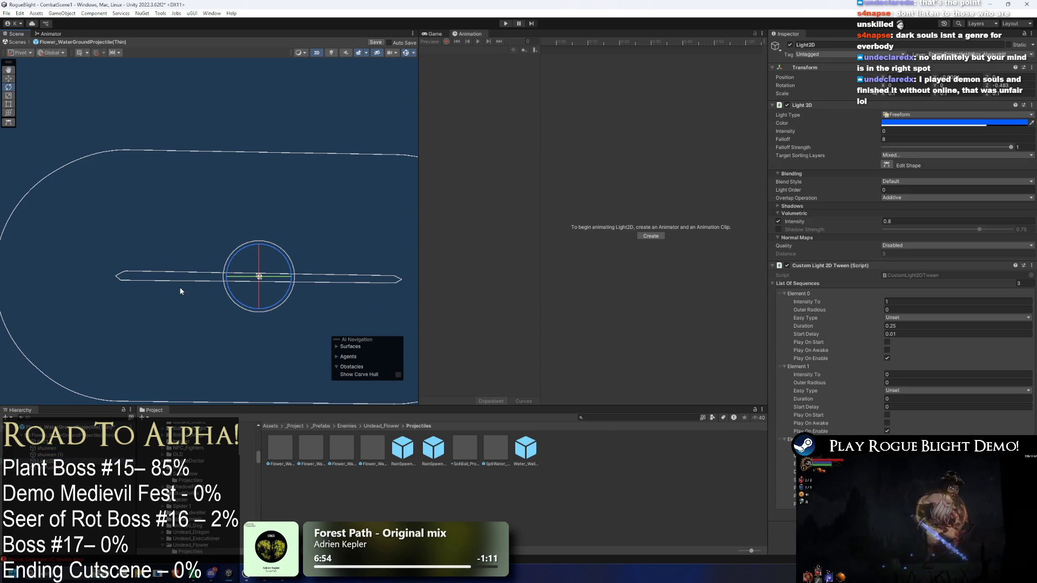
{"action": "left_click", "coordinate": [886, 165]}
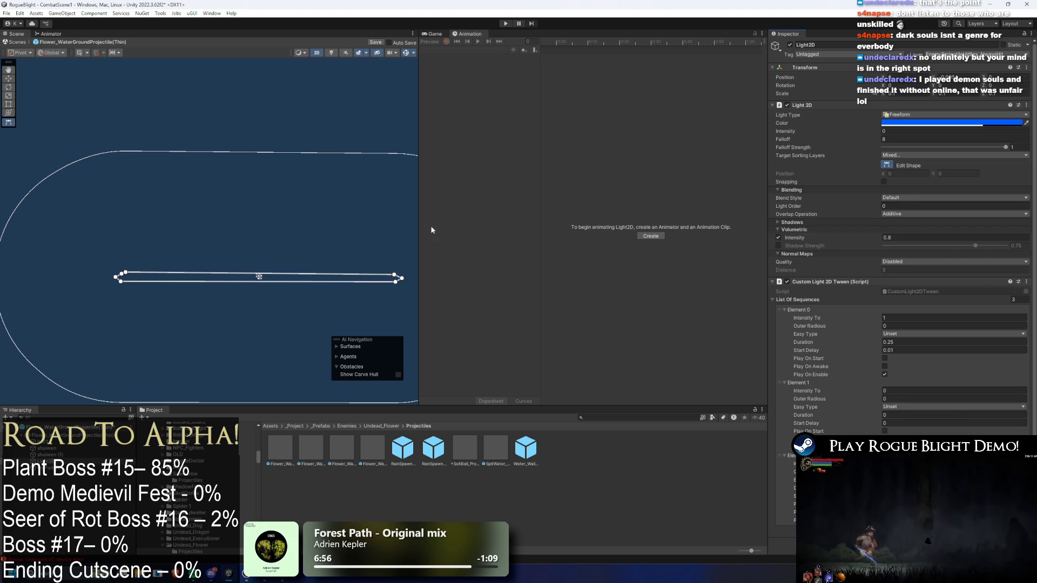
{"action": "left_click", "coordinate": [123, 278]}
{"action": "key", "text": "ctrl+z"}
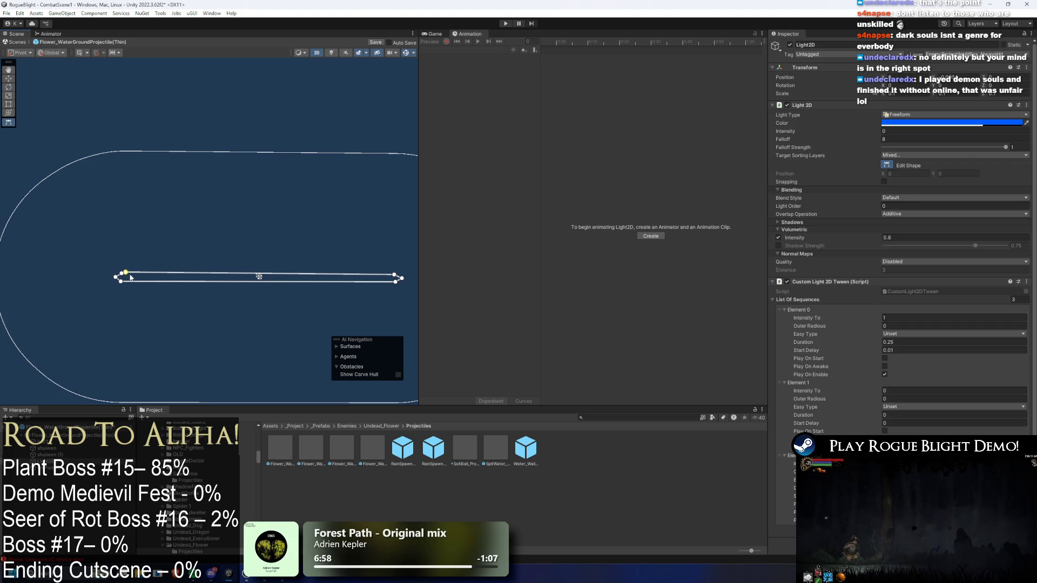
{"action": "left_click", "coordinate": [121, 277]}
{"action": "key", "text": "ctrl+z"}
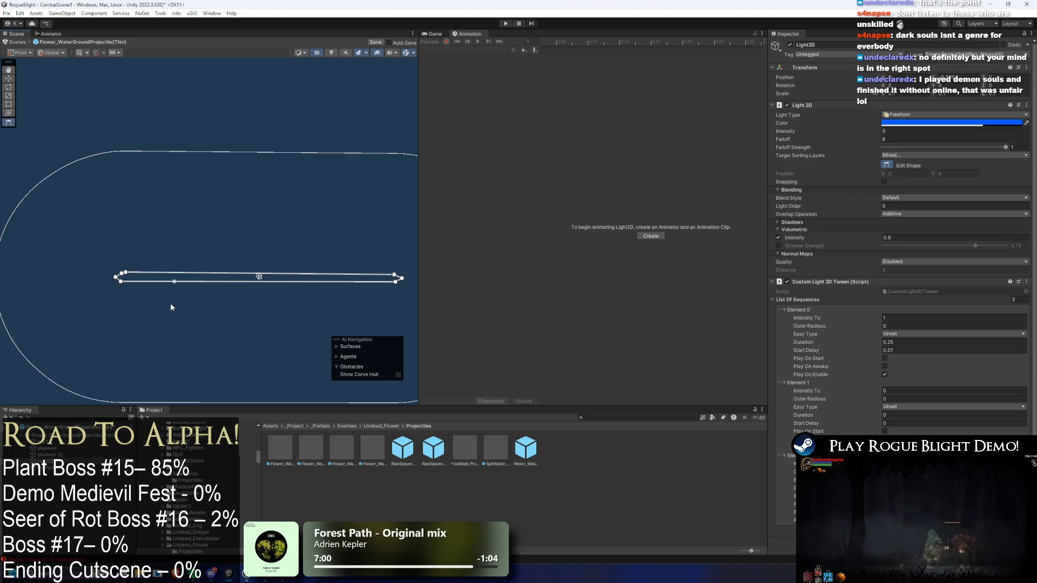
{"action": "scroll", "coordinate": [119, 287], "scroll_direction": "up", "scroll_amount": 3}
Flatten the light shape by lowering its upper point to the strip's level
{"action": "mouse_move", "coordinate": [126, 266]}
{"action": "left_mouse_down"}
{"action": "mouse_move", "coordinate": [179, 219]}
{"action": "mouse_move", "coordinate": [243, 197]}
{"action": "left_mouse_up"}
{"action": "left_click", "coordinate": [238, 219]}
{"action": "key", "text": "ctrl+z"}
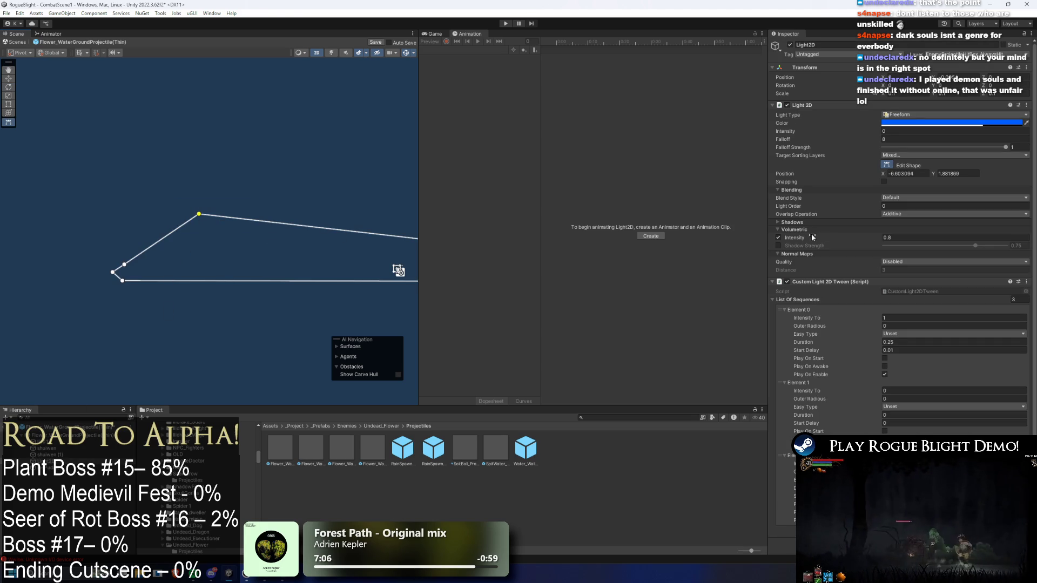
{"action": "left_click_drag", "start_coordinate": [199, 212], "coordinate": [241, 264]}
{"action": "key", "text": "e"}
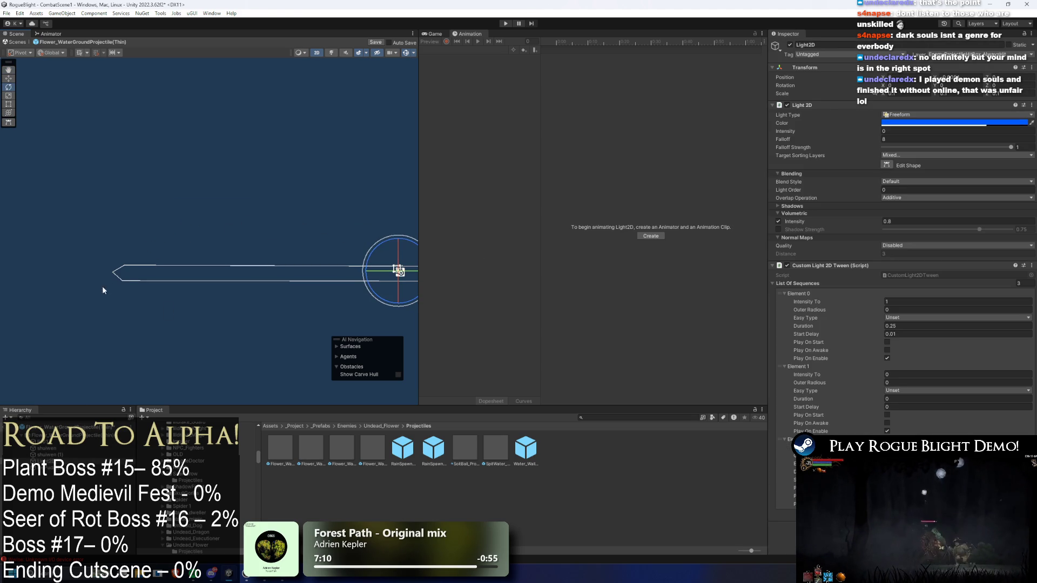
{"action": "left_click", "coordinate": [139, 277]}
{"action": "left_click", "coordinate": [398, 270]}
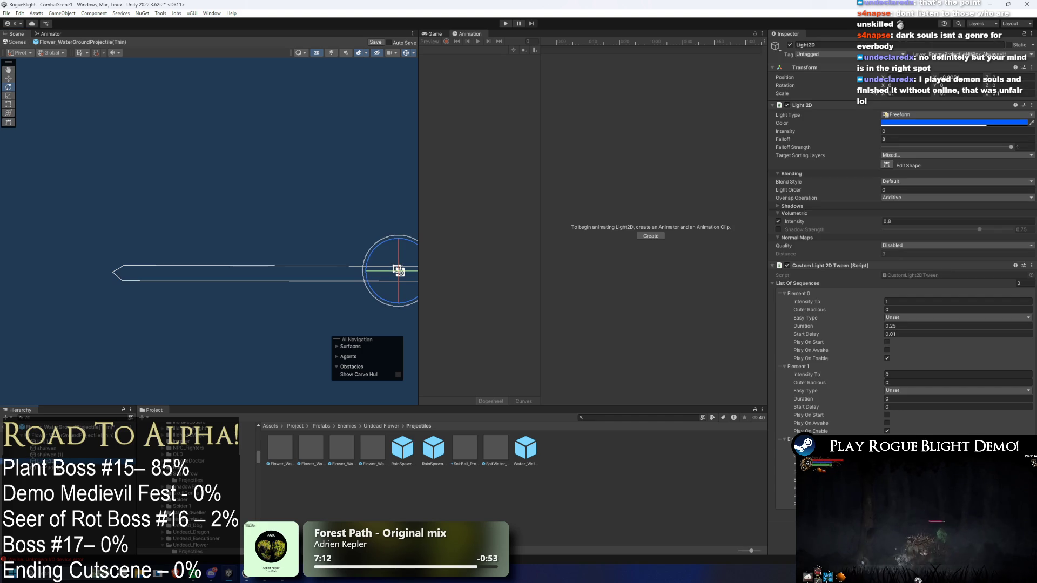
Shorten the light by pulling its three right-end points inward with Position X
{"action": "left_click", "coordinate": [886, 165]}
{"action": "scroll", "coordinate": [236, 218], "scroll_direction": "down", "scroll_amount": 2}
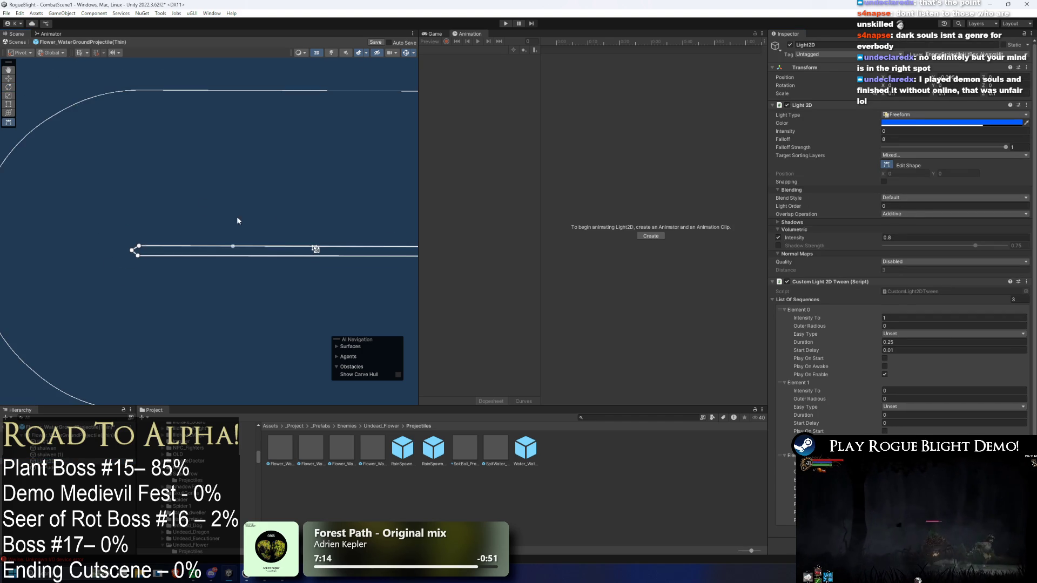
{"action": "scroll", "coordinate": [319, 232], "scroll_direction": "down", "scroll_amount": 2}
{"action": "left_click_drag", "start_coordinate": [199, 240], "coordinate": [192, 254]}
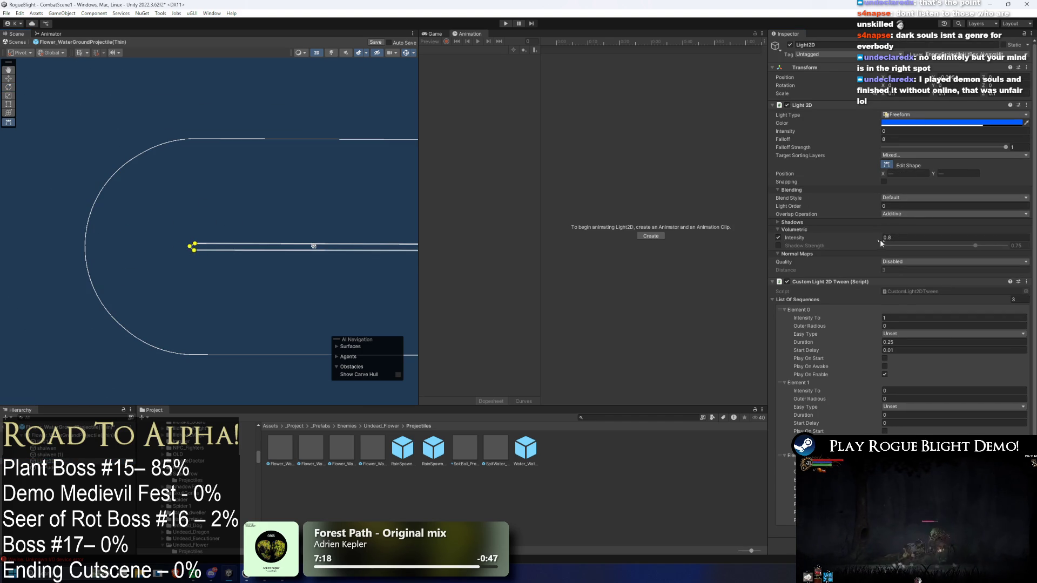
{"action": "mouse_move", "coordinate": [189, 251]}
{"action": "left_mouse_down"}
{"action": "mouse_move", "coordinate": [334, 251]}
{"action": "mouse_move", "coordinate": [250, 251]}
{"action": "mouse_move", "coordinate": [272, 251]}
{"action": "left_mouse_up"}
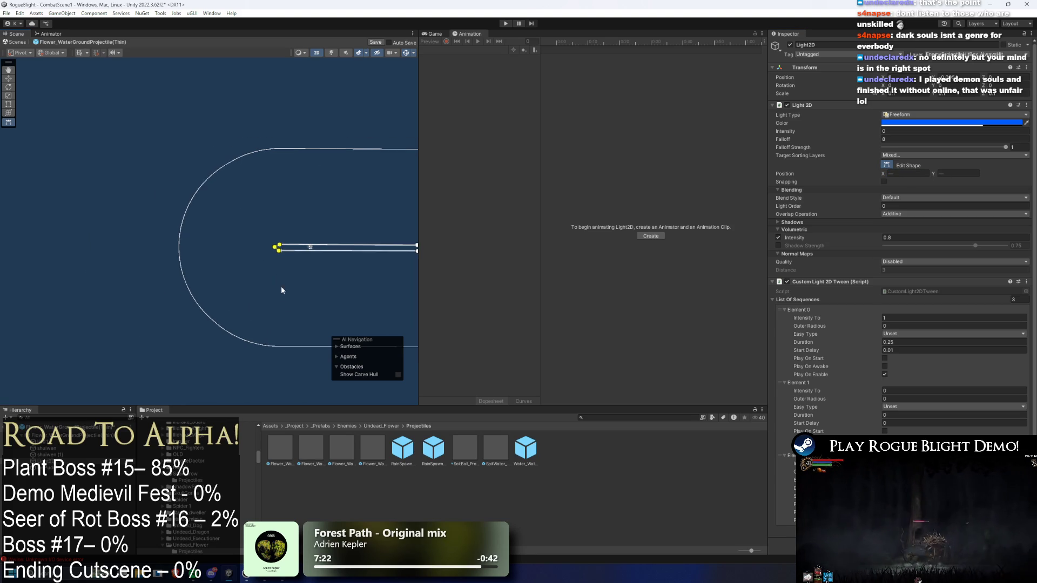
{"action": "key", "text": "f"}
{"action": "left_click_drag", "start_coordinate": [390, 253], "coordinate": [346, 271]}
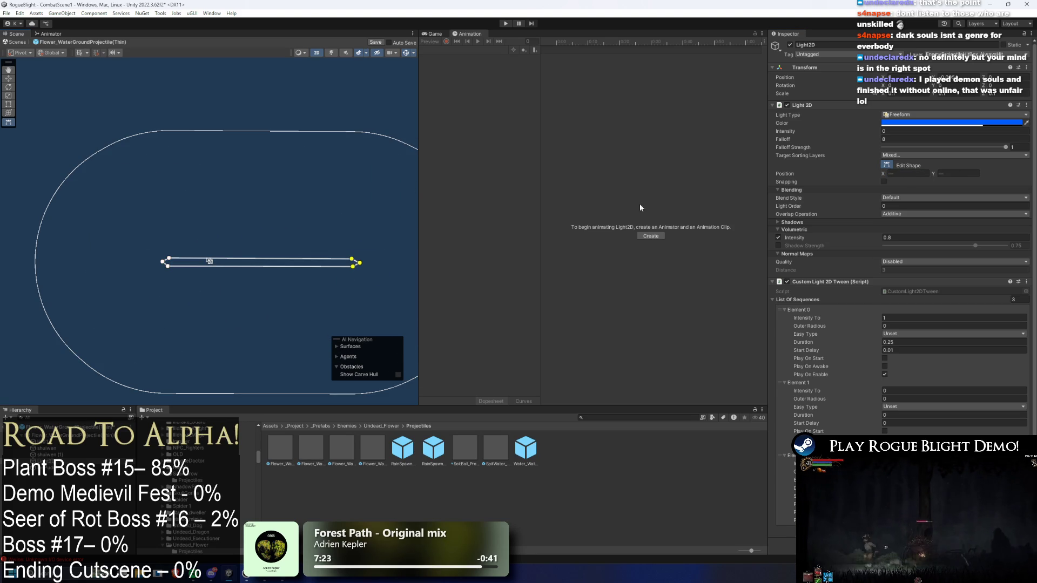
{"action": "mouse_move", "coordinate": [885, 177]}
{"action": "left_mouse_down"}
{"action": "mouse_move", "coordinate": [814, 181]}
{"action": "mouse_move", "coordinate": [854, 182]}
{"action": "left_mouse_up"}
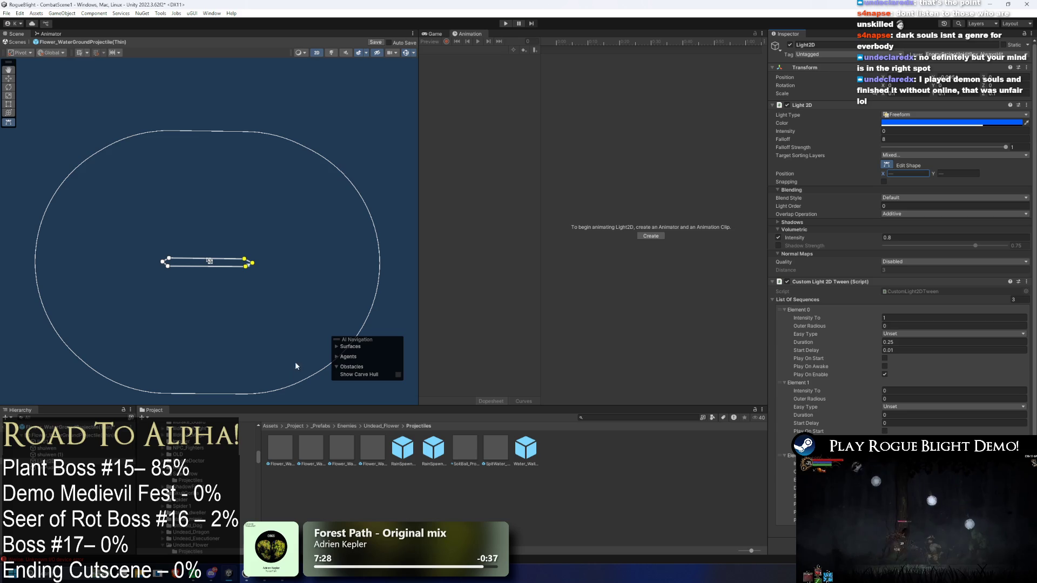
{"action": "left_click", "coordinate": [132, 282]}
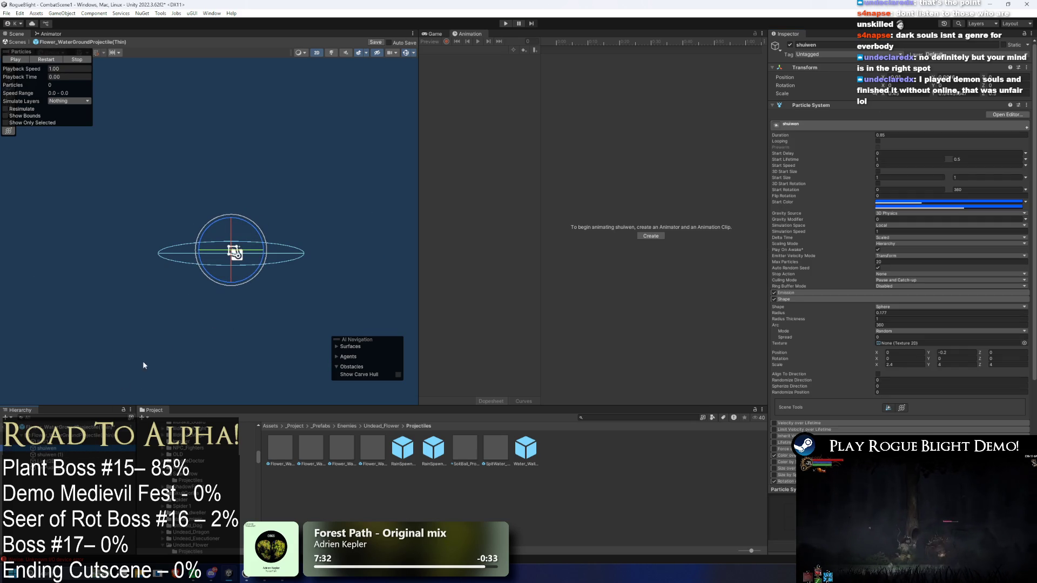
Pull the Light2D shape's three left-end points inward using Position X
{"action": "left_click", "coordinate": [32, 454]}
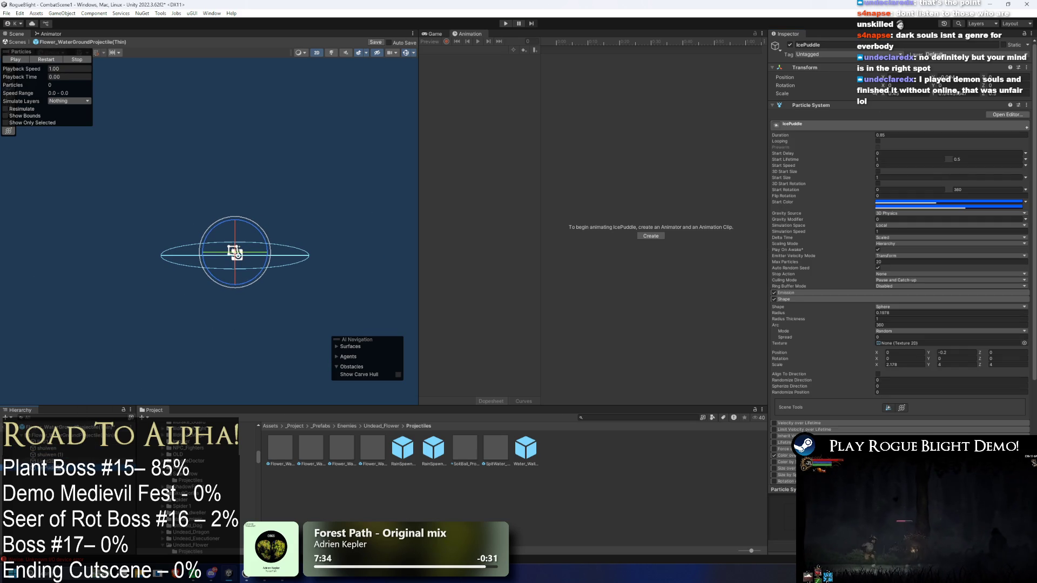
{"action": "key", "text": "Down"}
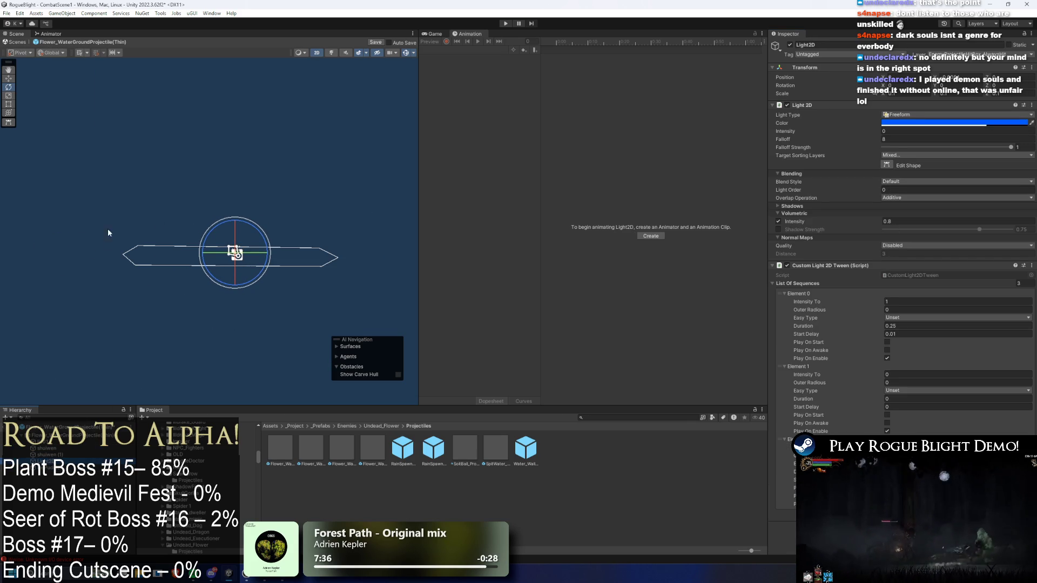
{"action": "left_click", "coordinate": [148, 262]}
{"action": "left_click", "coordinate": [235, 252]}
{"action": "left_click", "coordinate": [235, 252]}
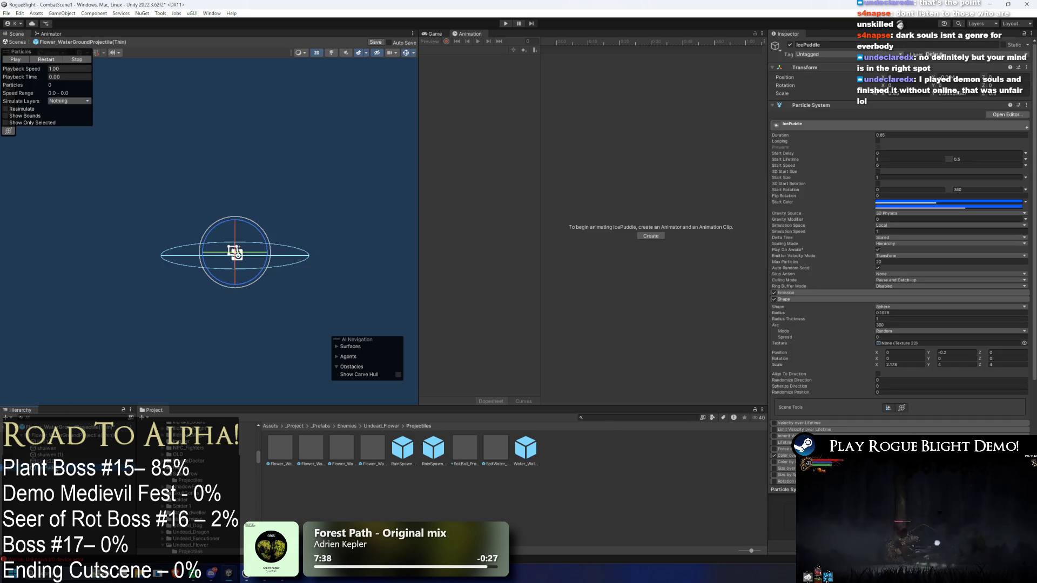
{"action": "left_click", "coordinate": [235, 252]}
{"action": "left_click", "coordinate": [887, 164]}
{"action": "left_click_drag", "start_coordinate": [90, 235], "coordinate": [157, 286]}
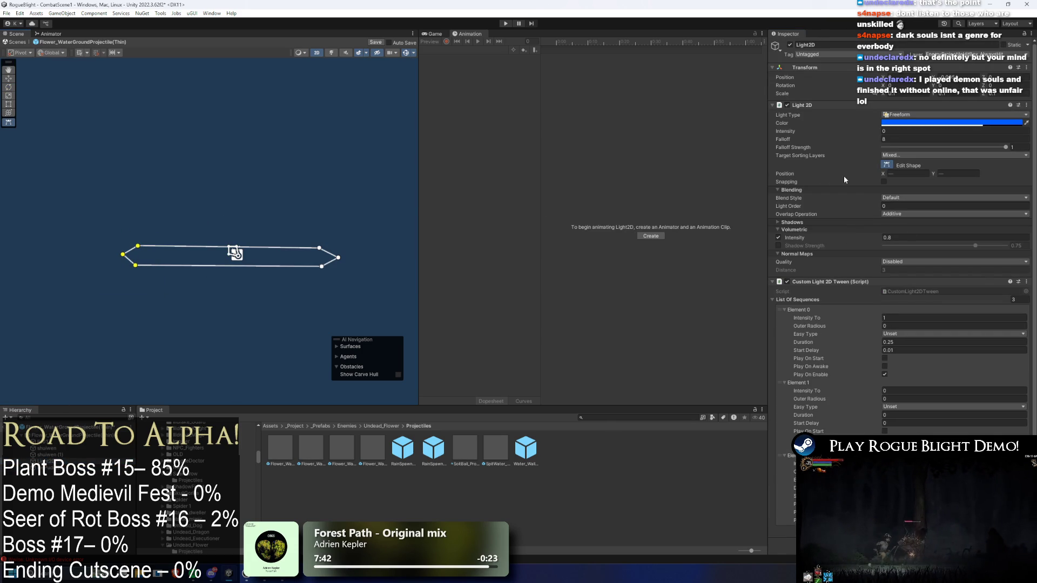
{"action": "left_click_drag", "start_coordinate": [886, 174], "coordinate": [929, 175]}
Pull the three right-end points inward so the strip tapers at both ends
{"action": "left_click", "coordinate": [326, 271]}
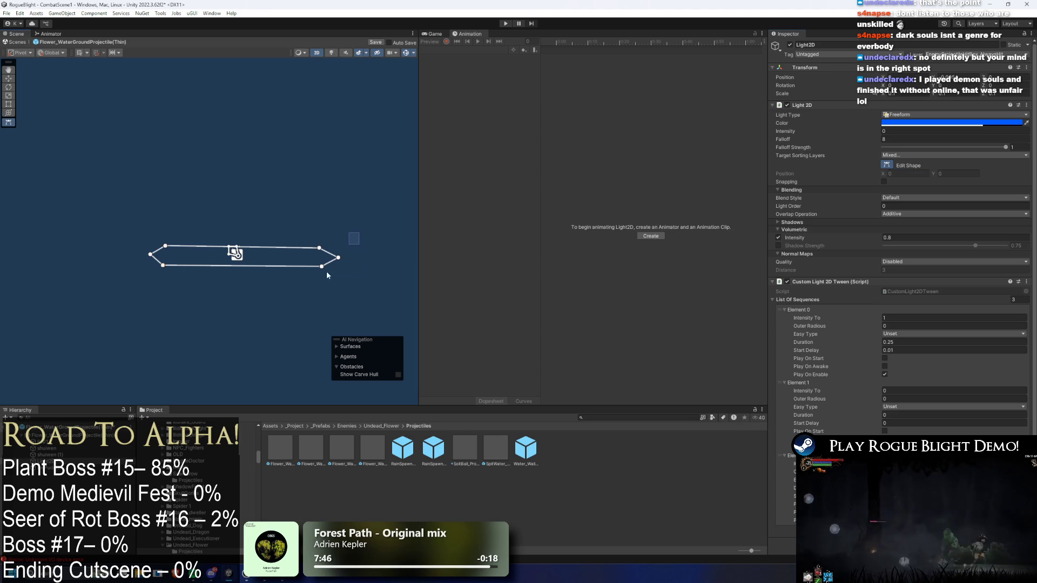
{"action": "left_click_drag", "start_coordinate": [365, 208], "coordinate": [292, 308]}
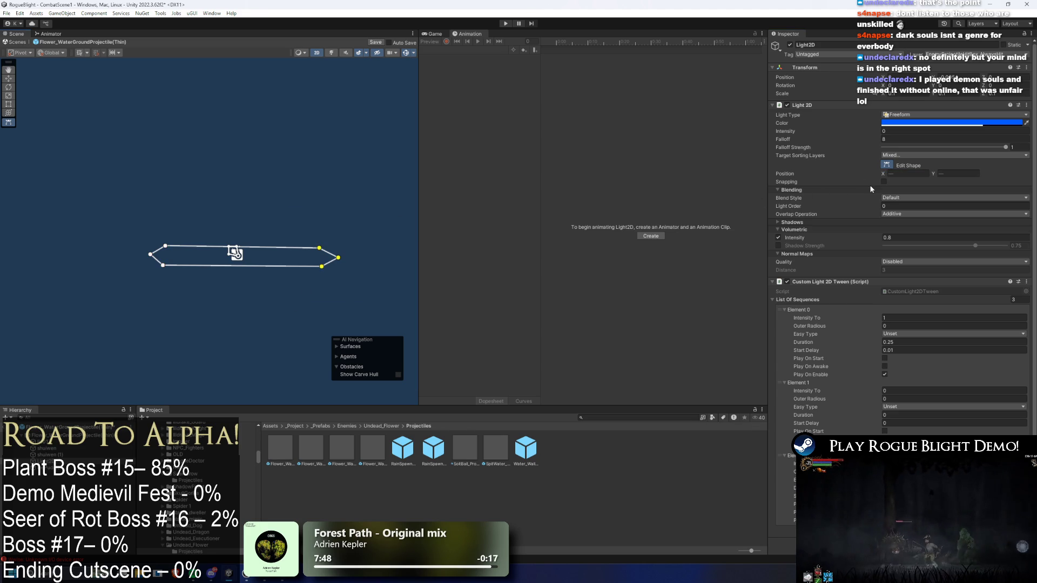
{"action": "left_click_drag", "start_coordinate": [886, 176], "coordinate": [880, 178]}
{"action": "left_click_drag", "start_coordinate": [182, 216], "coordinate": [153, 300]}
{"action": "left_click", "coordinate": [235, 253]}
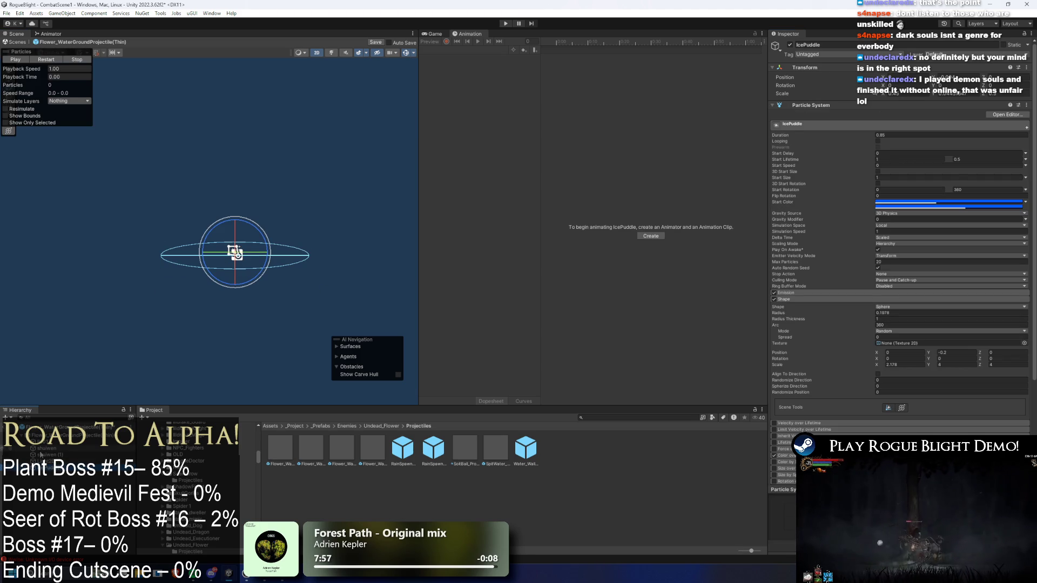
Set the main emitter's Rate over Time to 7 and liz01's to 30
{"action": "left_click", "coordinate": [235, 252]}
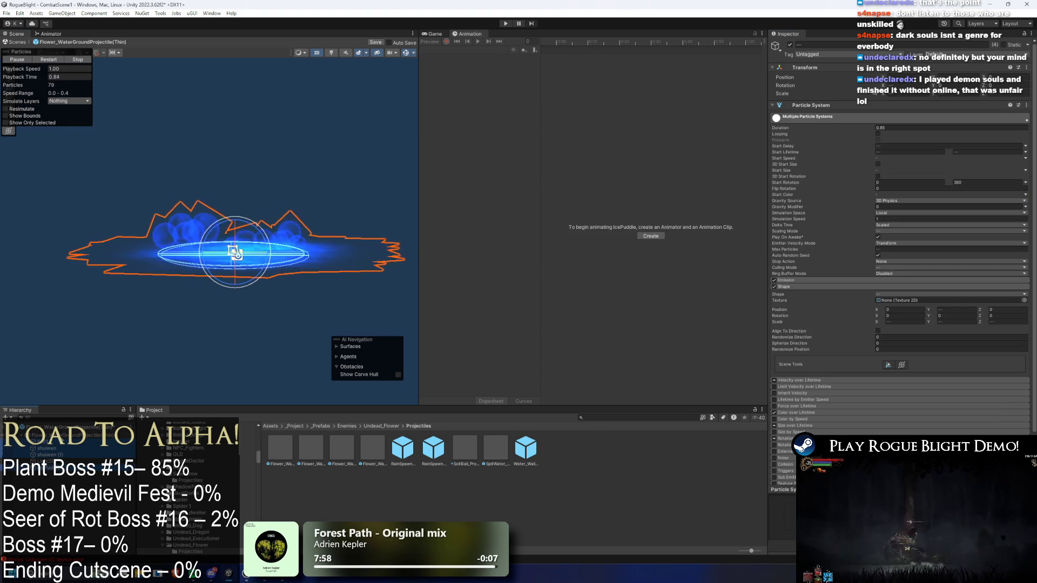
{"action": "left_click", "coordinate": [834, 280]}
{"action": "left_click", "coordinate": [901, 296]}
{"action": "type", "text": "7"}
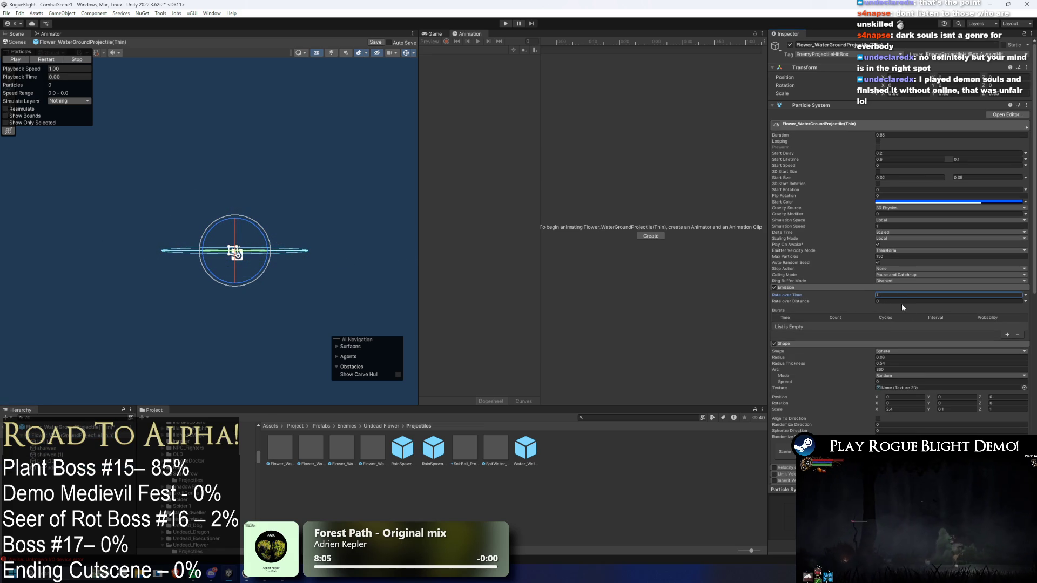
{"action": "key", "text": "ctrl+z"}
{"action": "left_click", "coordinate": [920, 298]}
{"action": "type", "text": "30"}
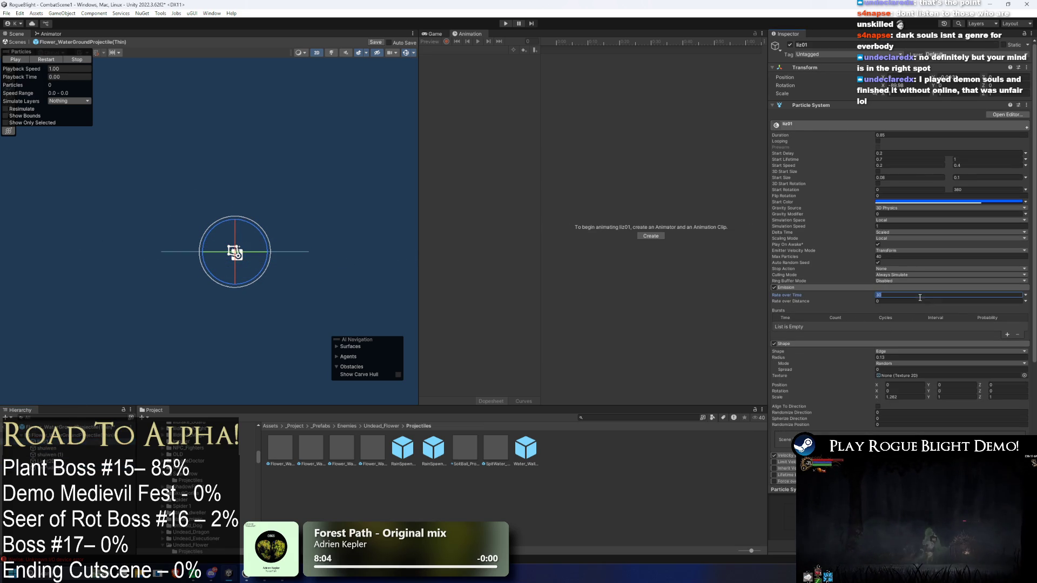
{"action": "key", "text": "Return"}
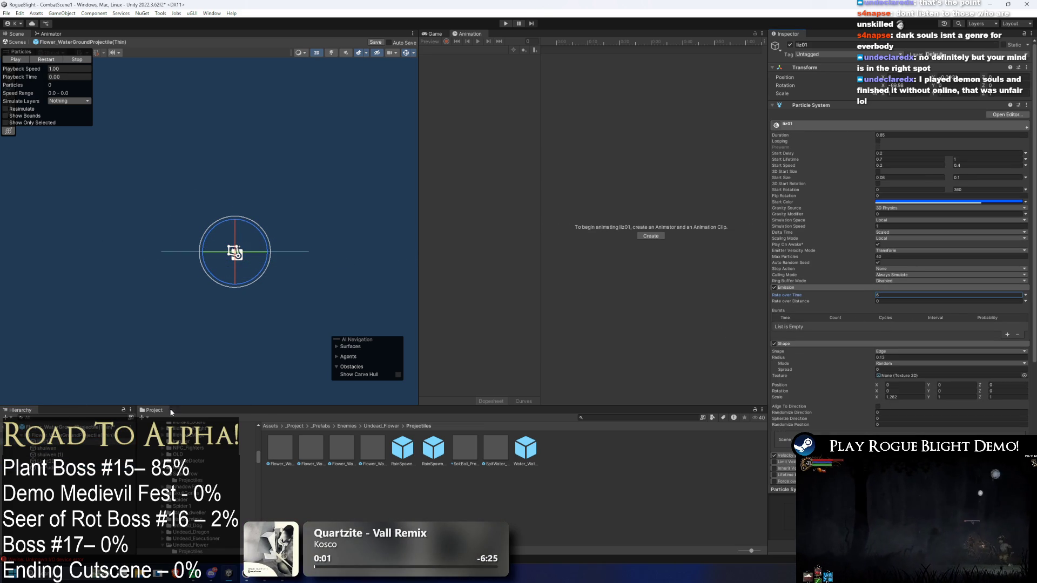
Lower the shuiwen, shuiwen (1) and IcePuddle emission rates to 6
{"action": "key", "text": "ctrl+z"}
{"action": "left_click", "coordinate": [882, 301]}
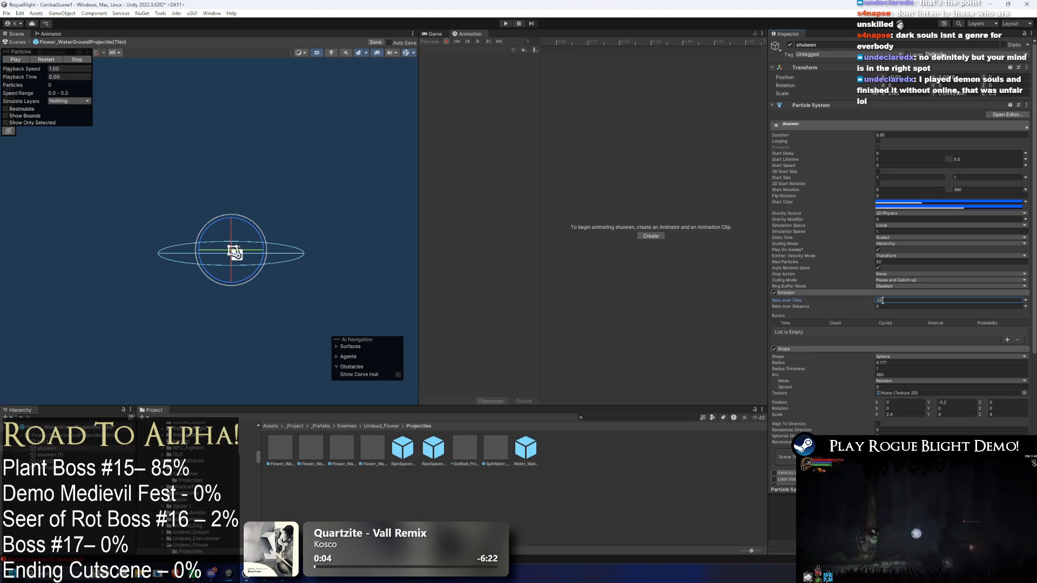
{"action": "key", "text": "ctrl+z"}
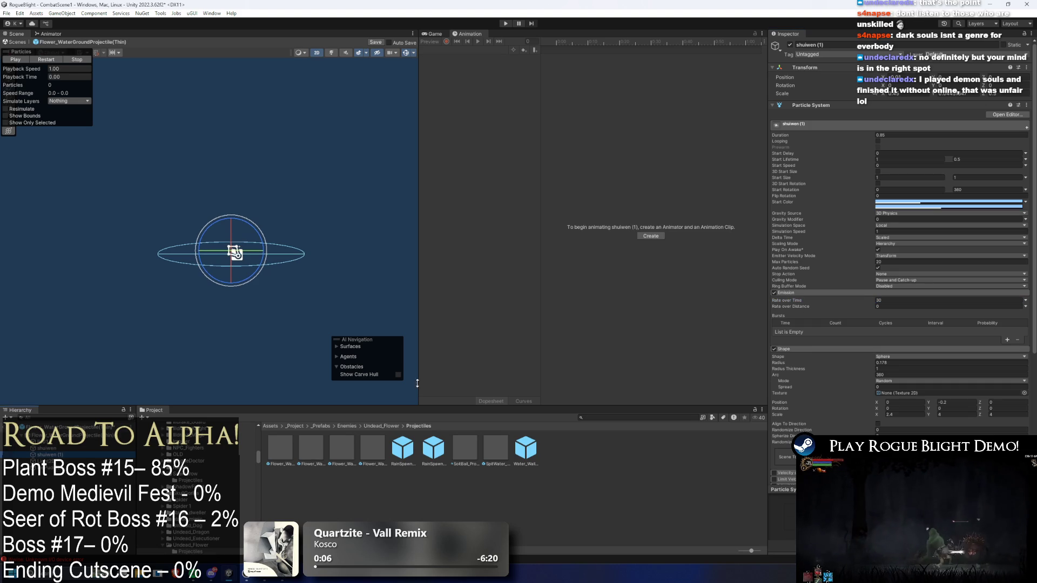
{"action": "left_click", "coordinate": [892, 300]}
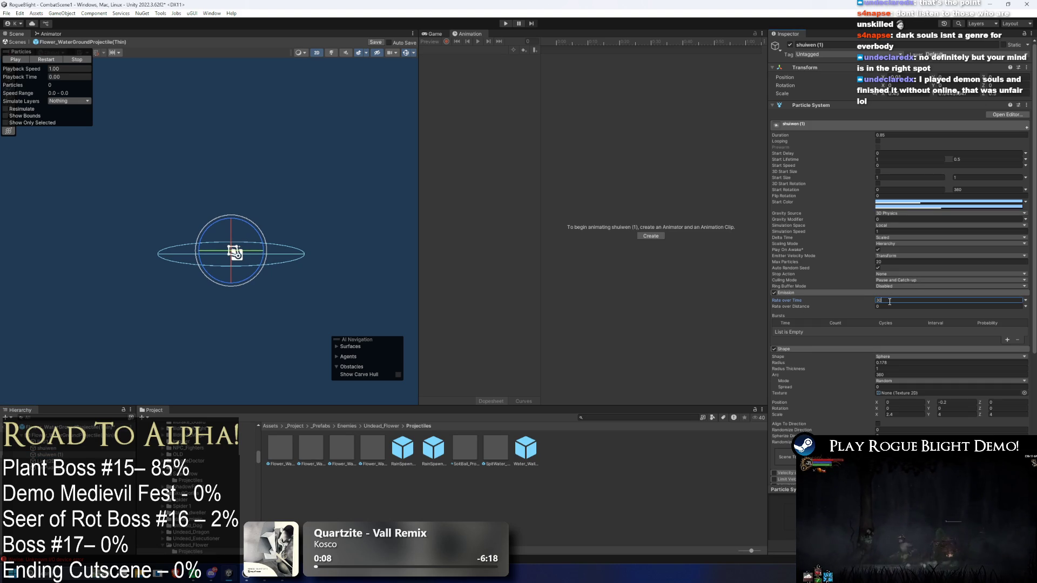
{"action": "key", "text": "ctrl+z"}
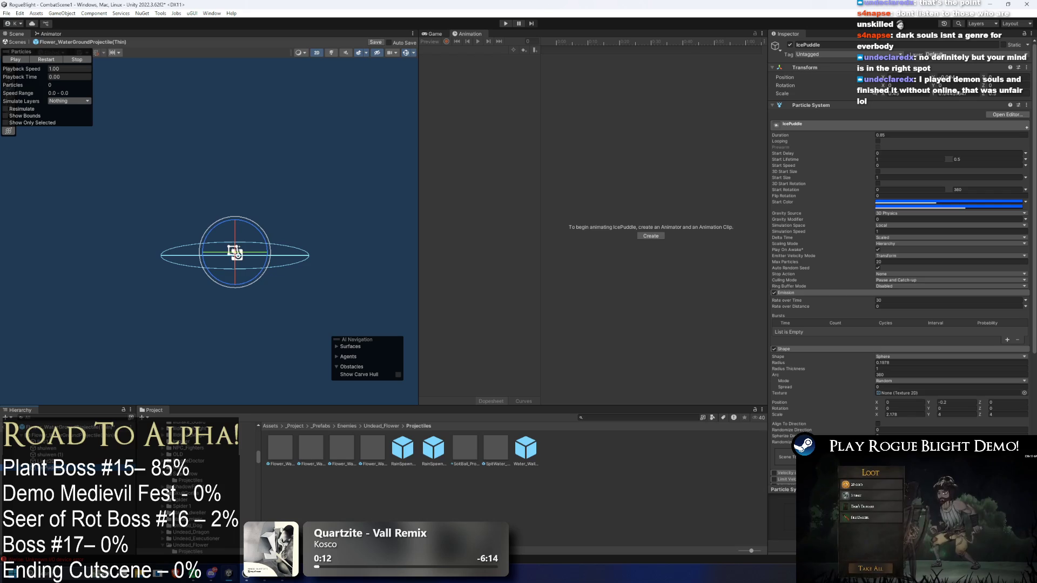
{"action": "left_click", "coordinate": [932, 300]}
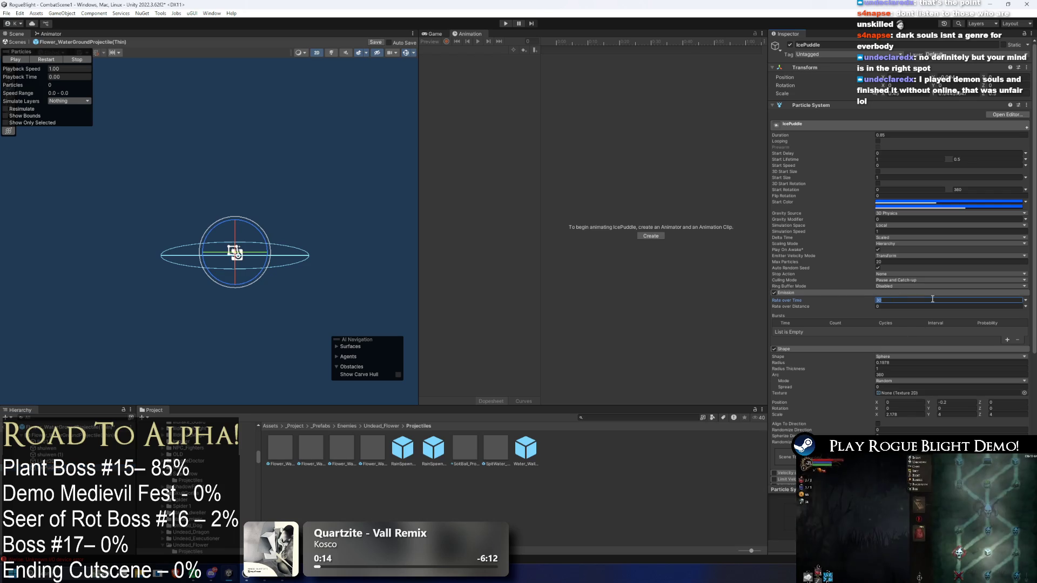
{"action": "type", "text": "6"}
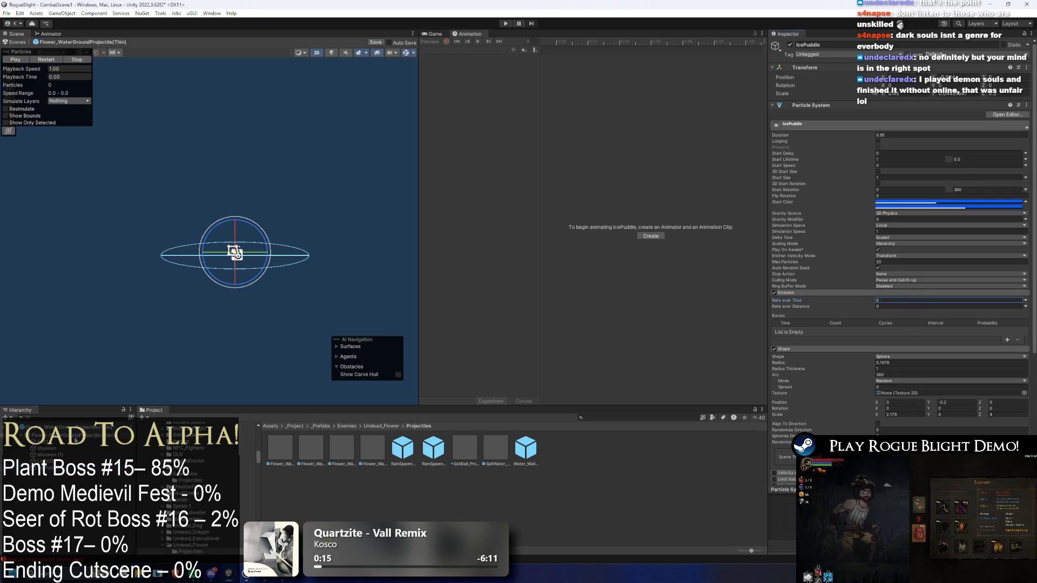
{"action": "key", "text": "ctrl+z"}
Replay the projectile's particle preview and save the thin projectile prefab
{"action": "left_click", "coordinate": [56, 64]}
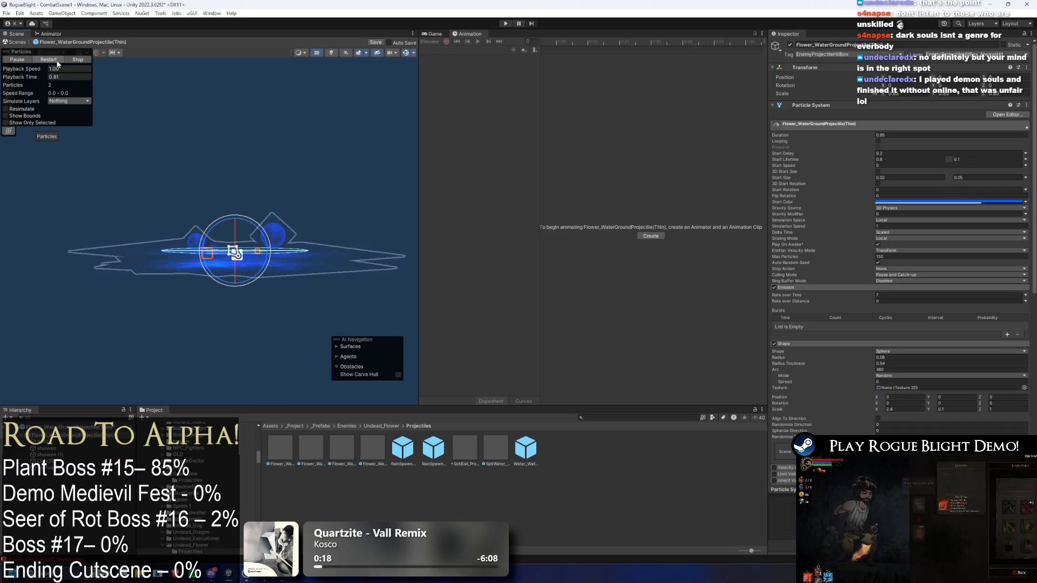
{"action": "left_click", "coordinate": [57, 64]}
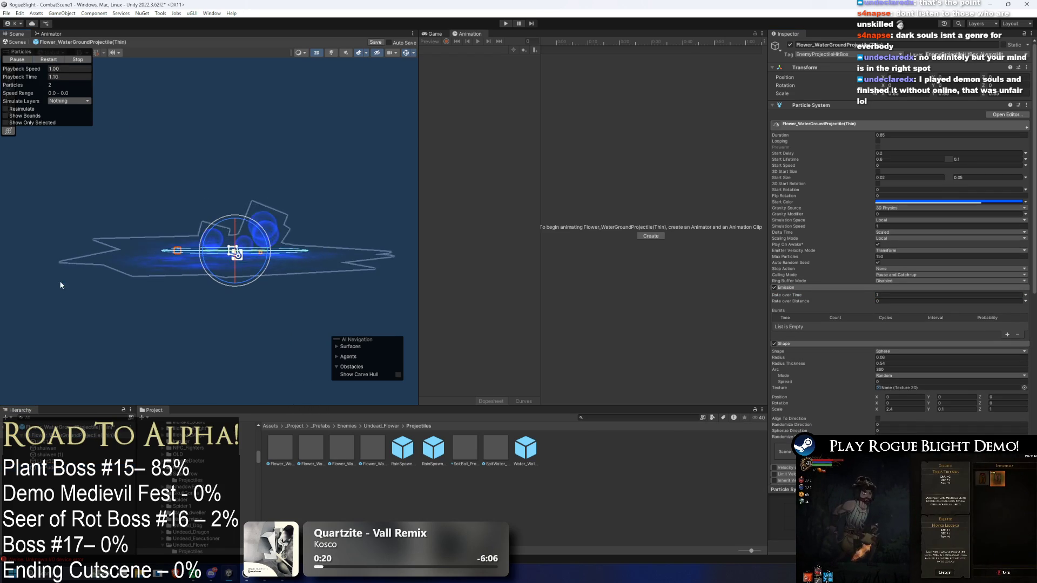
{"action": "left_click", "coordinate": [236, 253]}
{"action": "key", "text": "ctrl+s"}
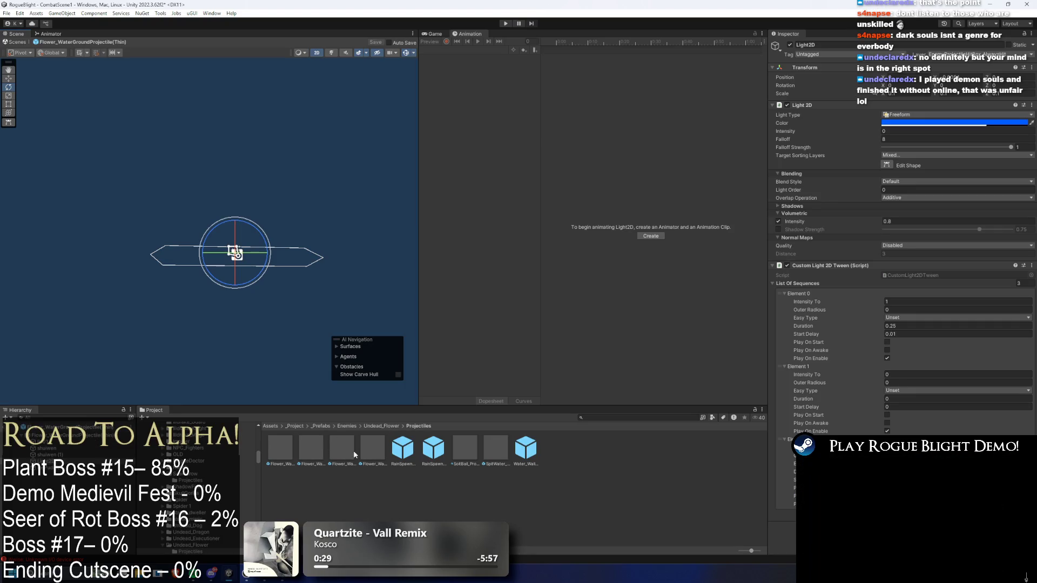
{"action": "left_click", "coordinate": [285, 447]}
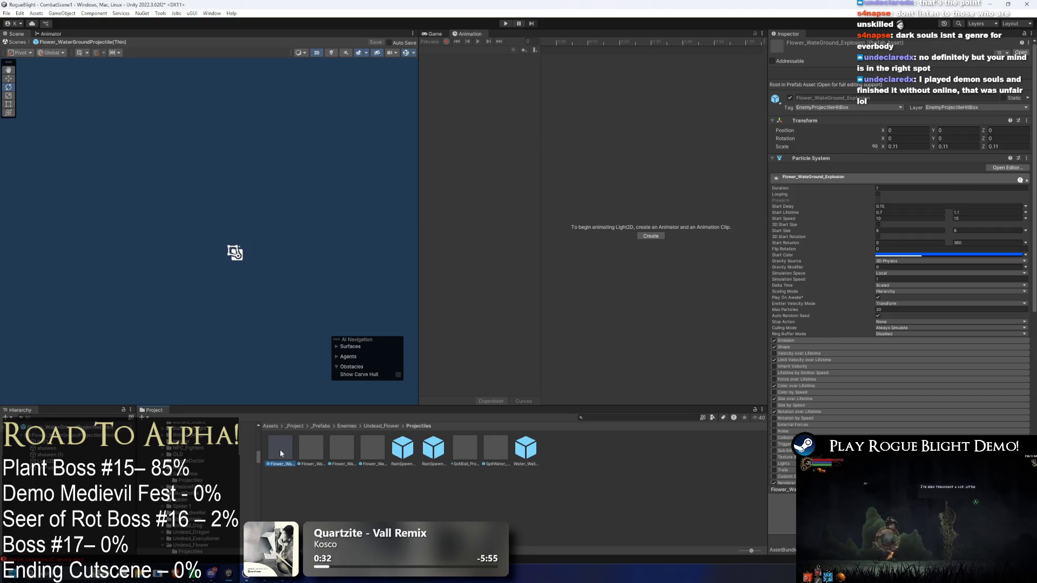
Open the water-ground explosion prefab and inspect its root emitter's shape settings
{"action": "double_click", "coordinate": [280, 449]}
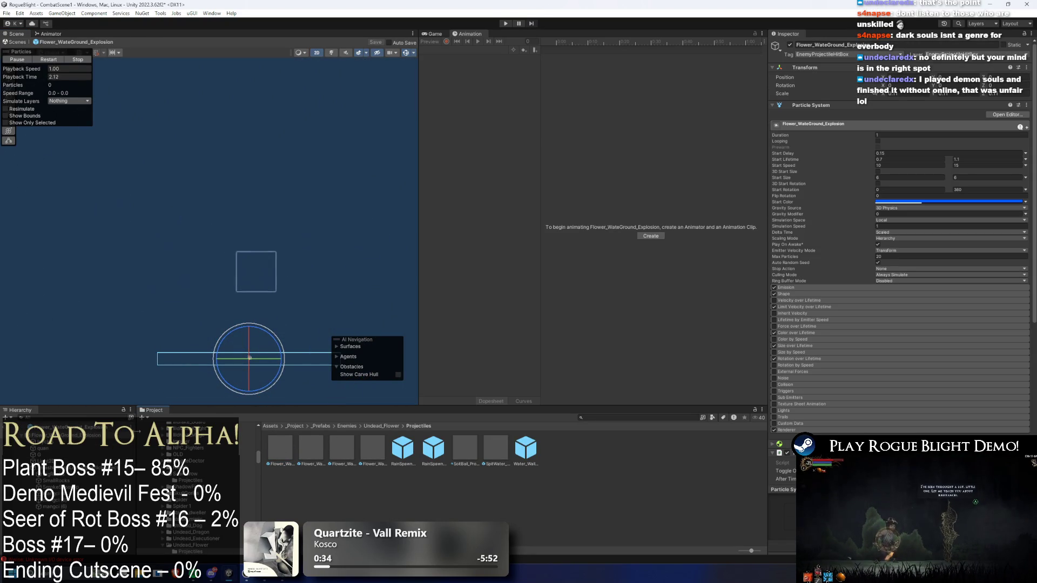
{"action": "left_click", "coordinate": [250, 358]}
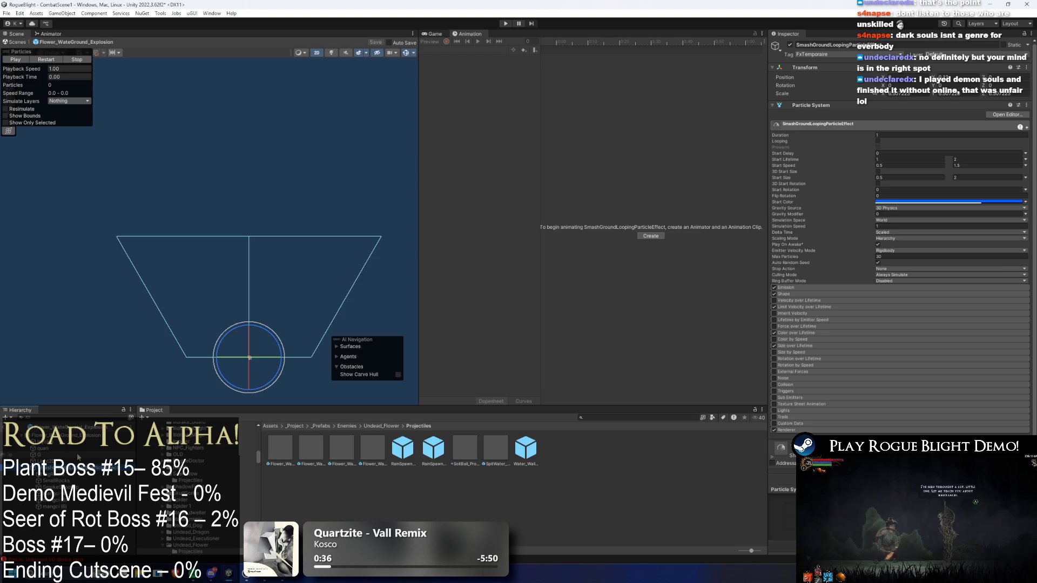
{"action": "left_click", "coordinate": [78, 458]}
{"action": "left_click", "coordinate": [155, 395]}
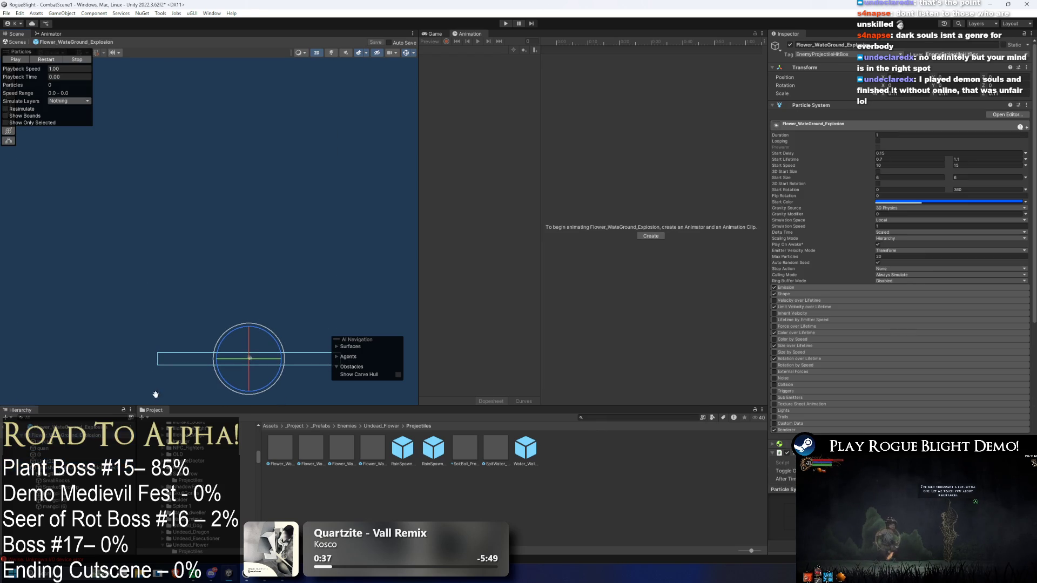
{"action": "left_click", "coordinate": [790, 294]}
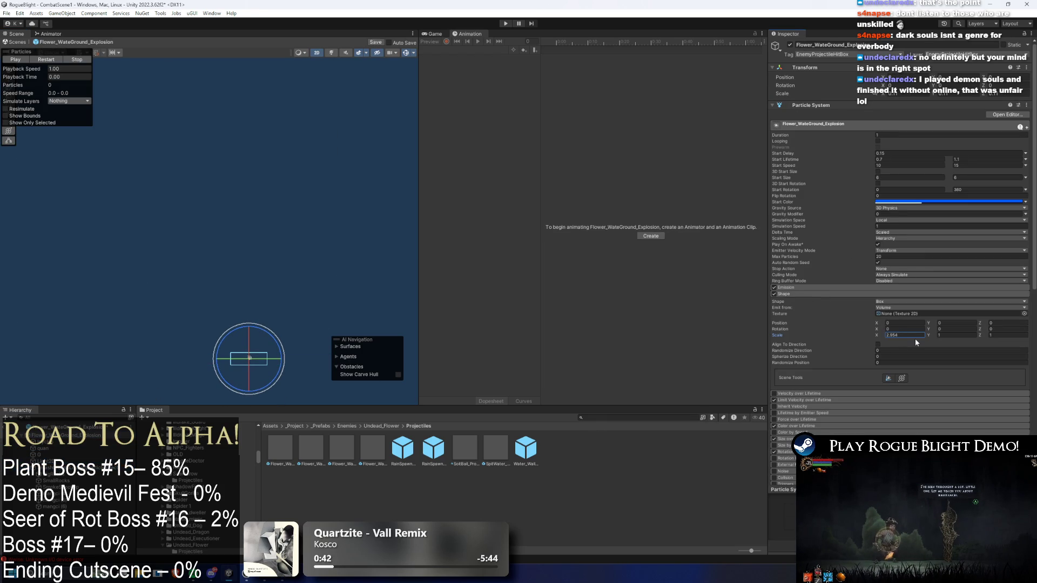
Divide the Icycles and quan emitter shapes' Scale X by 5
{"action": "left_click", "coordinate": [65, 442]}
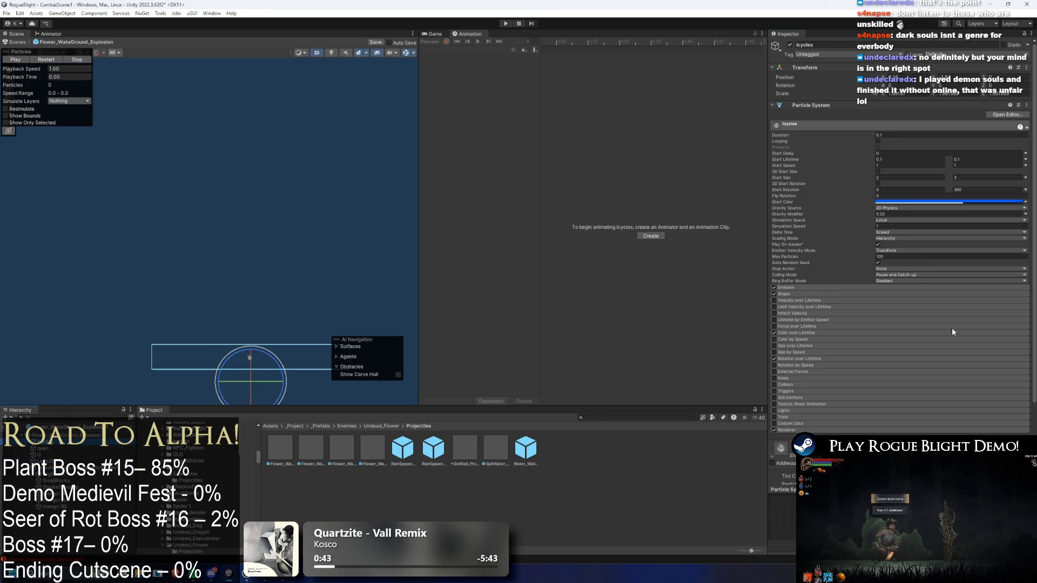
{"action": "left_click", "coordinate": [807, 294]}
{"action": "left_click", "coordinate": [907, 335]}
{"action": "type", "text": "/5"}
{"action": "key", "text": "Return"}
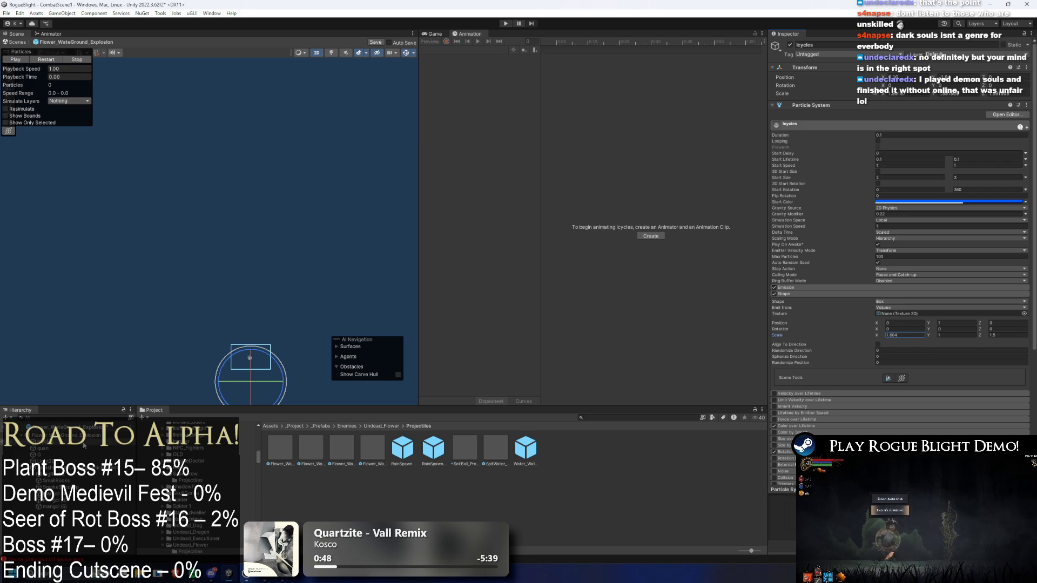
{"action": "left_click", "coordinate": [84, 448]}
{"action": "left_click", "coordinate": [838, 292]}
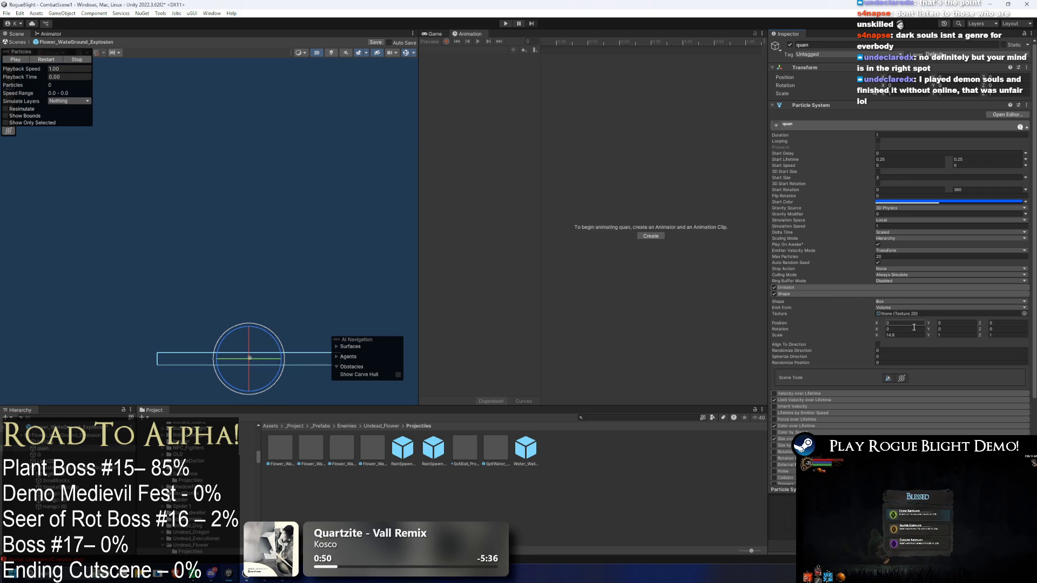
{"action": "type", "text": "/5"}
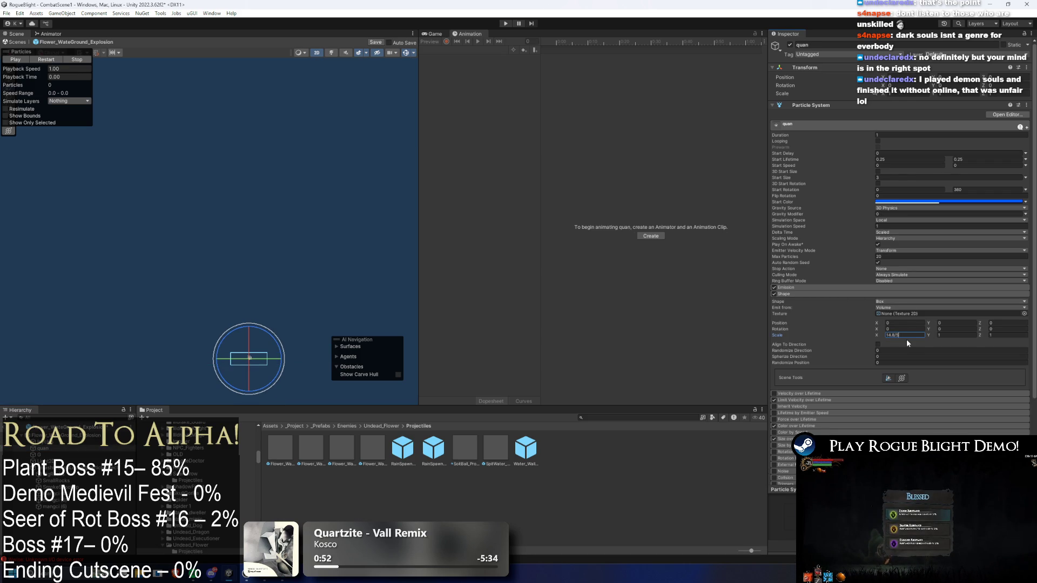
Move to the G particle system and begin editing its shape Scale X
{"action": "left_click", "coordinate": [59, 441]}
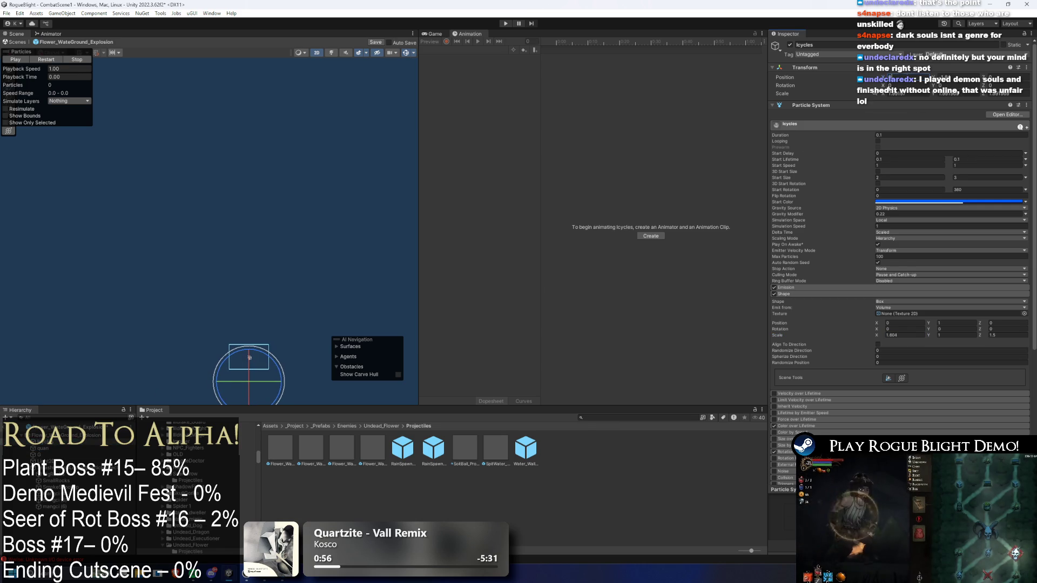
{"action": "key", "text": "Up"}
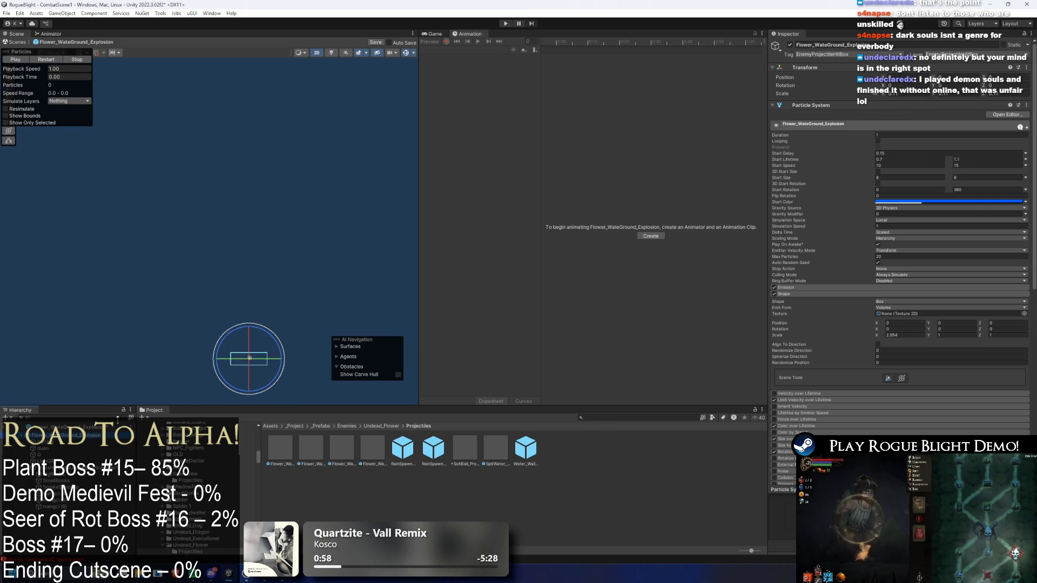
{"action": "key", "text": "Down"}
{"action": "key", "text": "Down"}
{"action": "key", "text": "Down"}
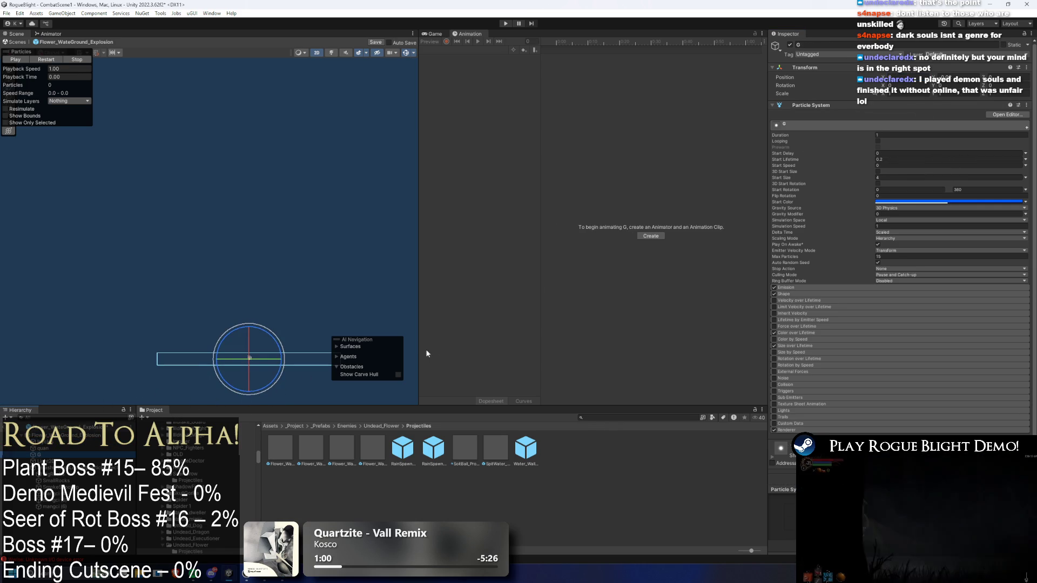
{"action": "left_click", "coordinate": [792, 294]}
{"action": "left_click", "coordinate": [904, 335]}
Set G's shape Scale X to 2.958, then marquee-select the explosion light's bottom corner points
{"action": "type", "text": "/5"}
{"action": "key", "text": "Return"}
{"action": "left_click", "coordinate": [49, 461]}
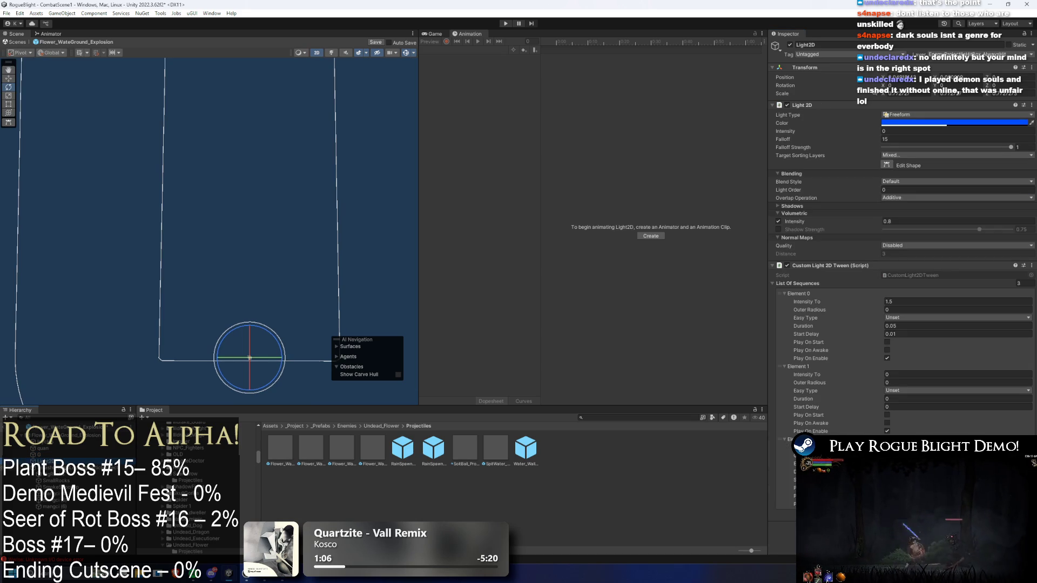
{"action": "left_click", "coordinate": [887, 165]}
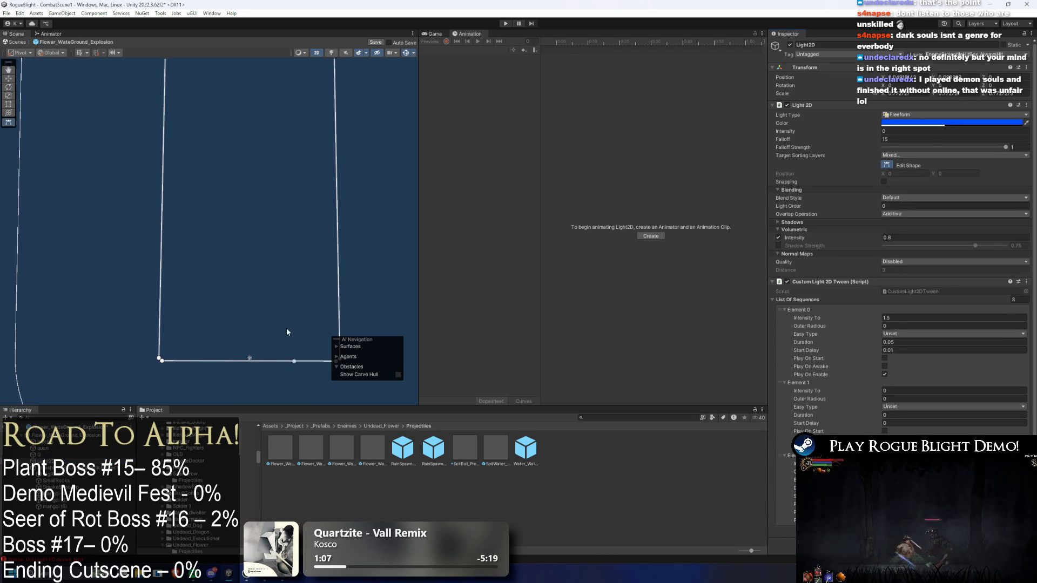
{"action": "left_click_drag", "start_coordinate": [168, 372], "coordinate": [168, 372]}
{"action": "scroll", "coordinate": [271, 358], "scroll_direction": "down", "scroll_amount": 1}
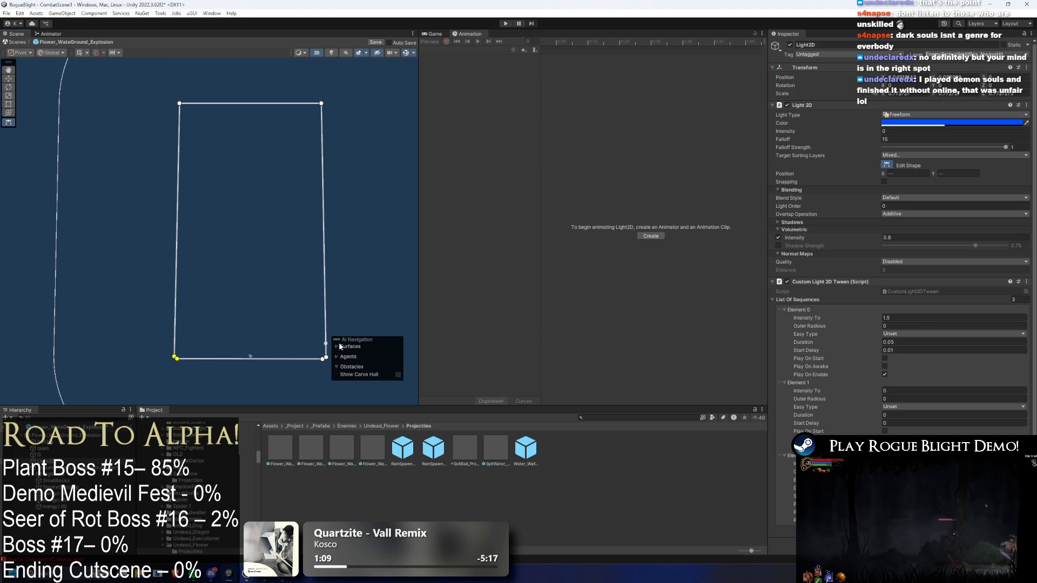
{"action": "left_click_drag", "start_coordinate": [329, 371], "coordinate": [318, 356]}
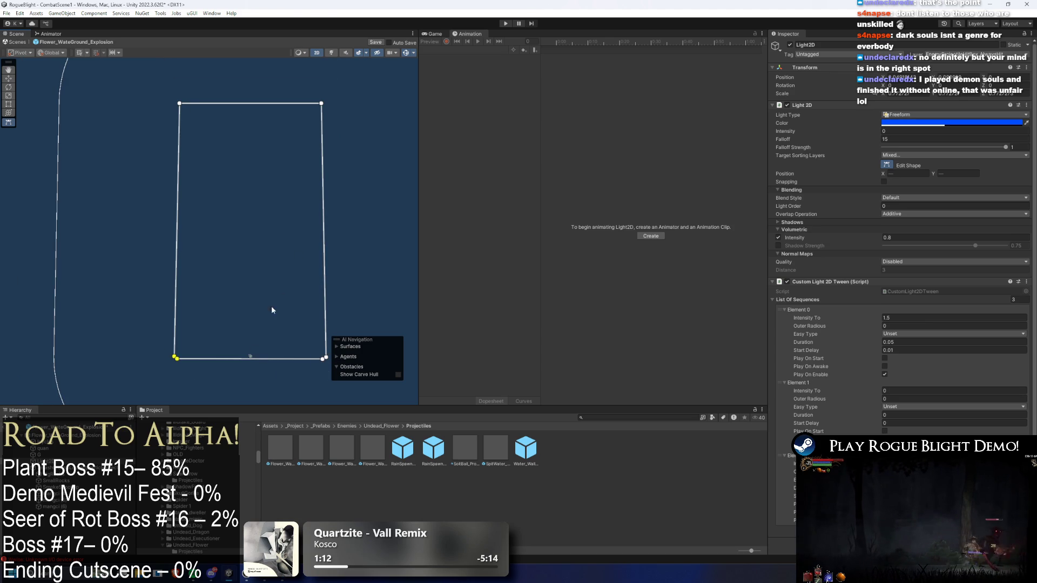
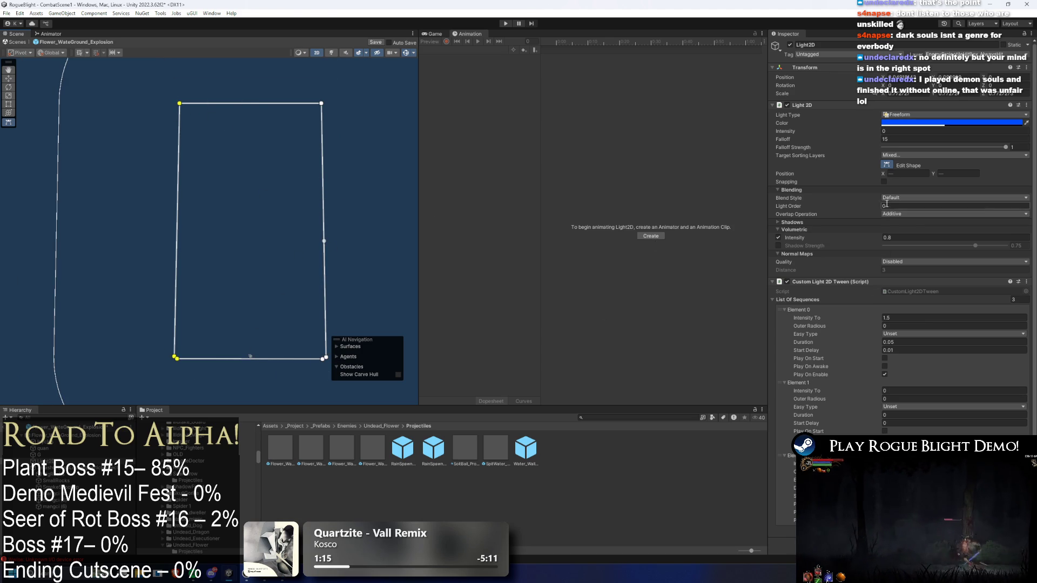
Pull the light shape's left vertices inward, trying and undoing moves of the top-right corner
{"action": "left_click_drag", "start_coordinate": [885, 174], "coordinate": [967, 176]}
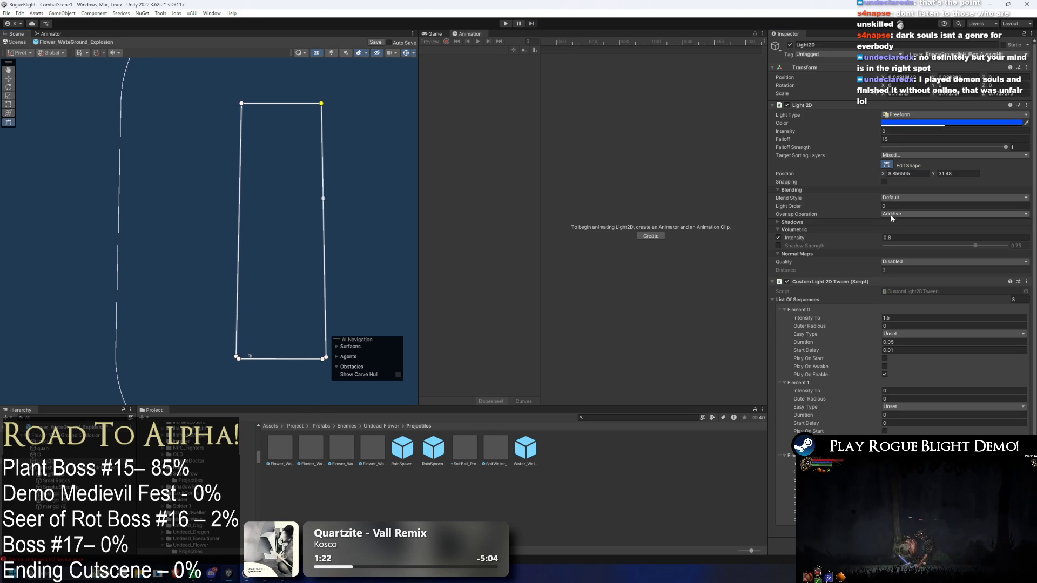
{"action": "left_click_drag", "start_coordinate": [884, 173], "coordinate": [846, 179]}
{"action": "key", "text": "ctrl+z"}
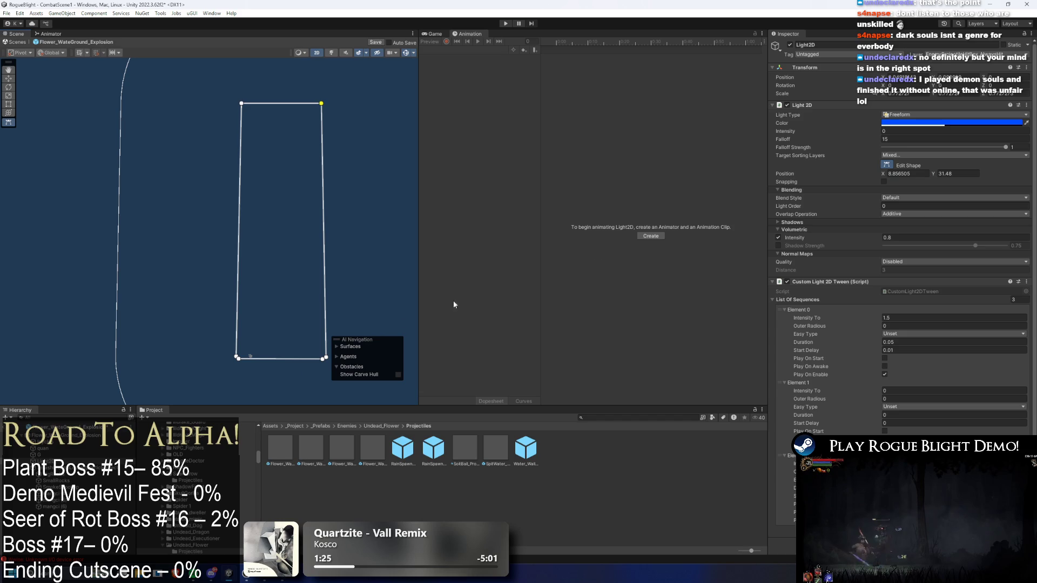
{"action": "left_click_drag", "start_coordinate": [883, 174], "coordinate": [840, 178]}
{"action": "key", "text": "ctrl+z"}
{"action": "key", "text": "ctrl+z"}
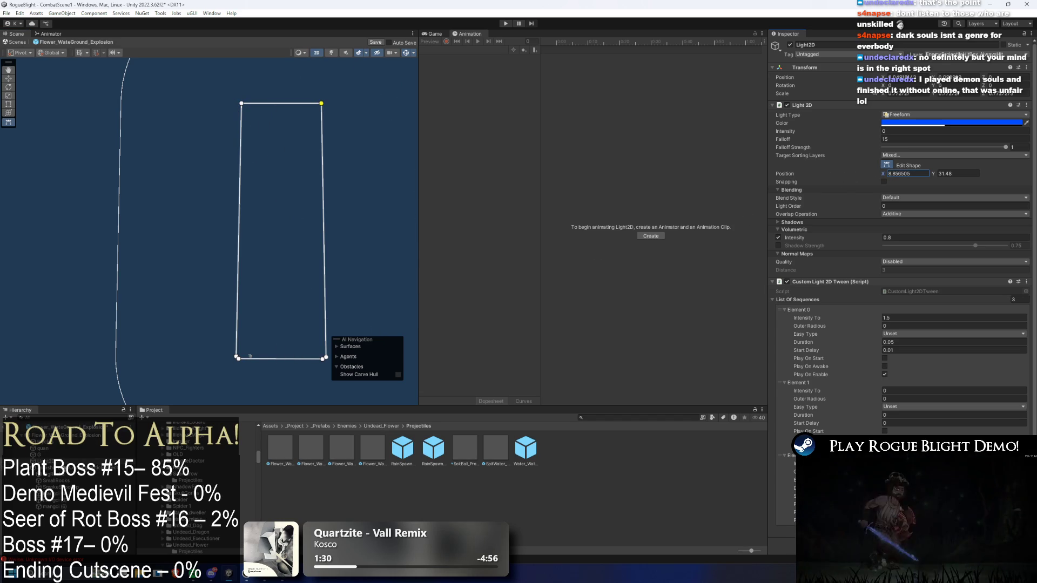
Check the quan and SmashGroundLoopingParticleEffect objects, then return to the Light2D
{"action": "left_click", "coordinate": [273, 346]}
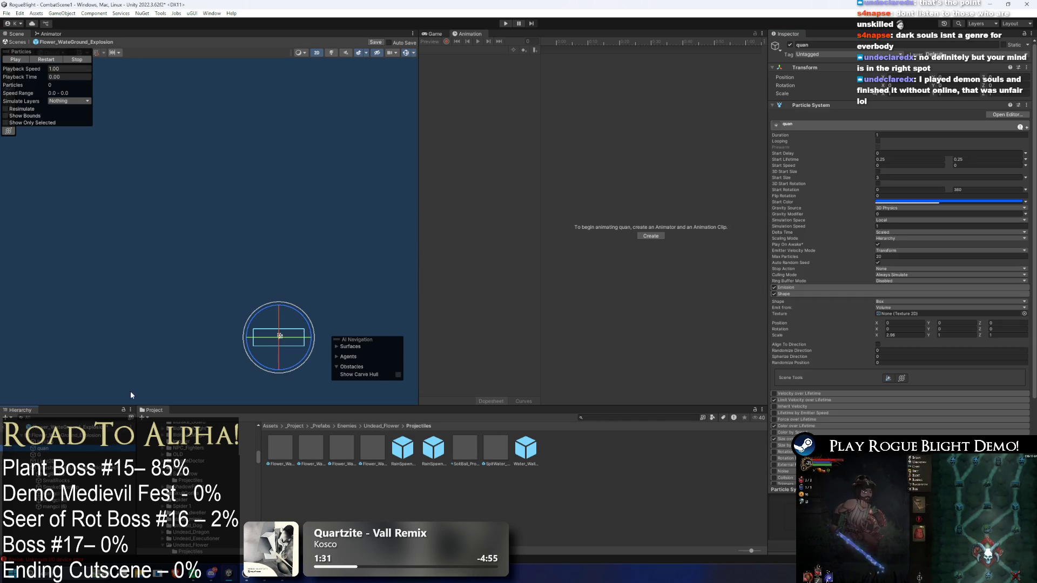
{"action": "left_click", "coordinate": [280, 336]}
{"action": "left_click", "coordinate": [280, 336]}
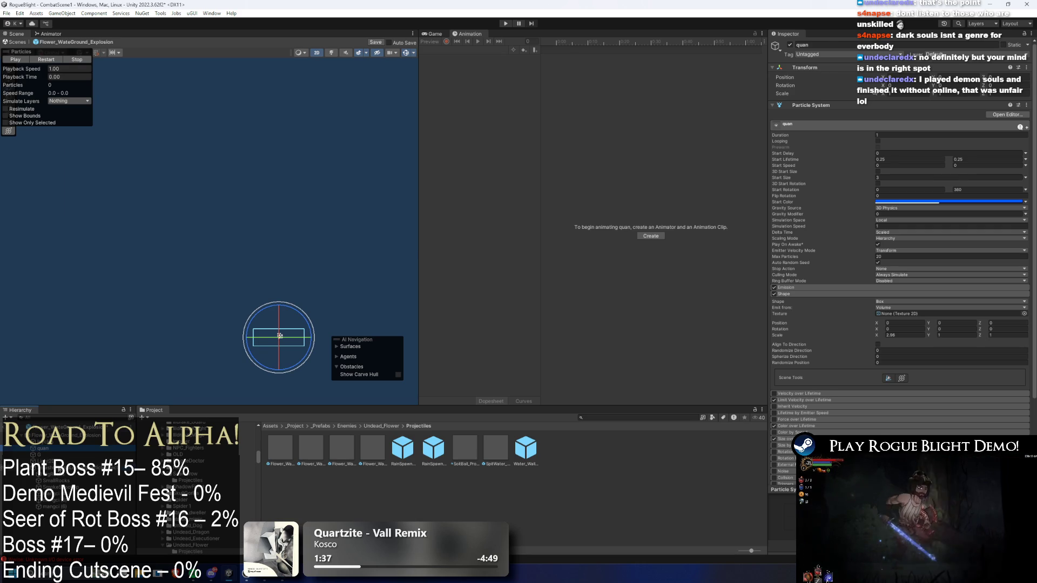
{"action": "left_click", "coordinate": [280, 335]}
{"action": "left_click", "coordinate": [280, 336]}
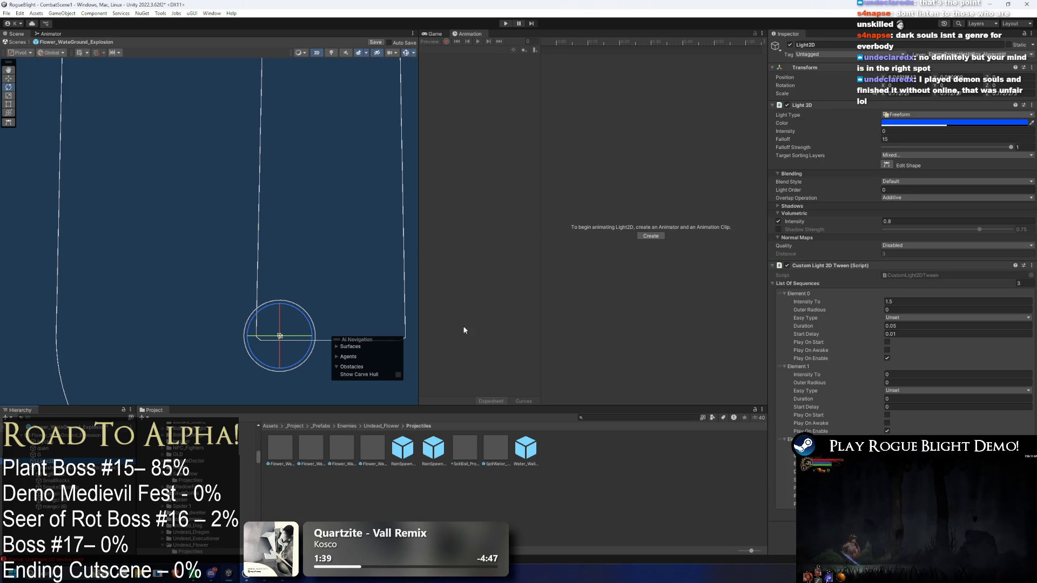
In Edit Shape mode, slide the light's right-side vertices left to narrow the shape
{"action": "left_click", "coordinate": [886, 165]}
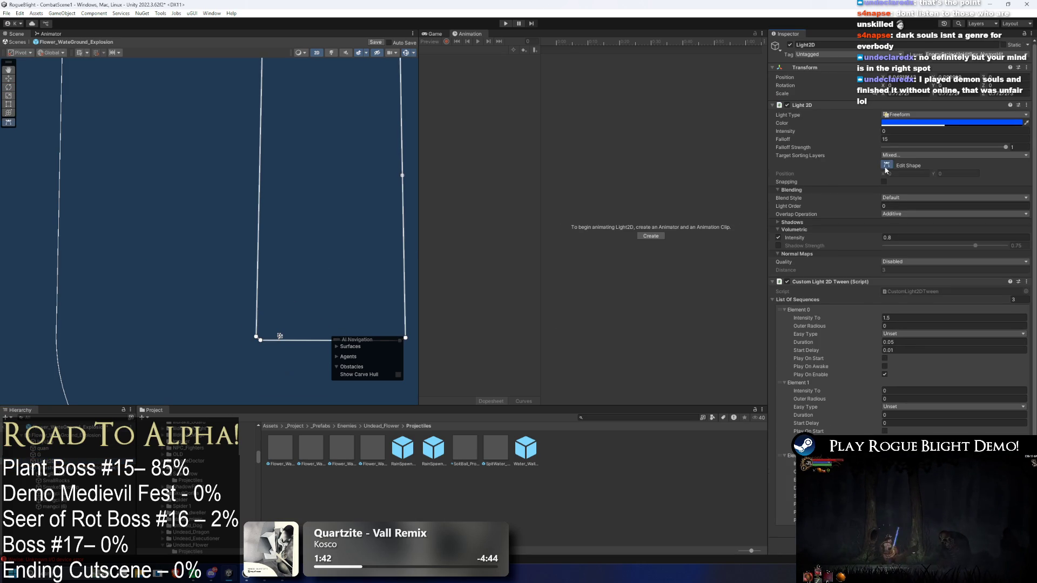
{"action": "left_click_drag", "start_coordinate": [248, 331], "coordinate": [266, 346]}
{"action": "left_click_drag", "start_coordinate": [882, 174], "coordinate": [878, 178]}
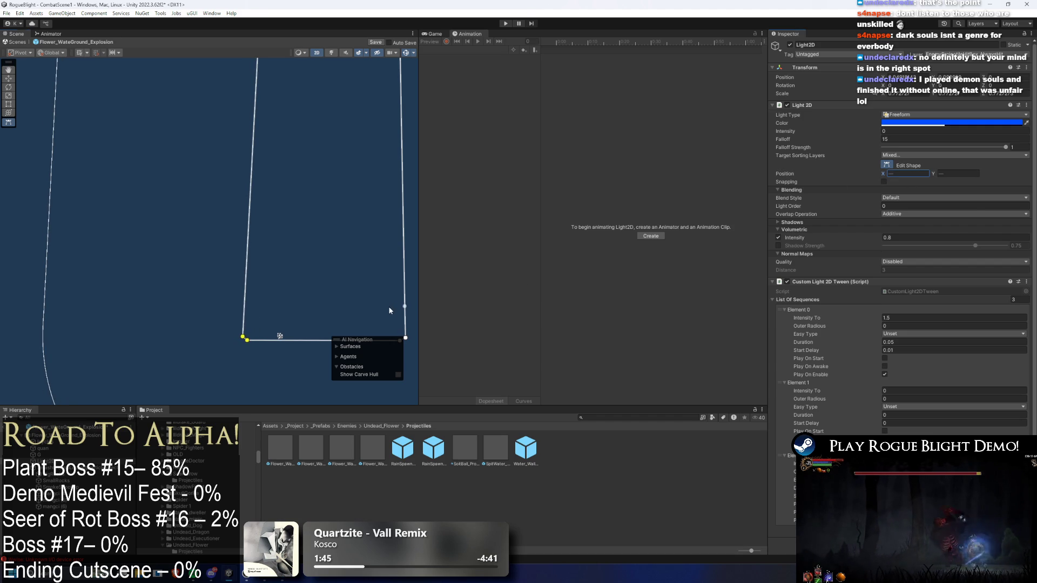
{"action": "left_click", "coordinate": [390, 310]}
{"action": "left_click", "coordinate": [406, 339]}
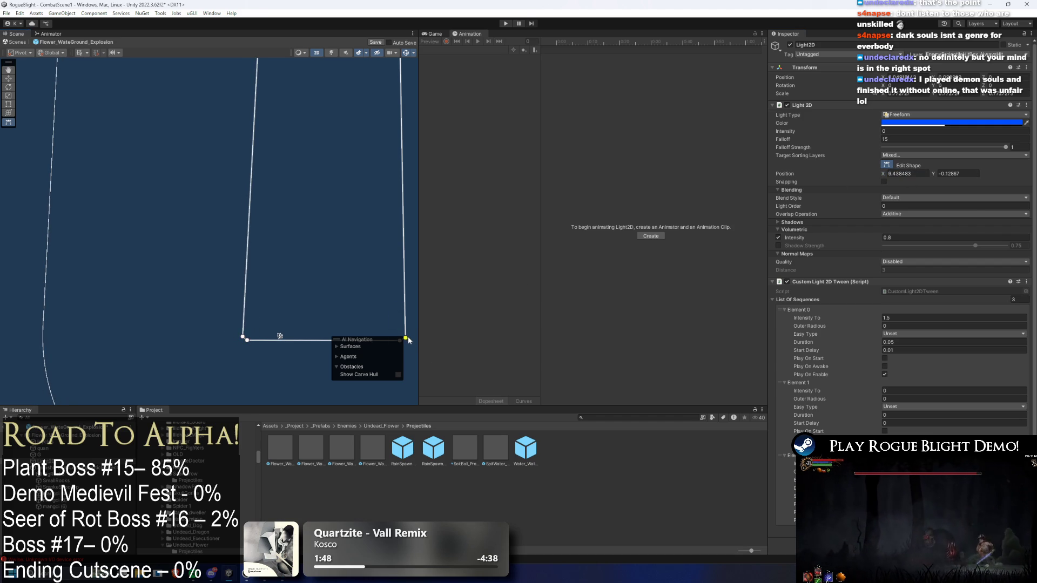
{"action": "left_click_drag", "start_coordinate": [410, 352], "coordinate": [387, 325]}
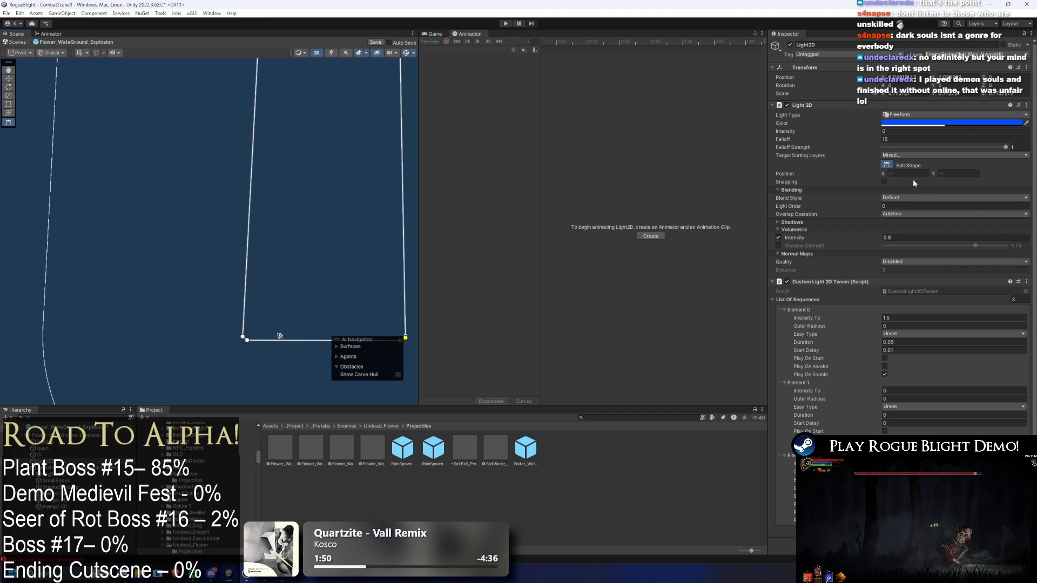
{"action": "left_click_drag", "start_coordinate": [883, 173], "coordinate": [818, 186]}
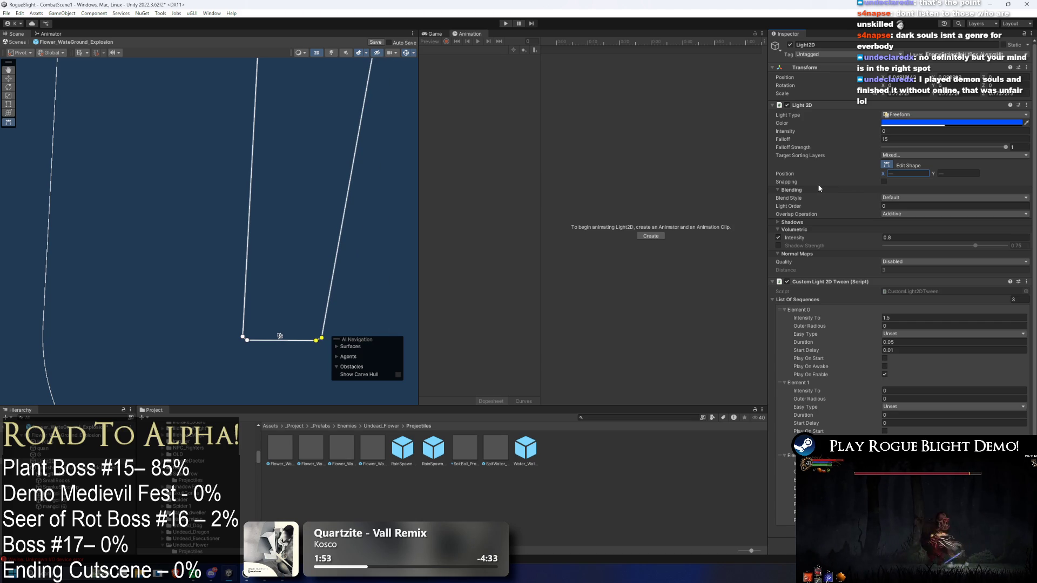
{"action": "scroll", "coordinate": [287, 221], "scroll_direction": "down", "scroll_amount": 3}
{"action": "scroll", "coordinate": [351, 275], "scroll_direction": "up", "scroll_amount": 1}
Set the top-left vertex X to -2.77 and align the top-right vertex with the bottom-right one
{"action": "left_click", "coordinate": [259, 333]}
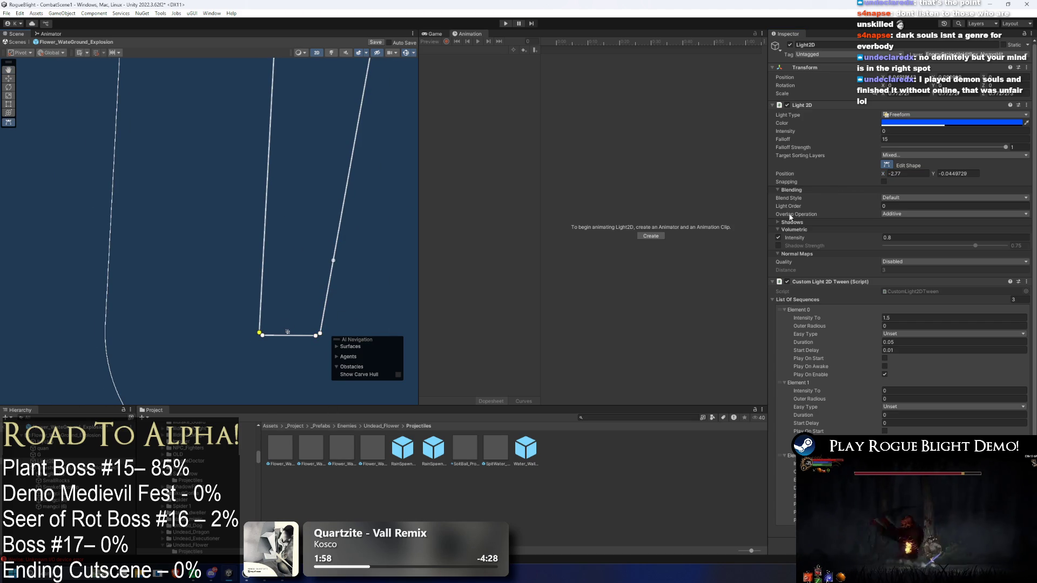
{"action": "scroll", "coordinate": [294, 197], "scroll_direction": "down", "scroll_amount": 4}
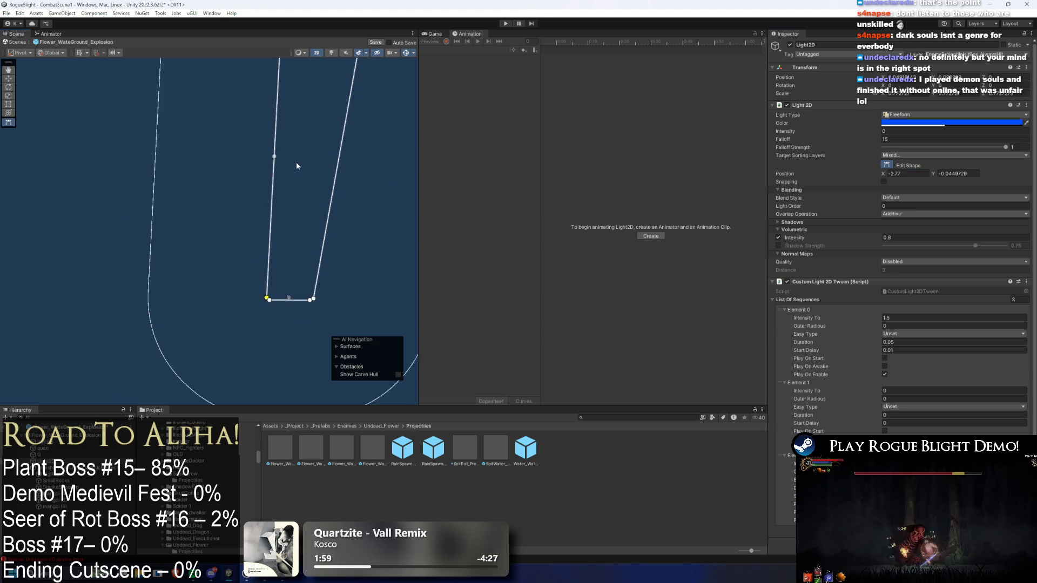
{"action": "left_click", "coordinate": [281, 65]}
{"action": "left_click", "coordinate": [907, 173]}
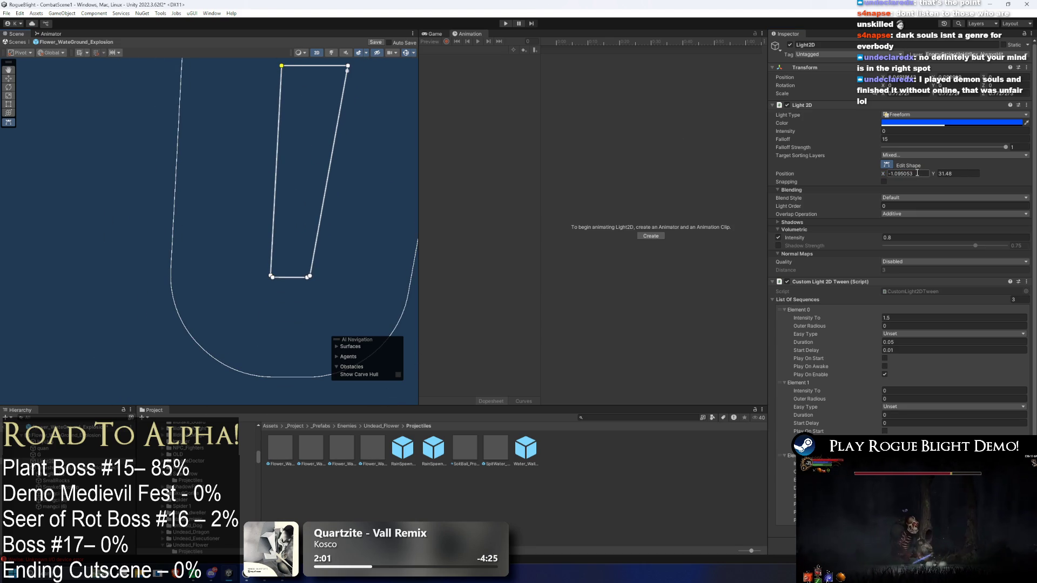
{"action": "type", "text": "-2.77"}
{"action": "left_click", "coordinate": [310, 277]}
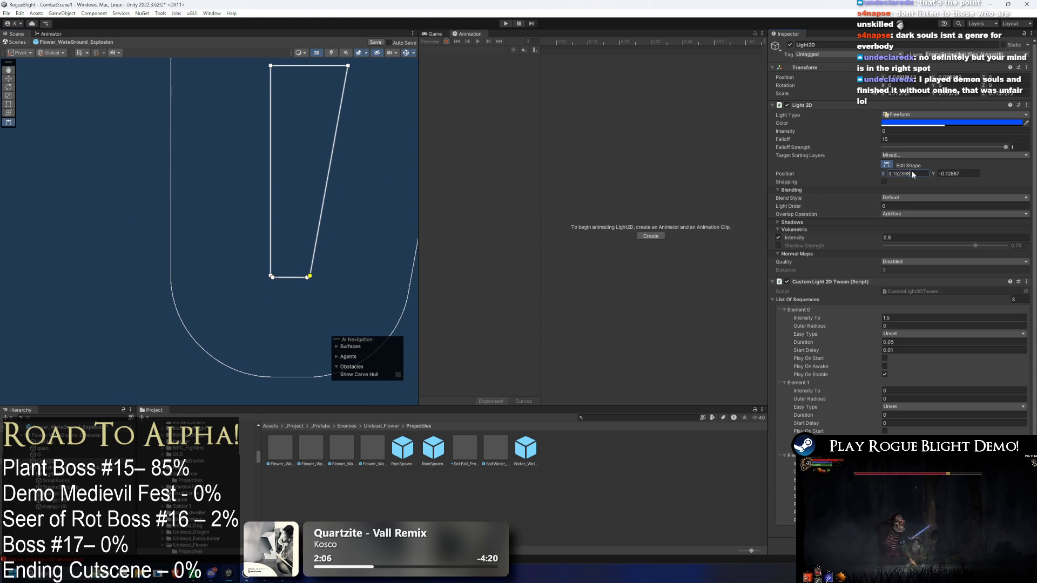
{"action": "left_click", "coordinate": [348, 65]}
{"action": "left_click", "coordinate": [908, 174]}
{"action": "type", "text": "3.152368"}
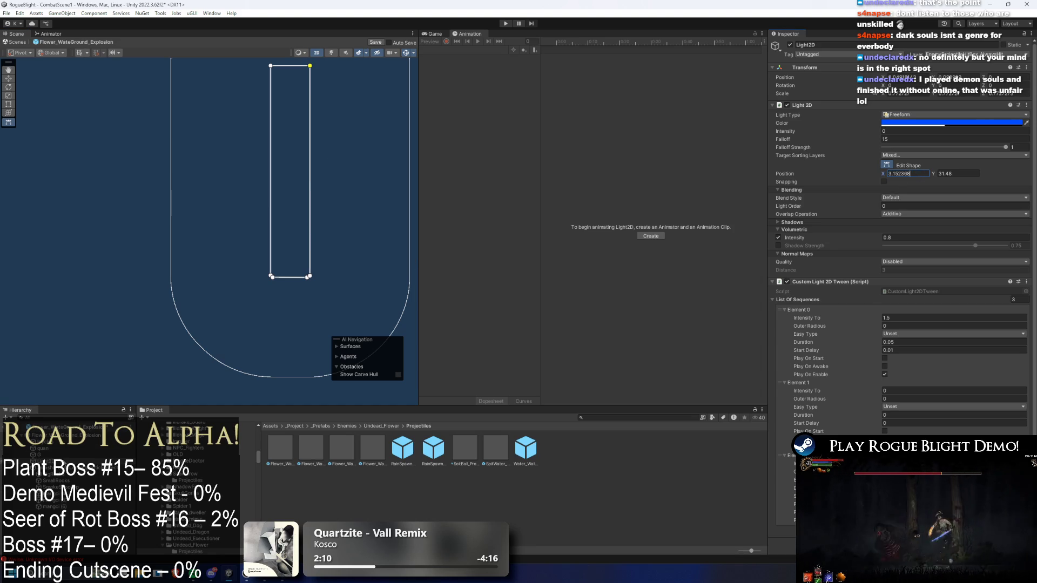
{"action": "left_click", "coordinate": [61, 456]}
{"action": "key", "text": "Down"}
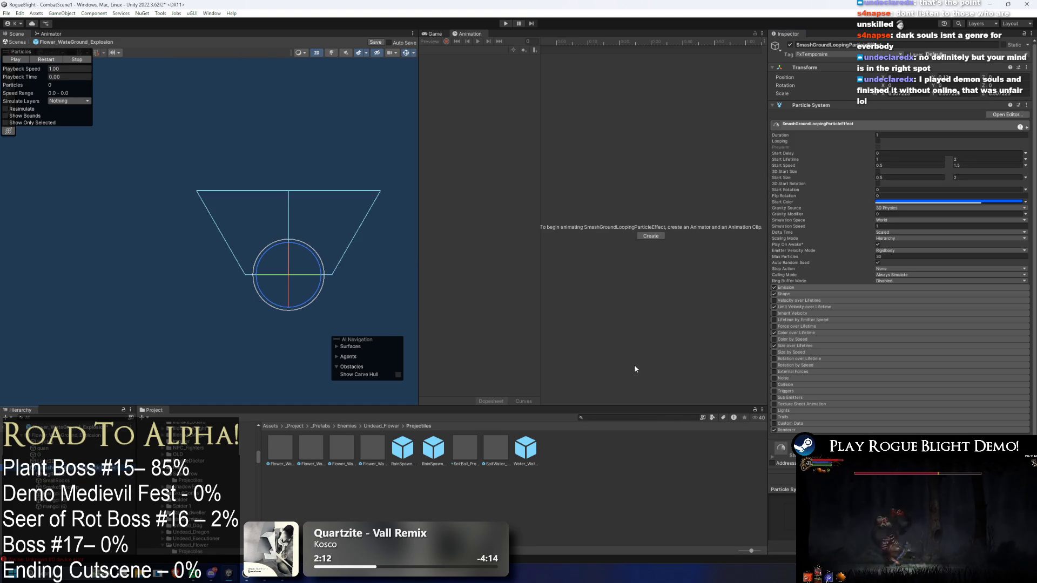
Enter 0.258 in the first effect's emission shape and divide BigRocks' shape scale by 5
{"action": "left_click", "coordinate": [818, 295]}
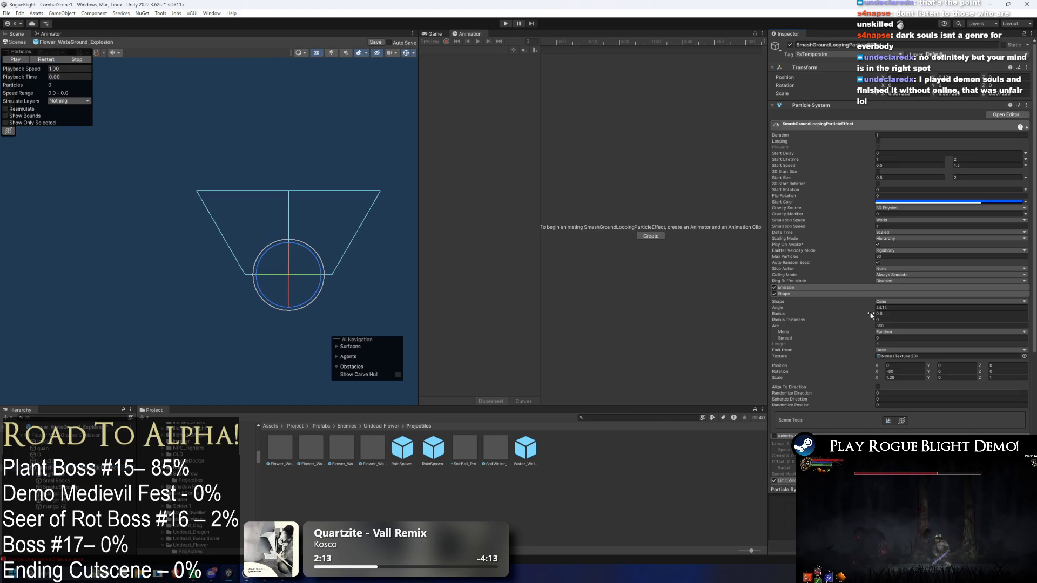
{"action": "type", "text": "0.258"}
{"action": "key", "text": "Down"}
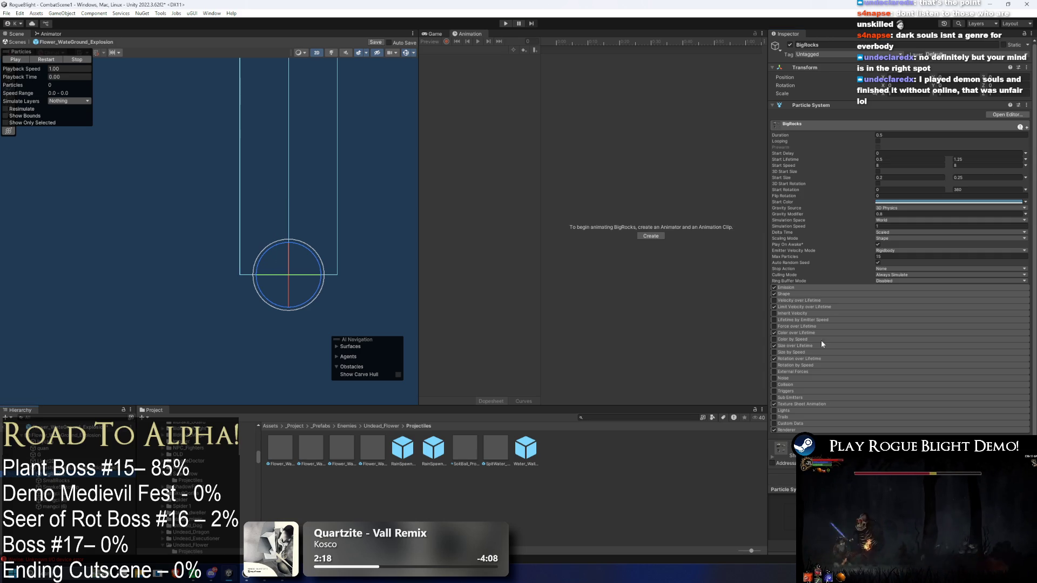
{"action": "left_click", "coordinate": [831, 295]}
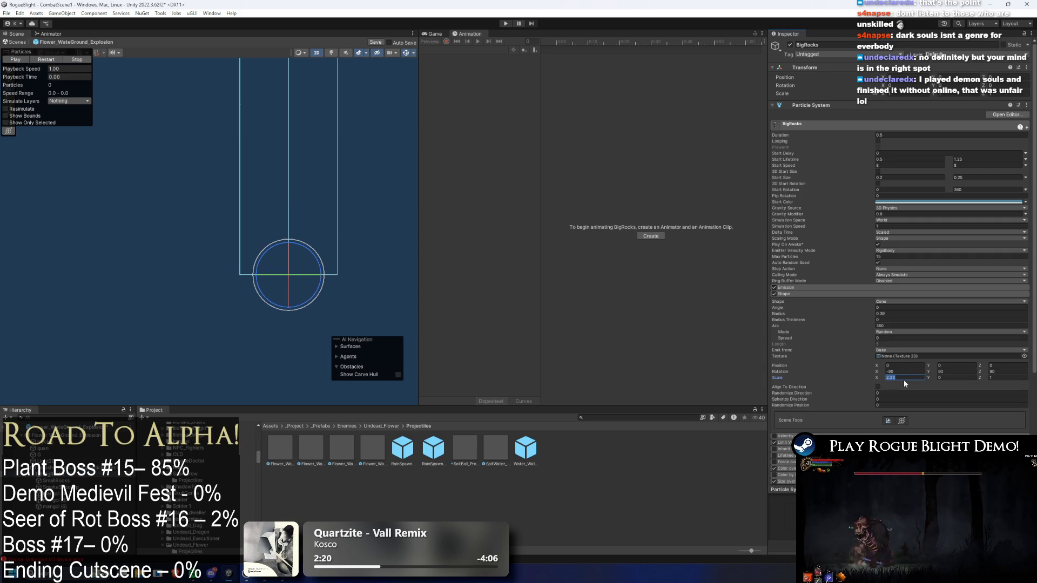
{"action": "type", "text": "/5"}
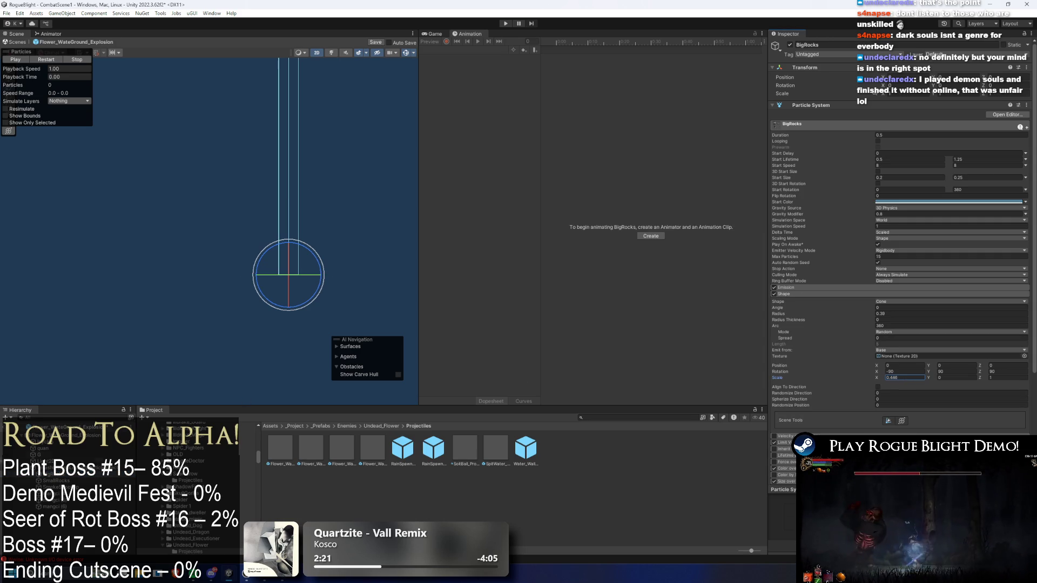
{"action": "key", "text": "Down"}
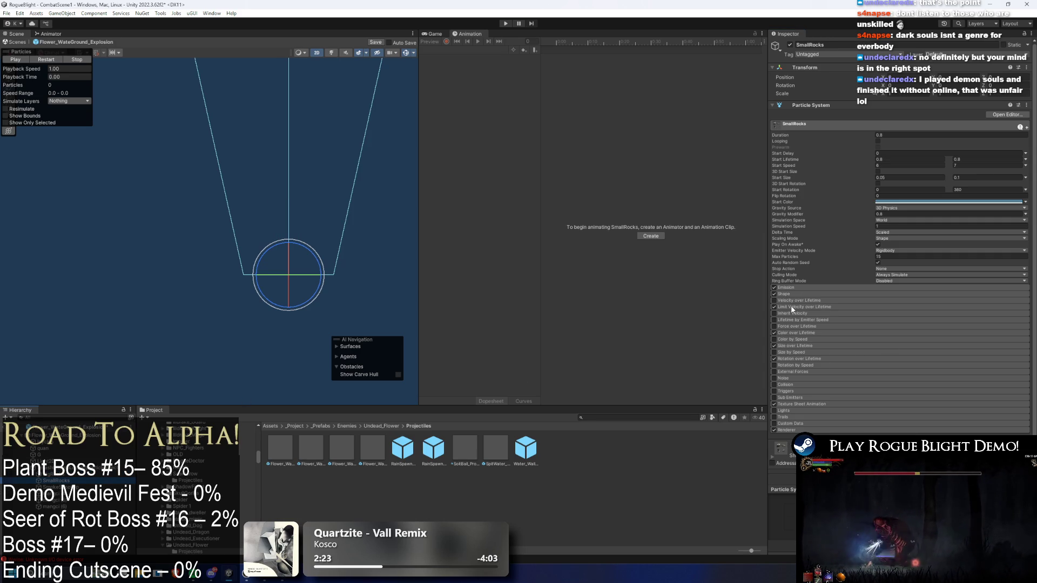
Divide the emission shape Scale X of SmallRocks and SmokeShootUp by 5
{"action": "left_click", "coordinate": [792, 296]}
{"action": "left_click", "coordinate": [899, 378]}
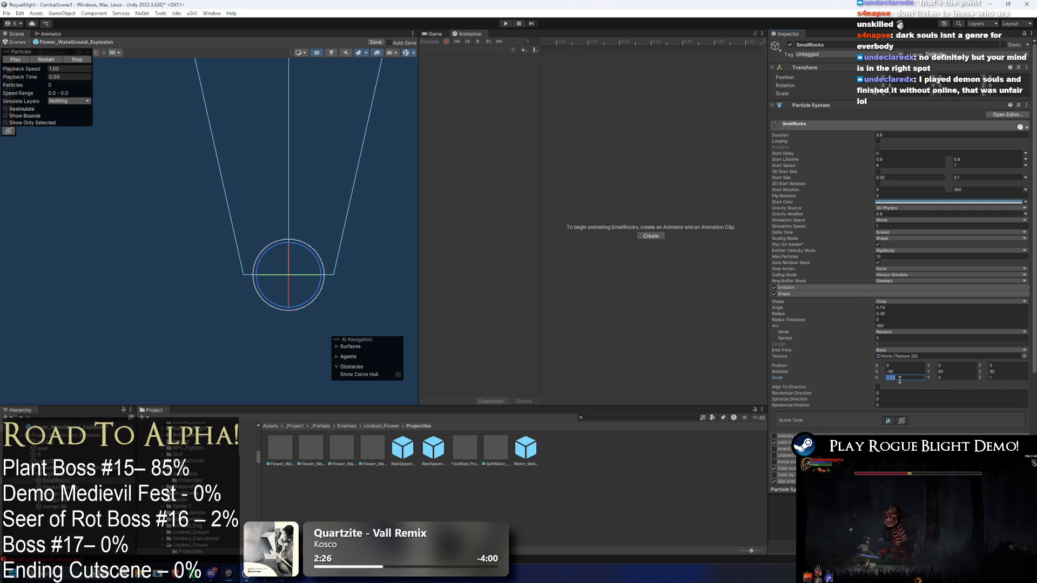
{"action": "type", "text": "/5"}
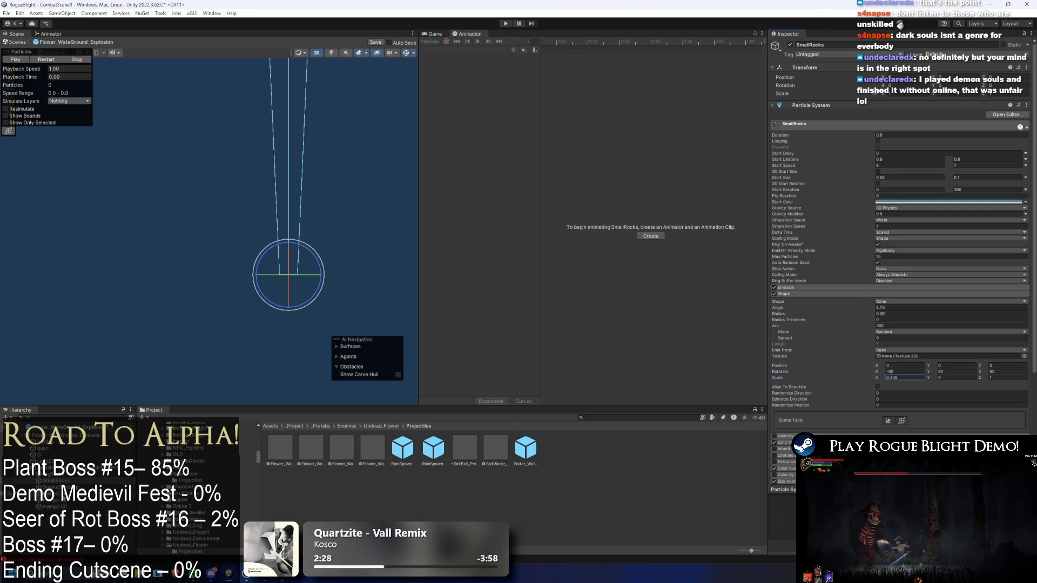
{"action": "key", "text": "Down"}
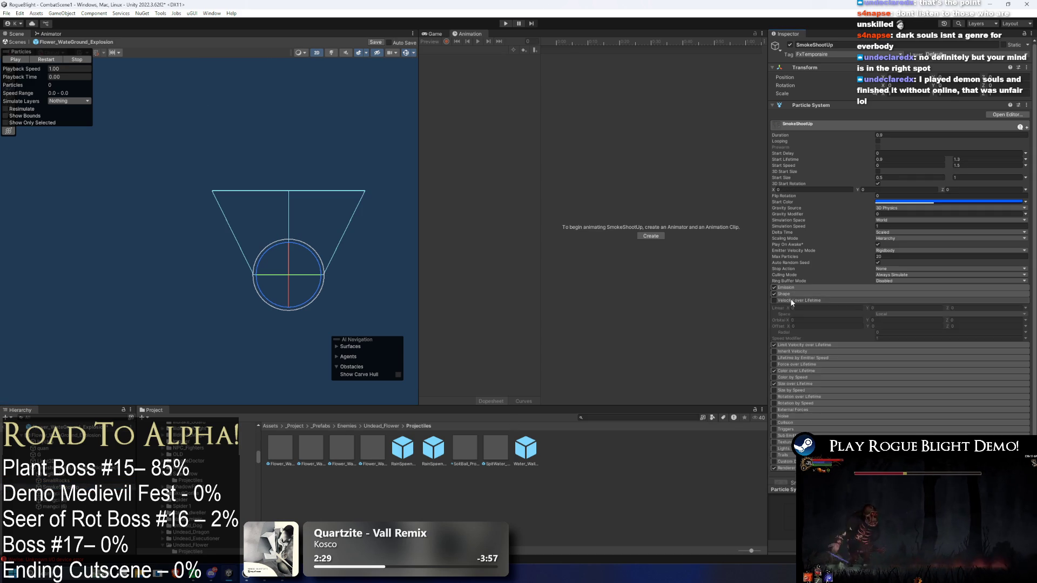
{"action": "left_click", "coordinate": [792, 294]}
{"action": "left_click", "coordinate": [902, 378]}
{"action": "type", "text": "/5"}
Cut mangci (4)'s shape Scale Y to a fifth (0.15), keeping Scale X at 8.8
{"action": "key", "text": "Down"}
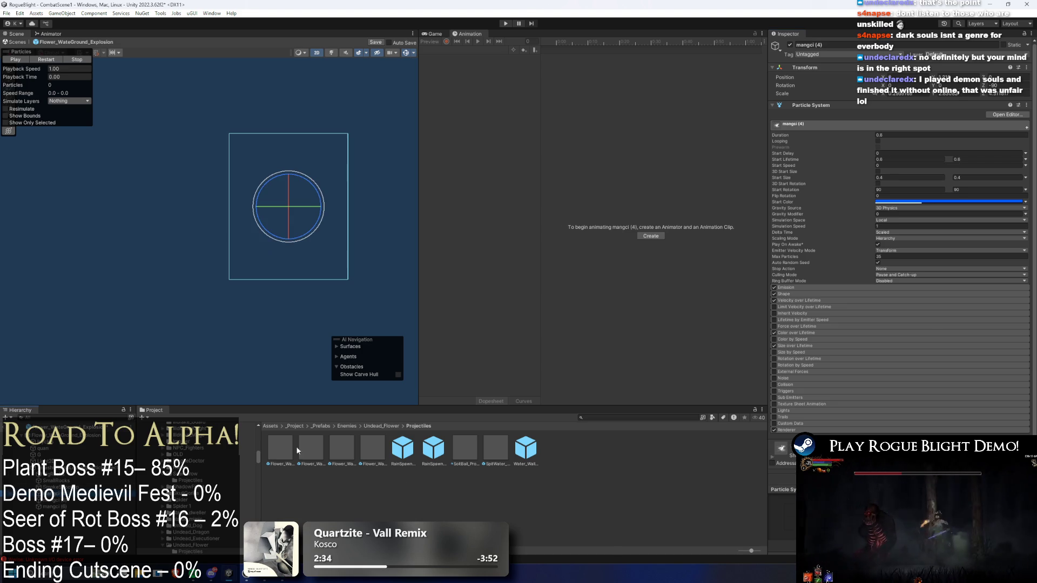
{"action": "left_click", "coordinate": [811, 293]}
{"action": "left_click", "coordinate": [900, 329]}
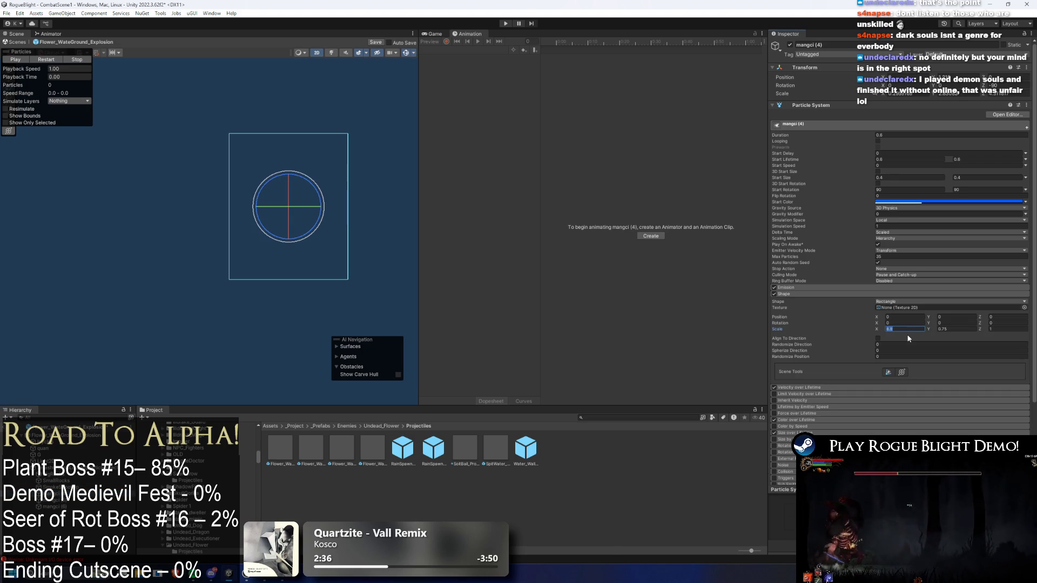
{"action": "type", "text": "/5"}
{"action": "key", "text": "Return"}
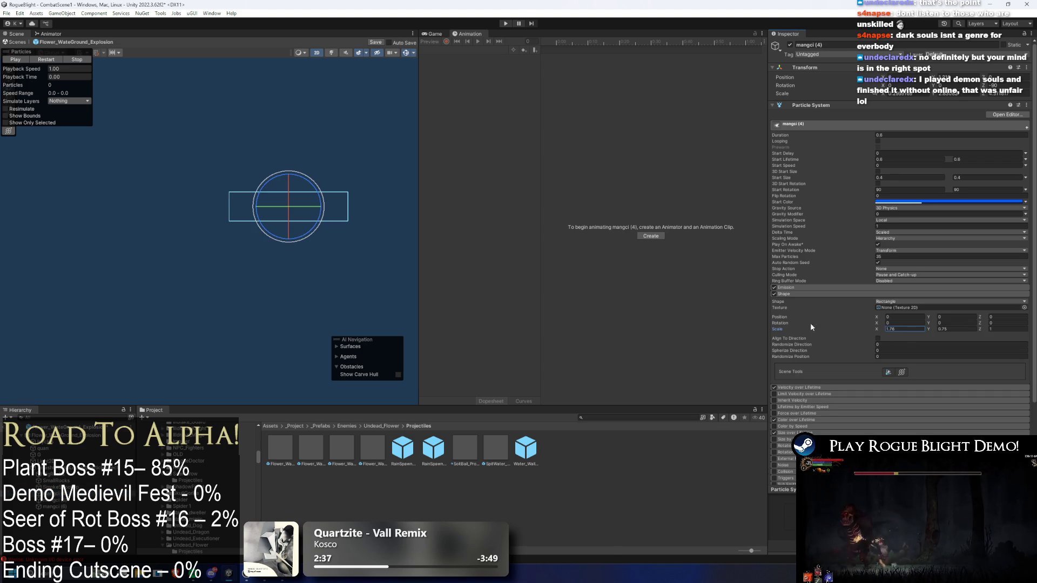
{"action": "key", "text": "ctrl+z"}
{"action": "left_click", "coordinate": [967, 330]}
{"action": "type", "text": "/5"}
{"action": "key", "text": "Return"}
Divide the emission shape Scale Y of mangci (5) and mangci (6) by 5
{"action": "left_click", "coordinate": [68, 504]}
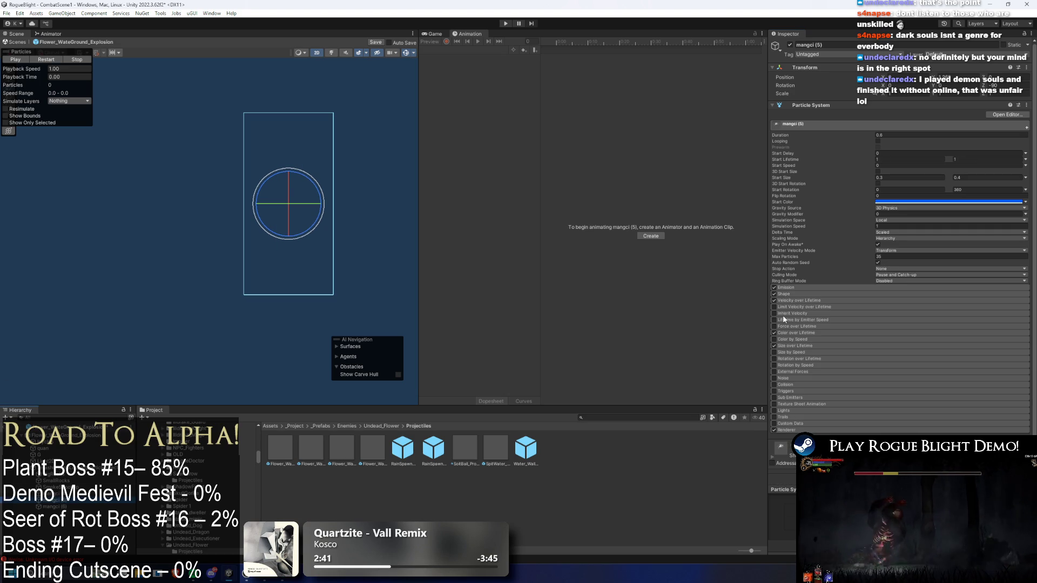
{"action": "left_click", "coordinate": [802, 294]}
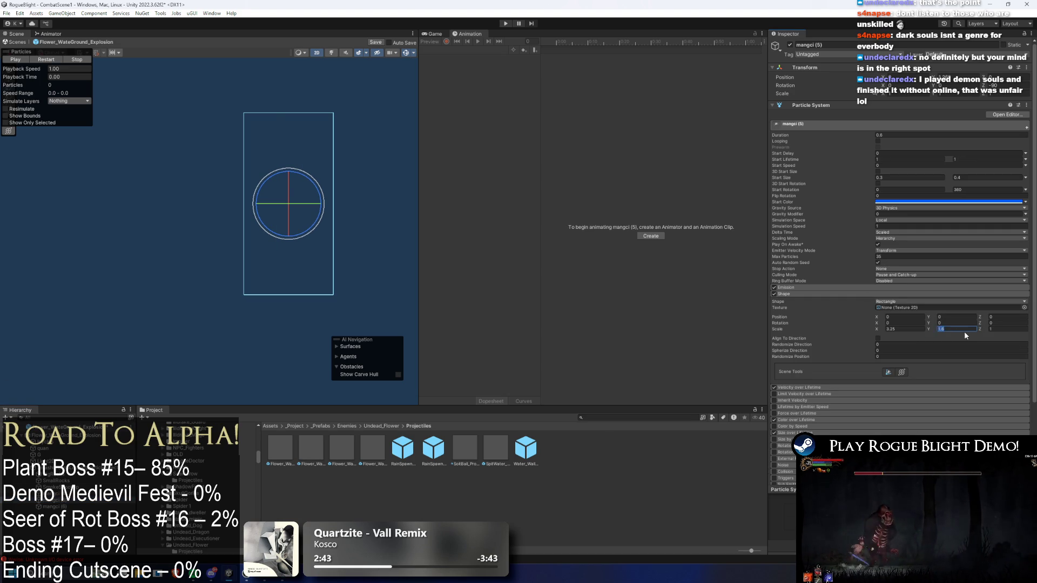
{"action": "type", "text": "/5"}
{"action": "key", "text": "Return"}
{"action": "left_click", "coordinate": [60, 507]}
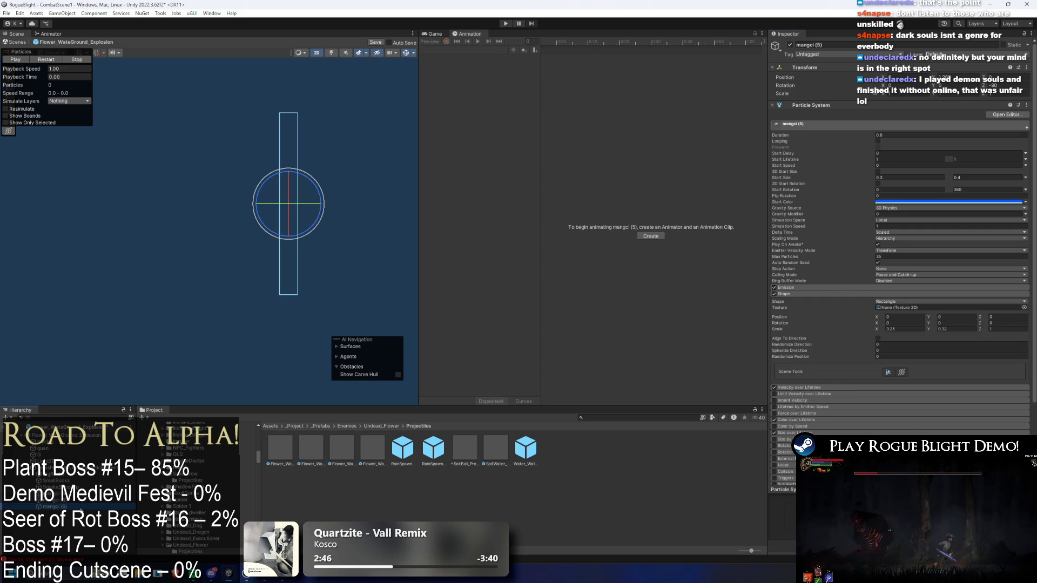
{"action": "left_click", "coordinate": [815, 301]}
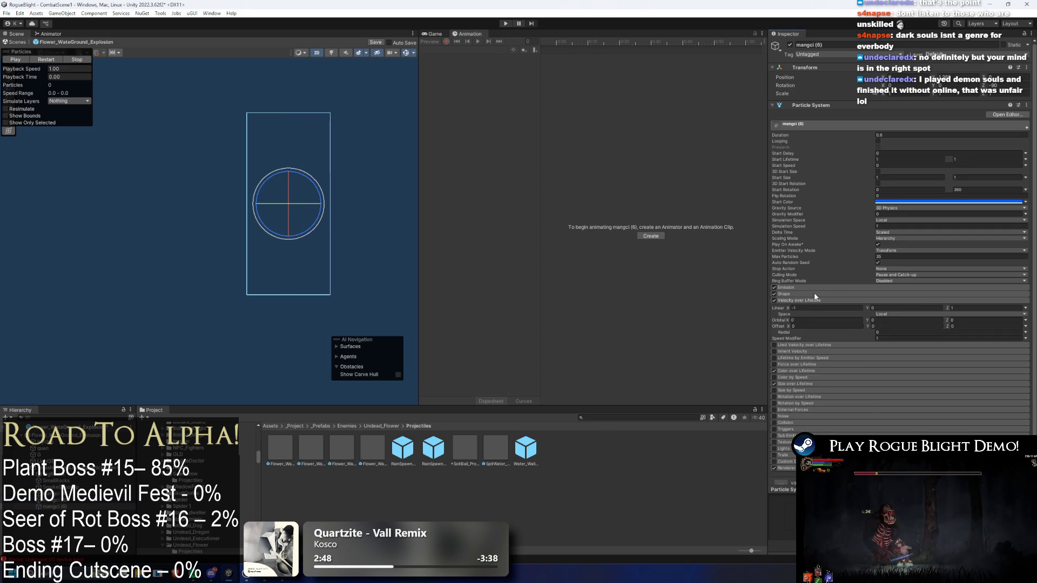
{"action": "left_click", "coordinate": [814, 293]}
{"action": "left_click", "coordinate": [955, 329]}
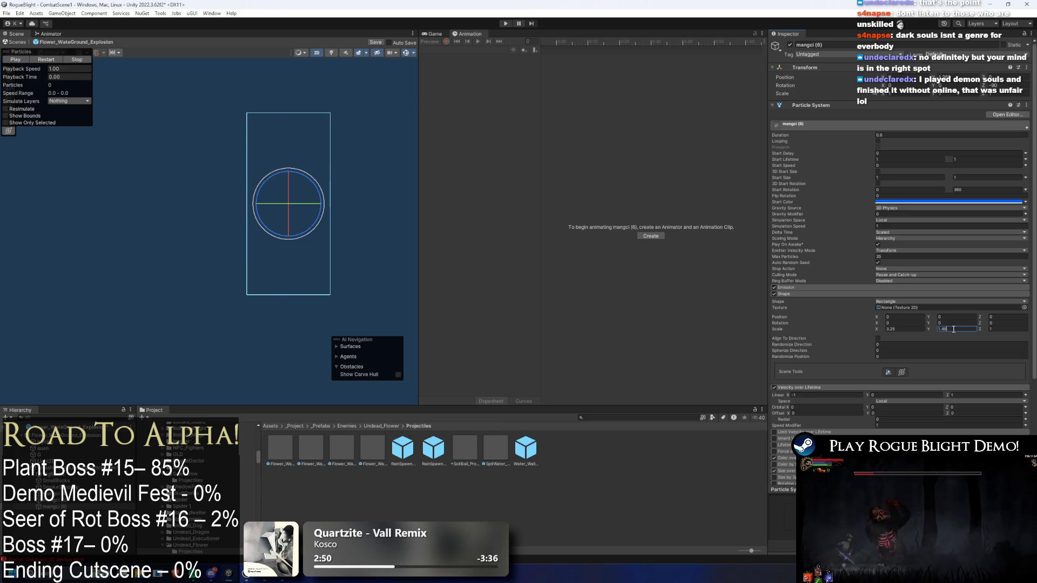
{"action": "type", "text": "/5"}
{"action": "key", "text": "Return"}
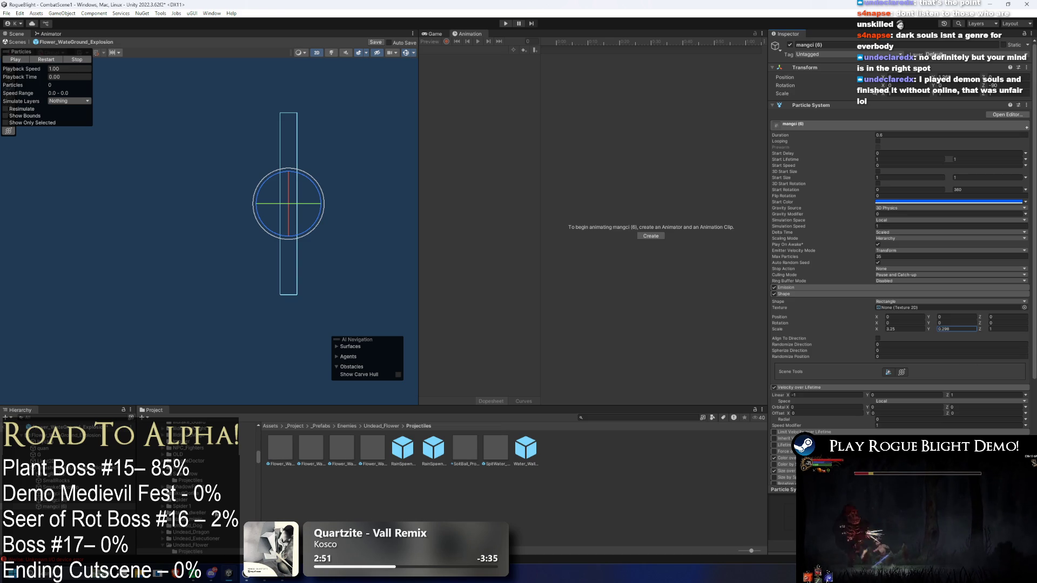
{"action": "left_click", "coordinate": [81, 459]}
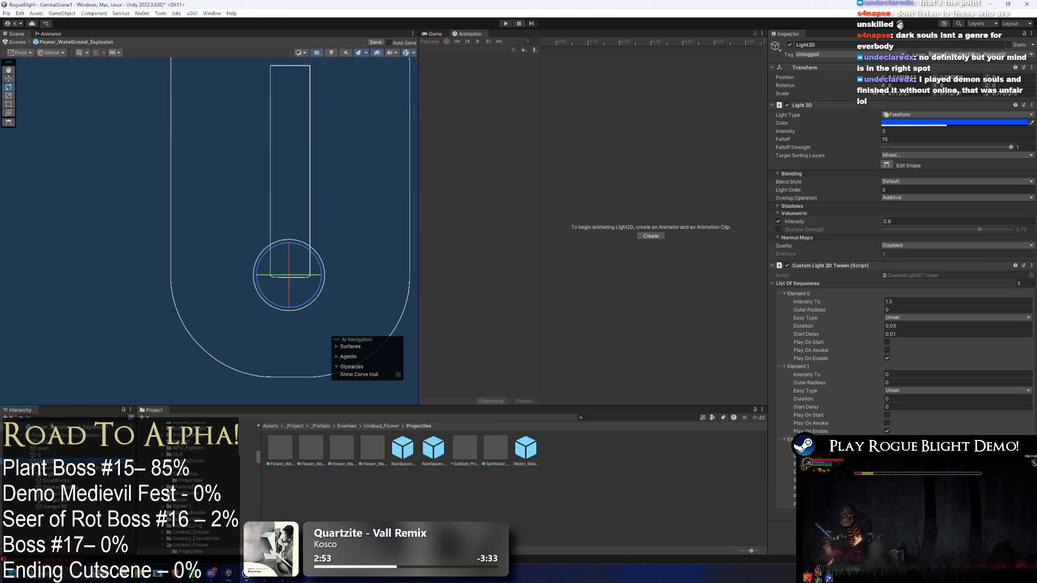
Preview the explosion and halve its Emission Bursts Count from 30
{"action": "left_click", "coordinate": [65, 435]}
{"action": "mouse_move", "coordinate": [28, 77]}
{"action": "left_mouse_down"}
{"action": "mouse_move", "coordinate": [77, 85]}
{"action": "mouse_move", "coordinate": [24, 79]}
{"action": "mouse_move", "coordinate": [34, 79]}
{"action": "mouse_move", "coordinate": [26, 98]}
{"action": "mouse_move", "coordinate": [13, 96]}
{"action": "mouse_move", "coordinate": [76, 90]}
{"action": "mouse_move", "coordinate": [25, 93]}
{"action": "left_mouse_up"}
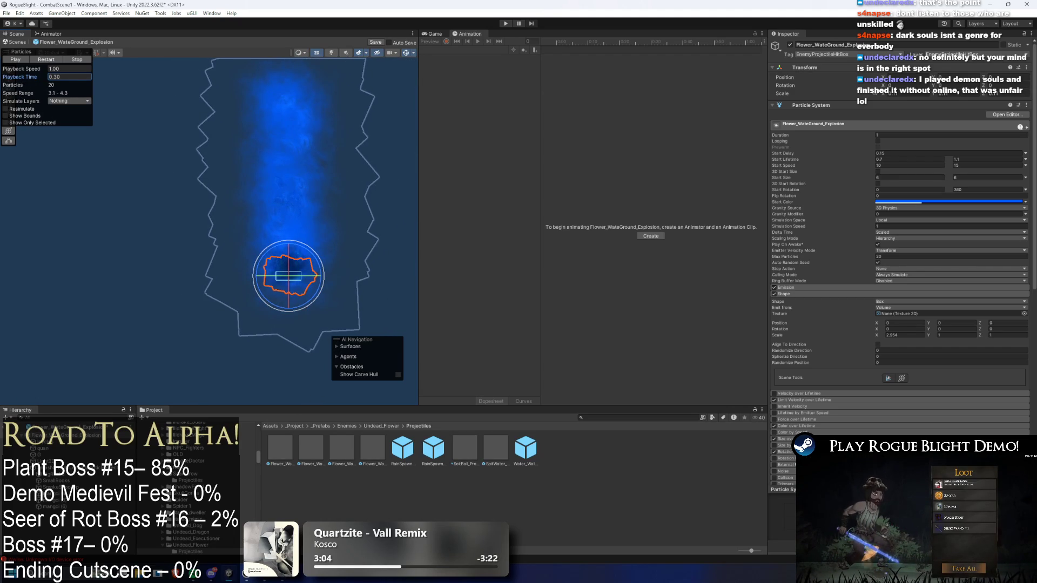
{"action": "left_click", "coordinate": [837, 289]}
{"action": "left_click", "coordinate": [838, 326]}
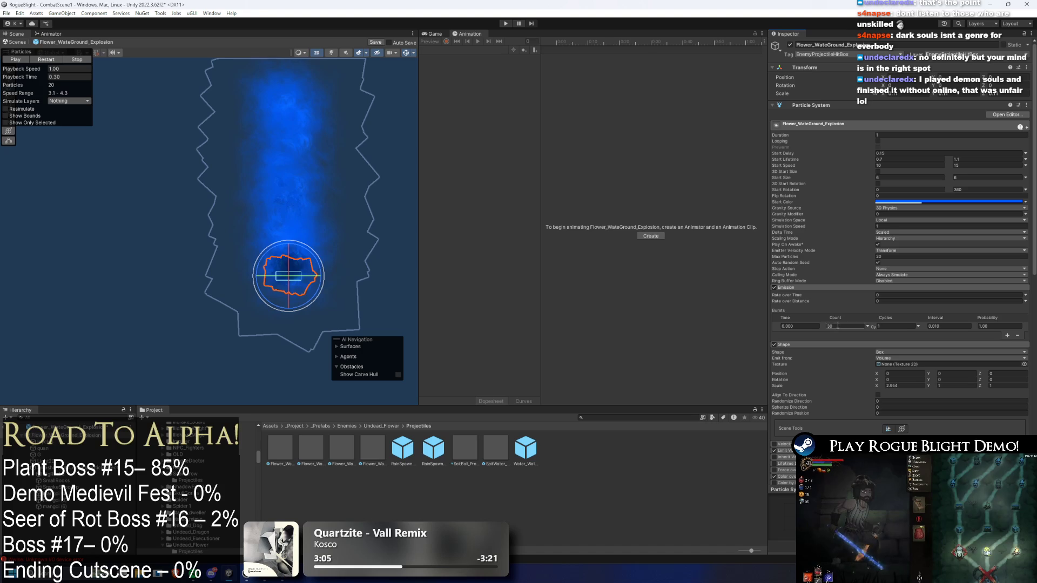
{"action": "left_click", "coordinate": [836, 326]}
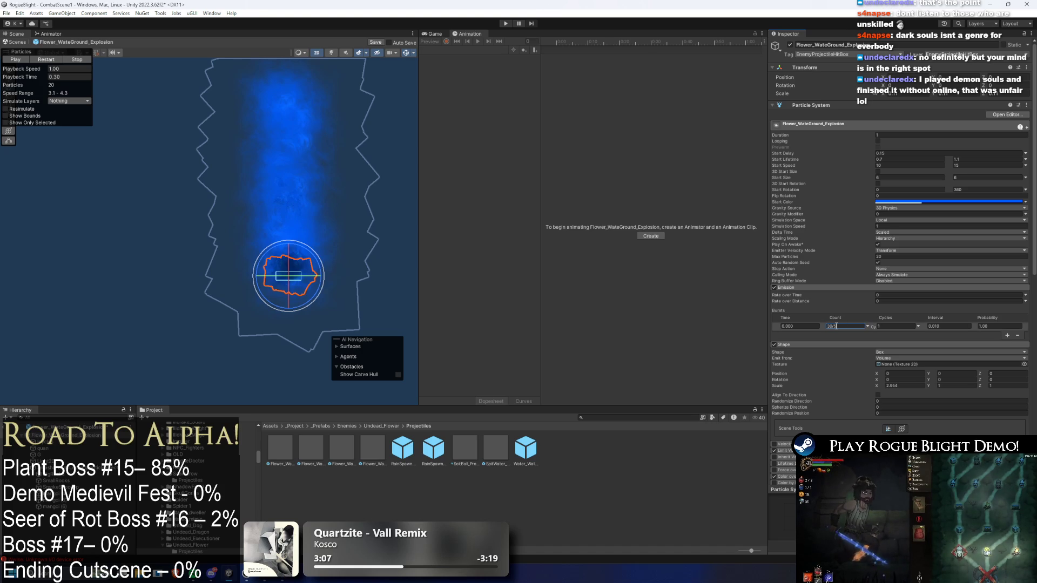
{"action": "type", "text": "30"}
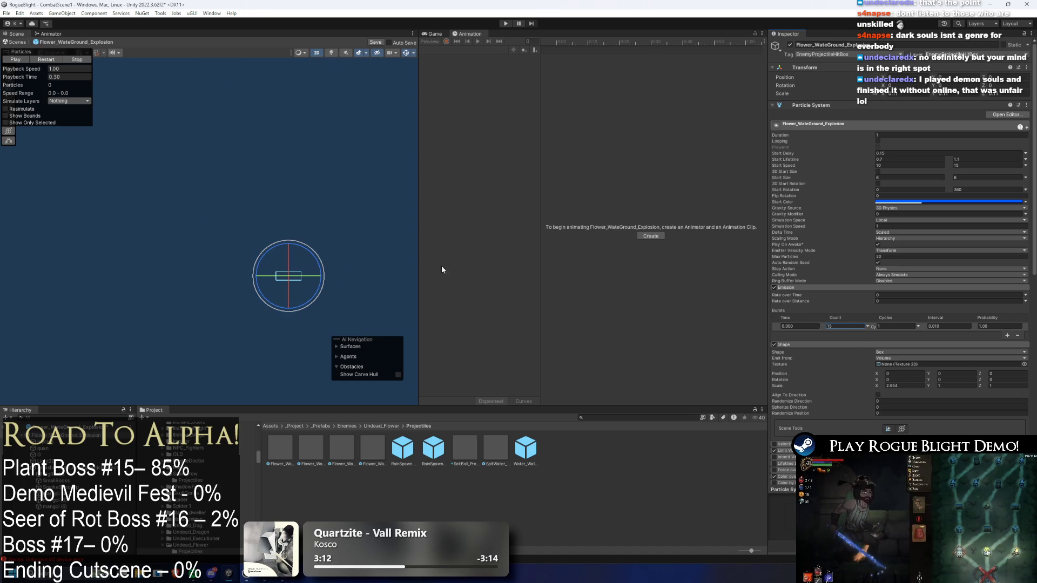
Set Icycles' Emission Rate over Time to 50
{"action": "key", "text": "ctrl+z"}
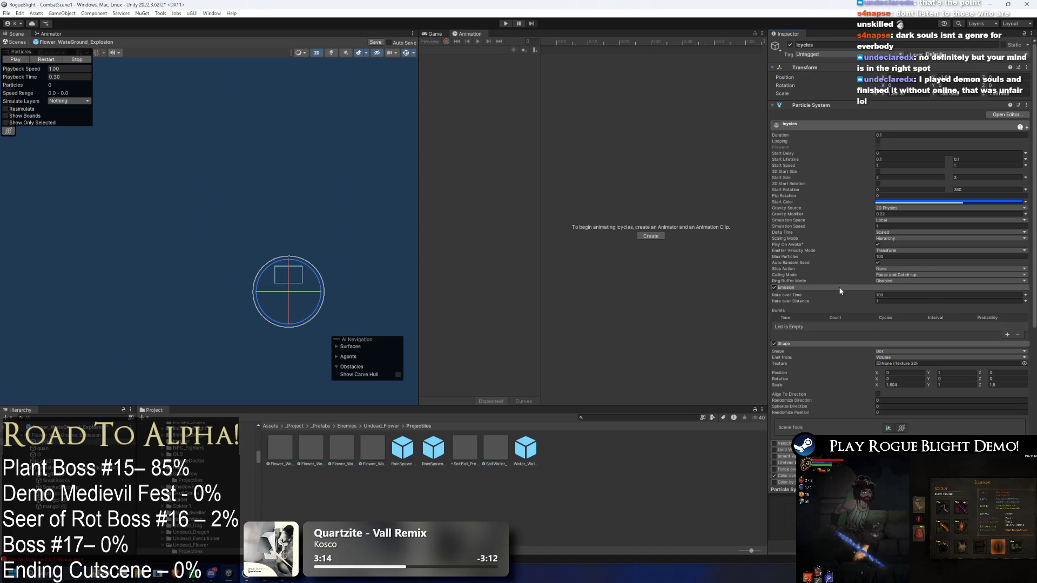
{"action": "left_click", "coordinate": [903, 296]}
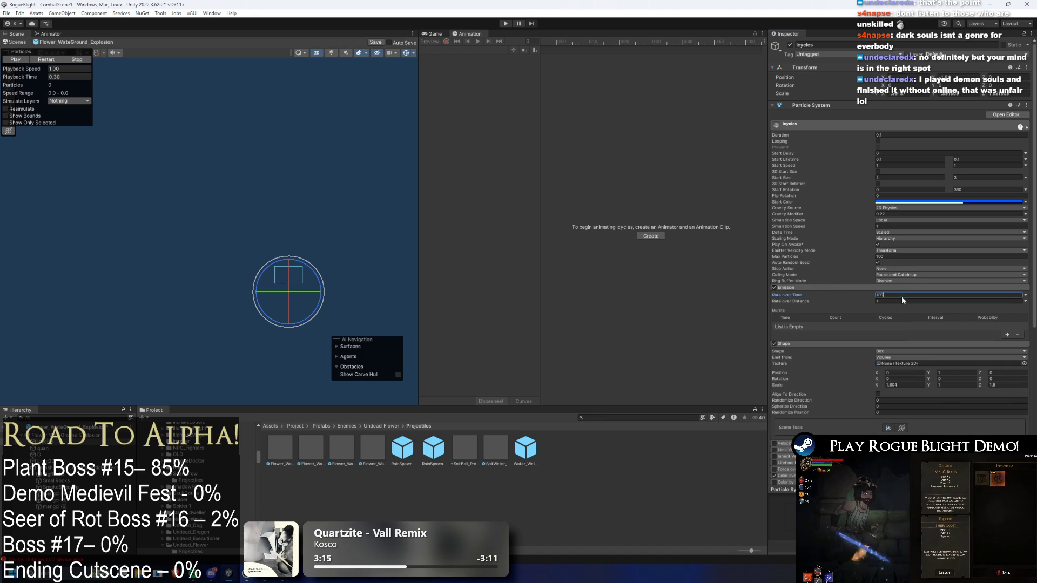
{"action": "type", "text": "50"}
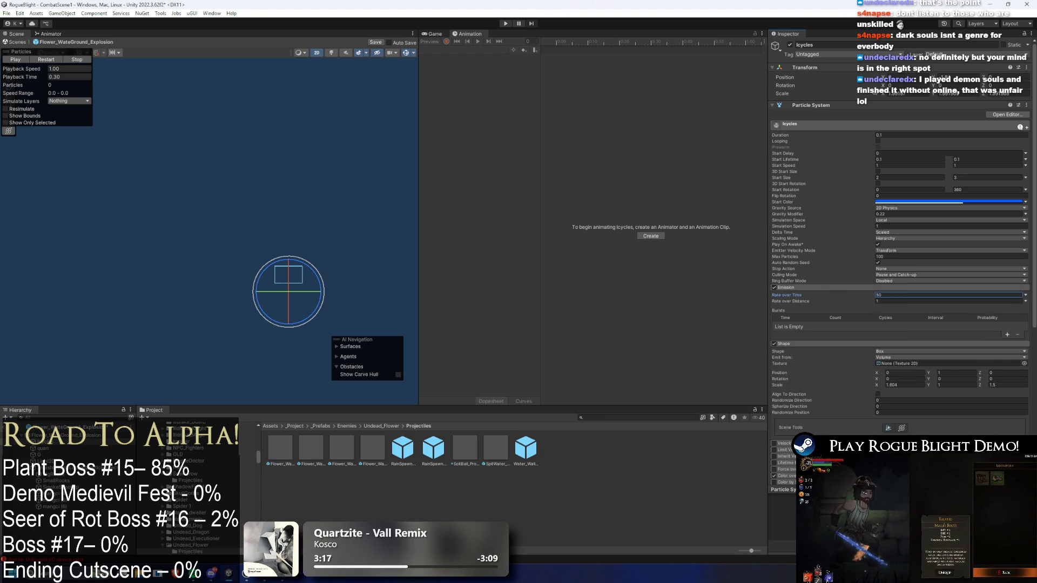
Confirm Icycles' rate of 50 and halve the burst counts of quan and G
{"action": "key", "text": "Return"}
{"action": "key", "text": "ctrl+z"}
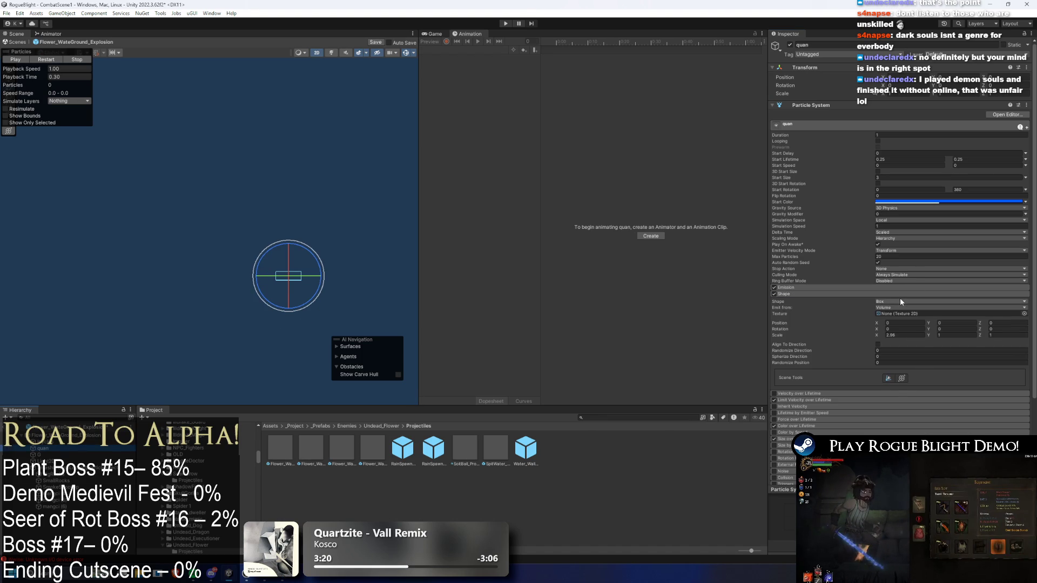
{"action": "left_click", "coordinate": [889, 288]}
{"action": "left_click", "coordinate": [835, 326]}
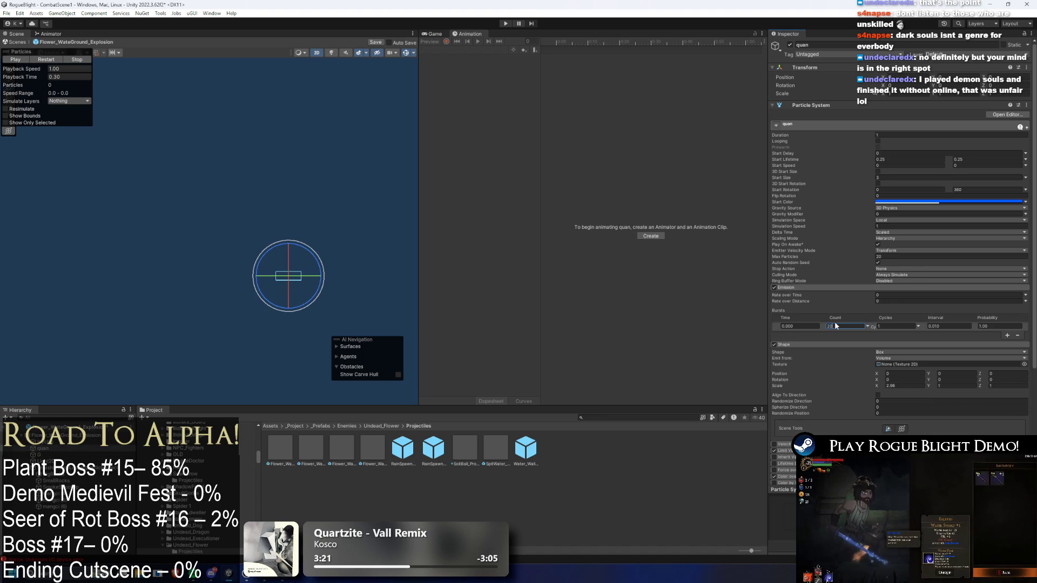
{"action": "key", "text": "ctrl+z"}
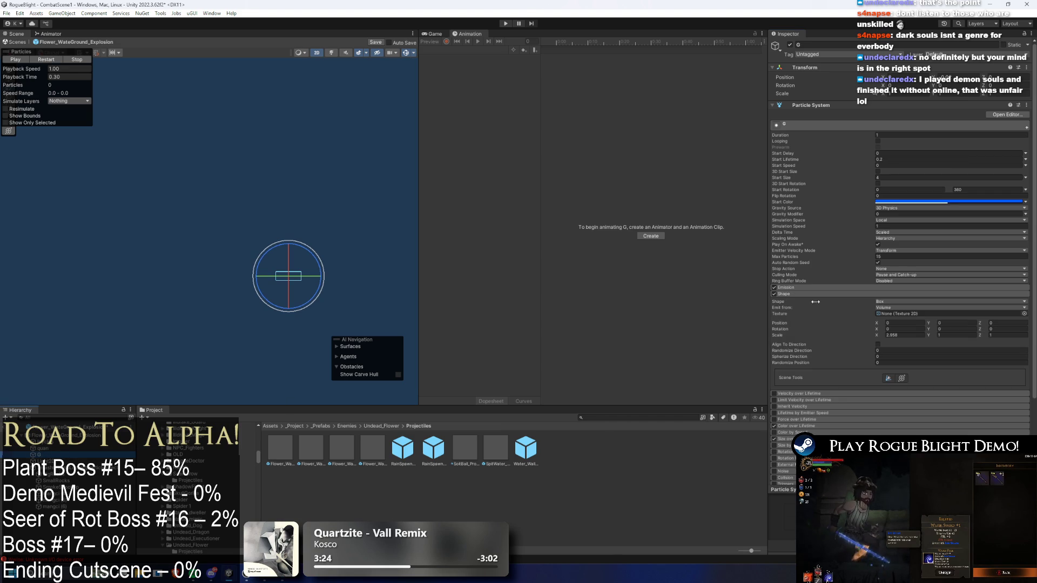
{"action": "left_click", "coordinate": [850, 288]}
{"action": "left_click", "coordinate": [848, 326]}
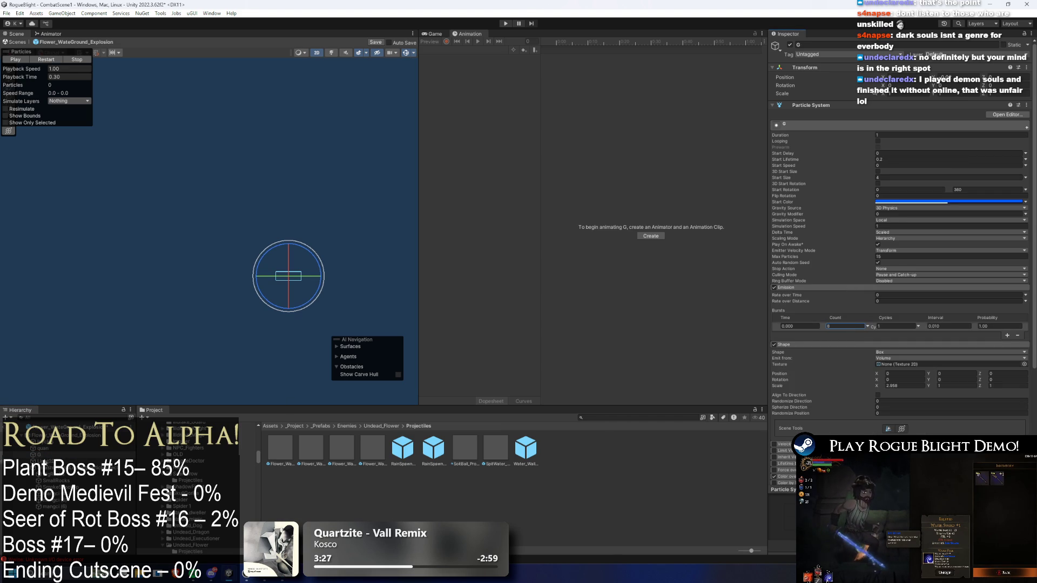
Halve SmashGroundLoopingParticleEffect's burst count to 8 and rate over time to 7.5, then BigRocks' burst
{"action": "key", "text": "ctrl+z"}
{"action": "key", "text": "ctrl+z"}
{"action": "left_click", "coordinate": [829, 288]}
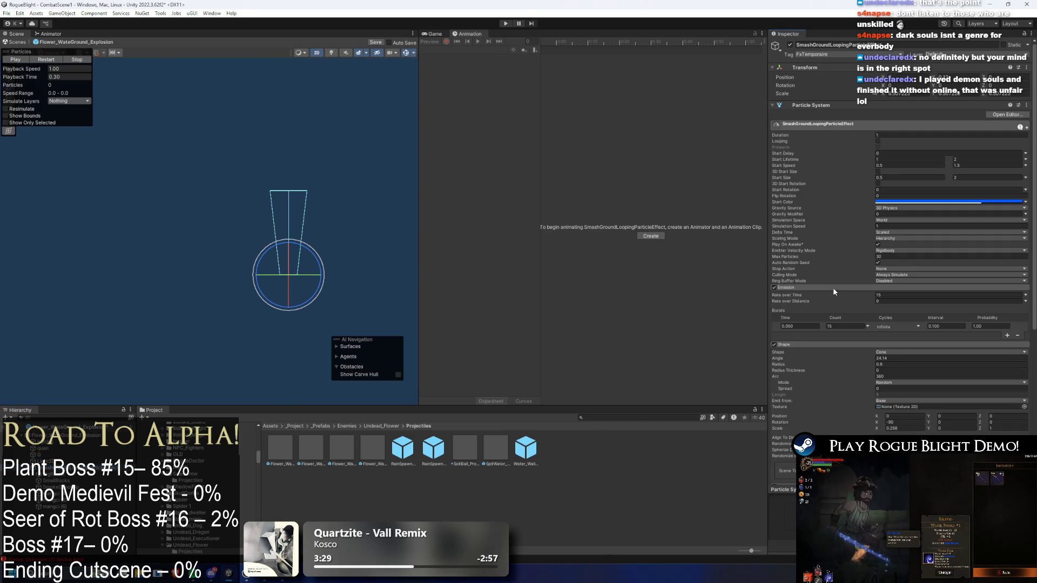
{"action": "left_click", "coordinate": [843, 327]}
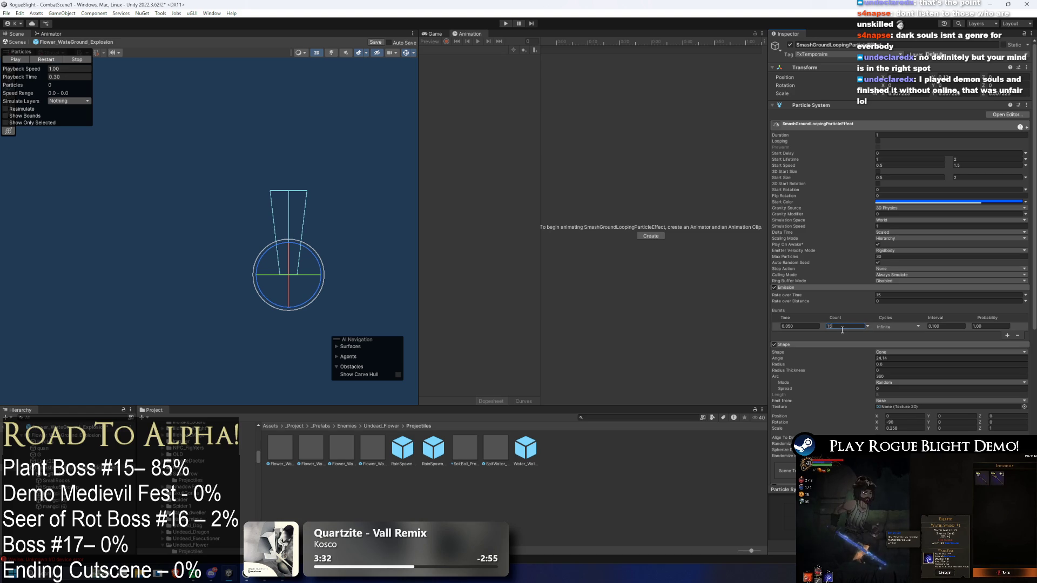
{"action": "left_click", "coordinate": [901, 295]}
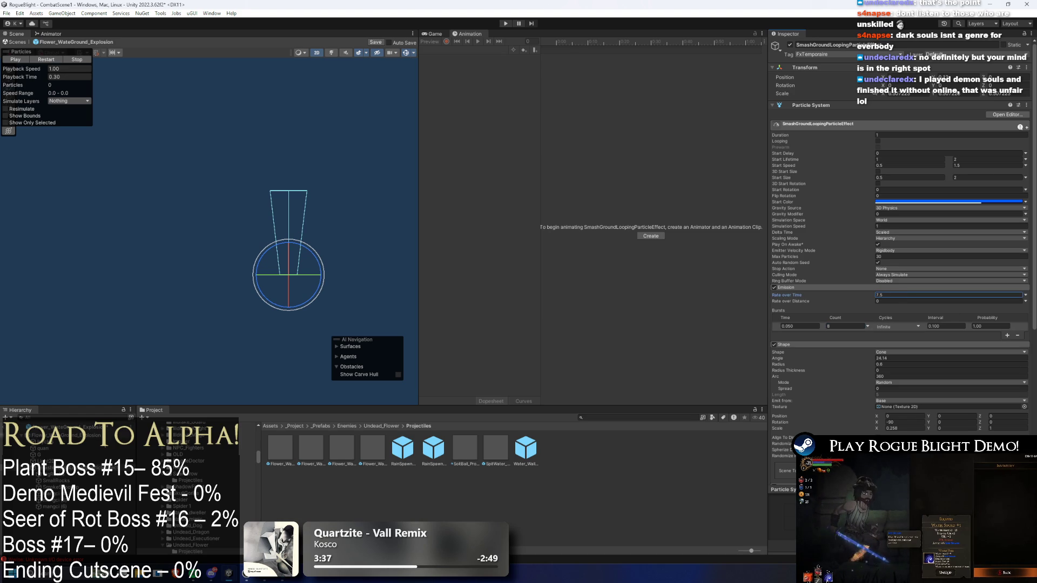
{"action": "key", "text": "ctrl+z"}
{"action": "left_click", "coordinate": [819, 287]}
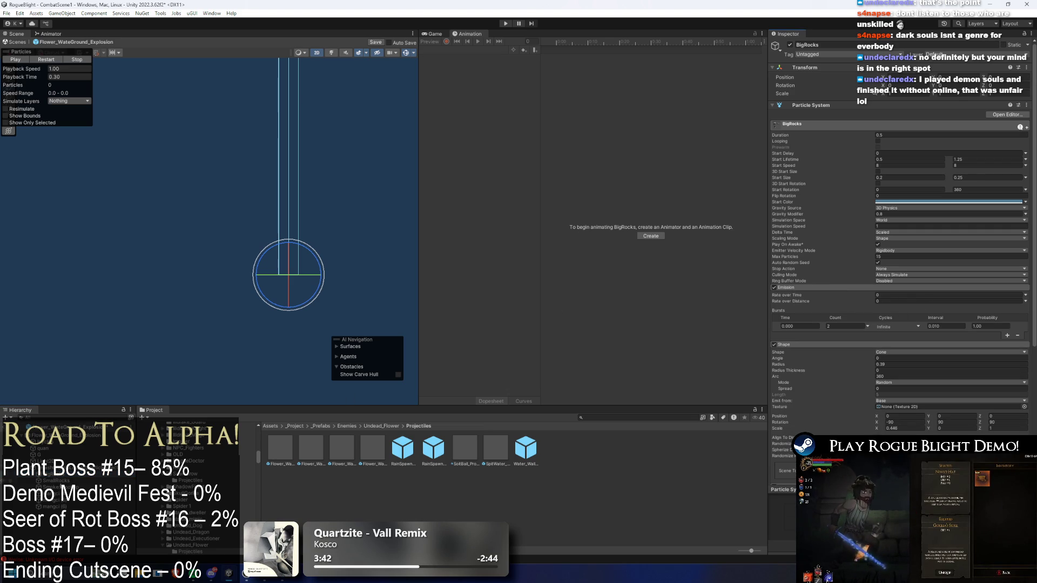
{"action": "key", "text": "ctrl+z"}
Cut SmallRocks' burst count from 500 to 250 and SmokeShootUp's to 5
{"action": "left_click", "coordinate": [818, 289]}
{"action": "left_click", "coordinate": [843, 328]}
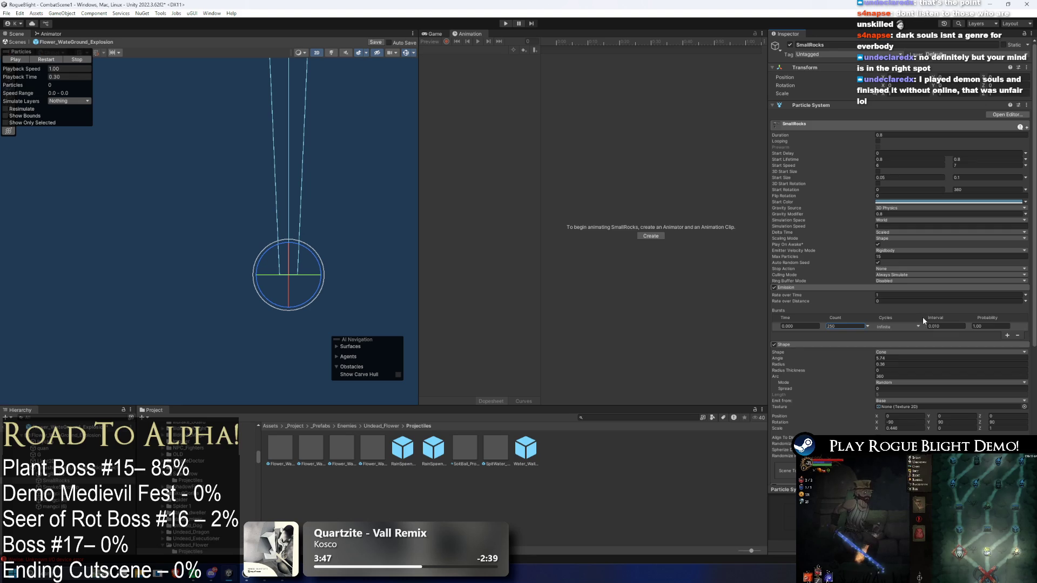
{"action": "key", "text": "ctrl+z"}
{"action": "left_click", "coordinate": [989, 289]}
{"action": "left_click", "coordinate": [876, 288]}
{"action": "left_click", "coordinate": [861, 327]}
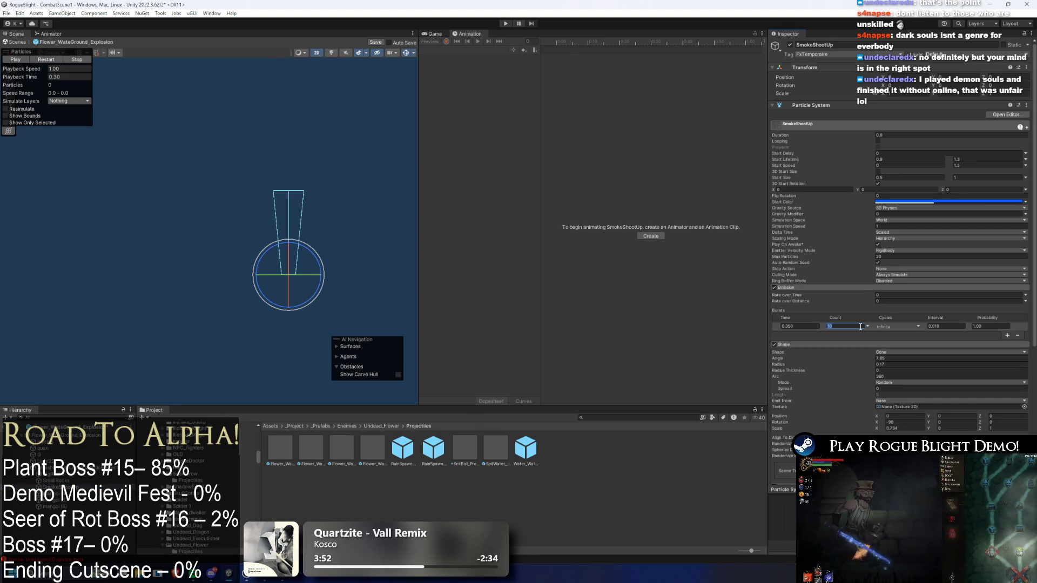
{"action": "type", "text": "5"}
{"action": "key", "text": "Return"}
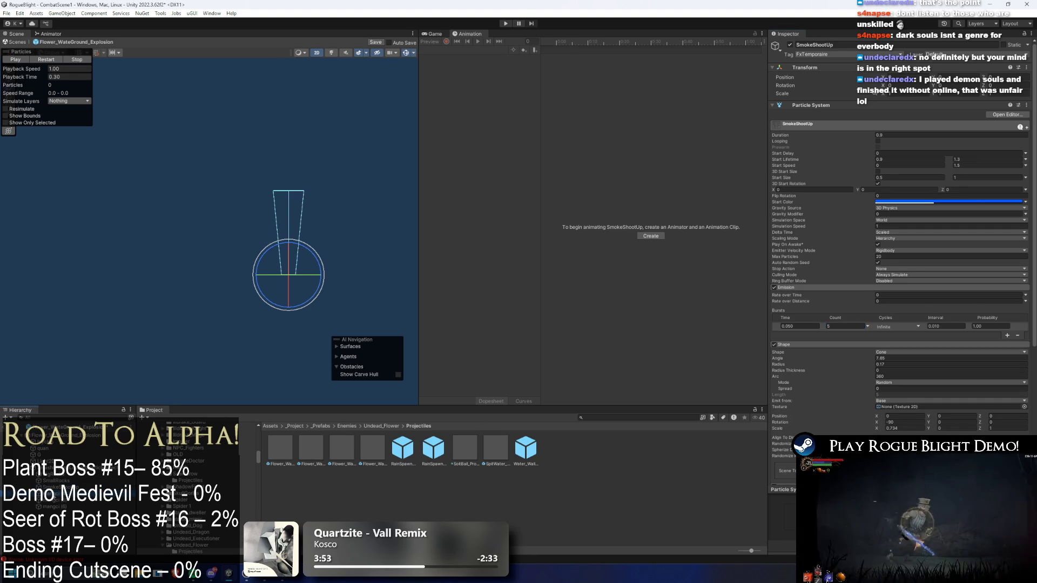
Halve the burst counts of mangci (4), (5) and (6), then rewind the explosion preview
{"action": "key", "text": "ctrl+z"}
{"action": "left_click", "coordinate": [848, 326]}
{"action": "left_click", "coordinate": [848, 326]}
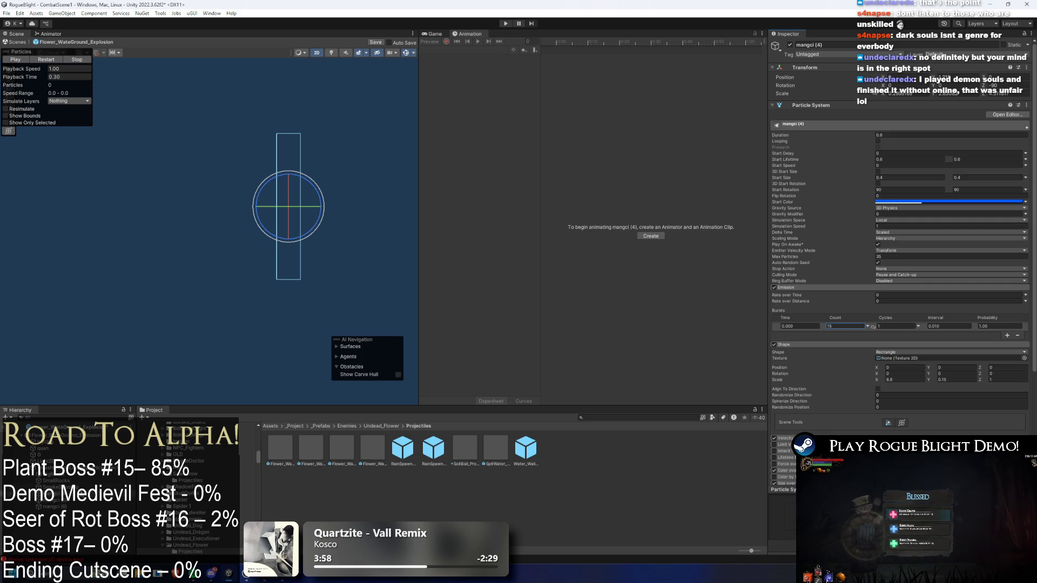
{"action": "left_click", "coordinate": [63, 503]}
{"action": "left_click", "coordinate": [847, 327]}
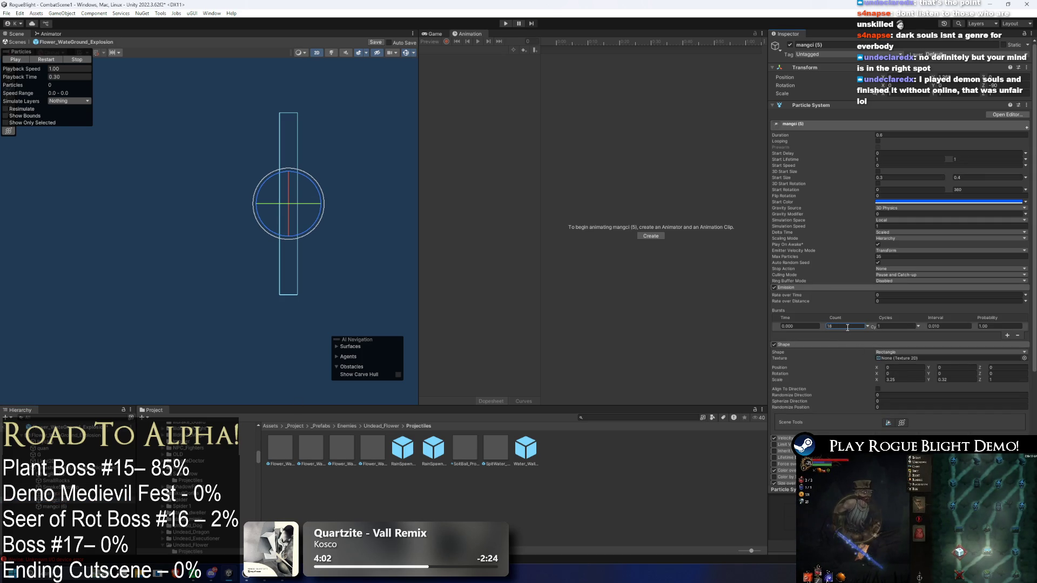
{"action": "left_click", "coordinate": [54, 507]}
{"action": "left_click", "coordinate": [853, 327]}
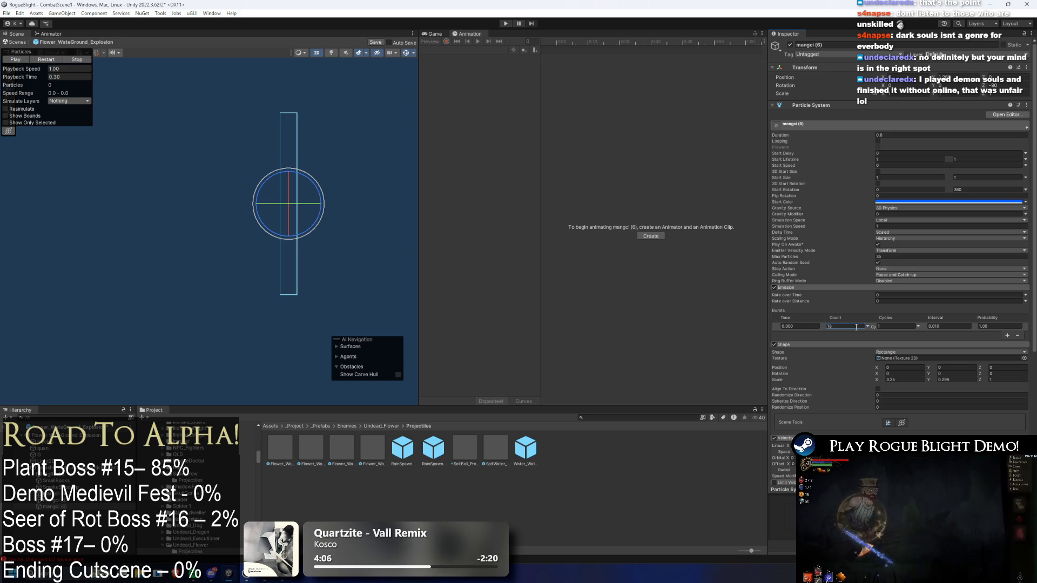
{"action": "left_click", "coordinate": [65, 435]}
{"action": "mouse_move", "coordinate": [20, 77]}
{"action": "left_mouse_down"}
{"action": "mouse_move", "coordinate": [125, 75]}
{"action": "mouse_move", "coordinate": [22, 77]}
{"action": "mouse_move", "coordinate": [107, 83]}
{"action": "left_mouse_up"}
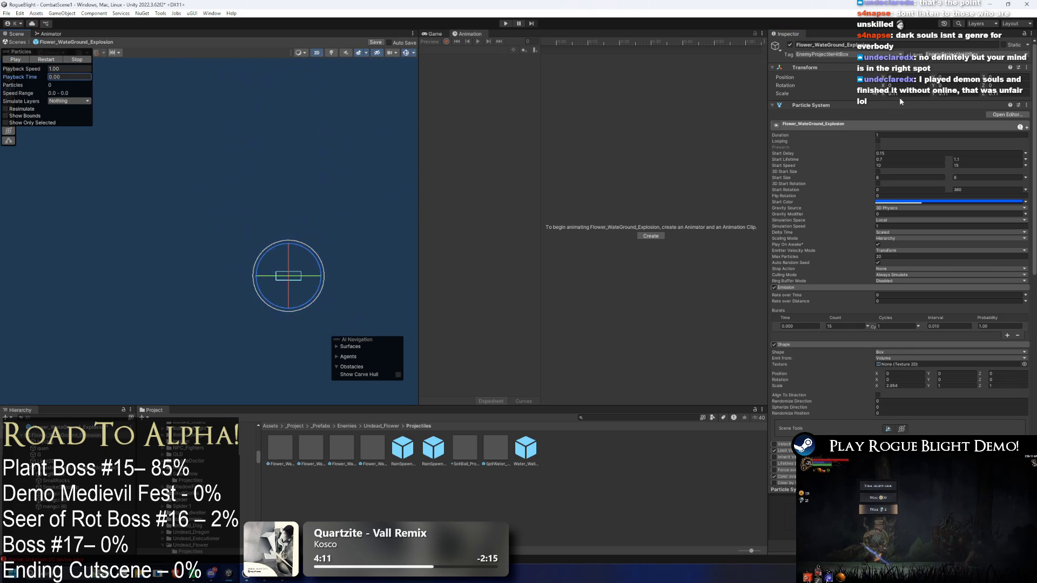
Replay the explosion preview and set the looping smash-ground effect's burst count to 4
{"action": "left_click", "coordinate": [46, 60]}
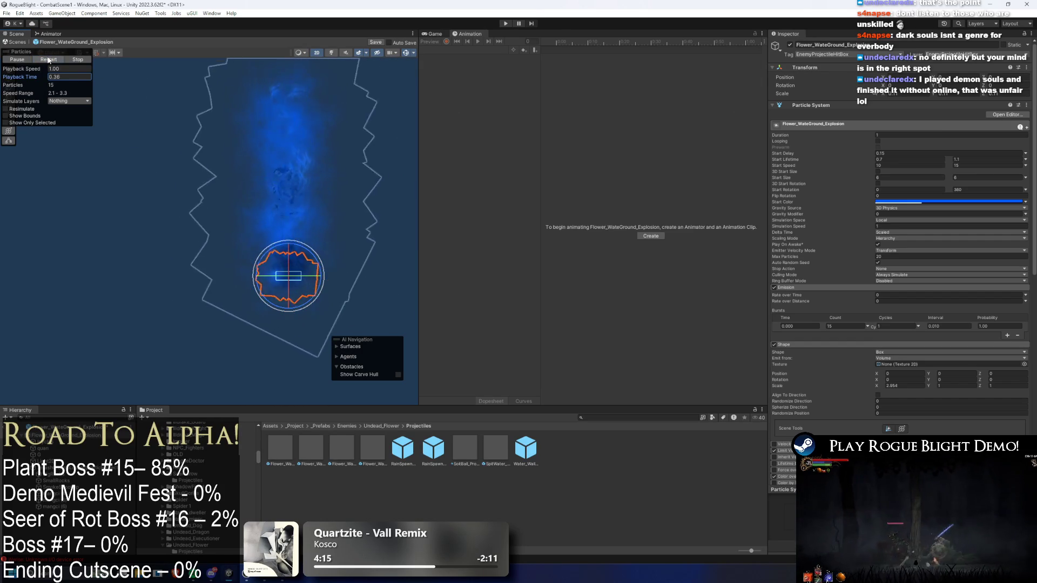
{"action": "left_click", "coordinate": [48, 60]}
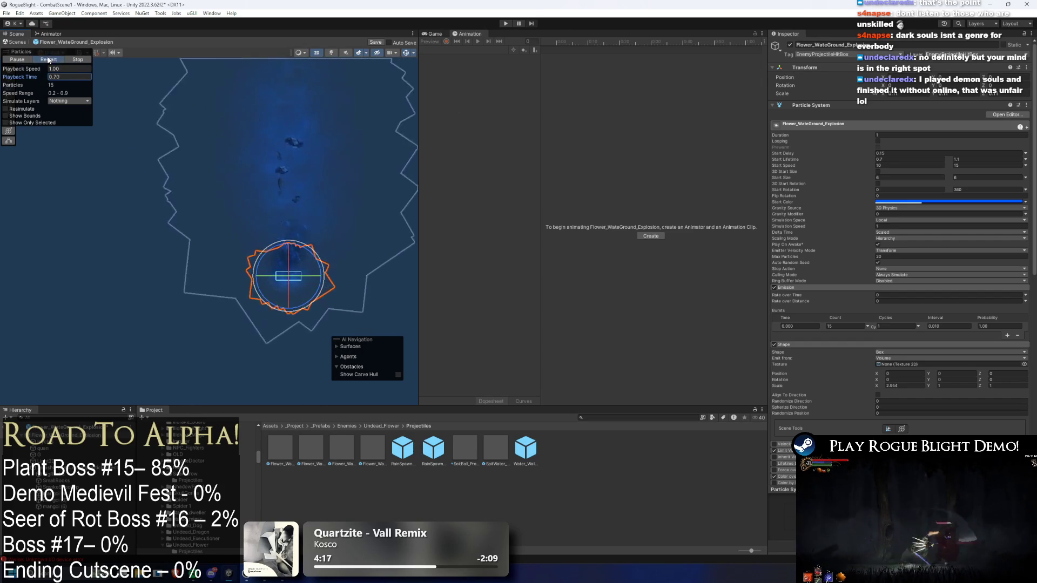
{"action": "left_click", "coordinate": [48, 60]}
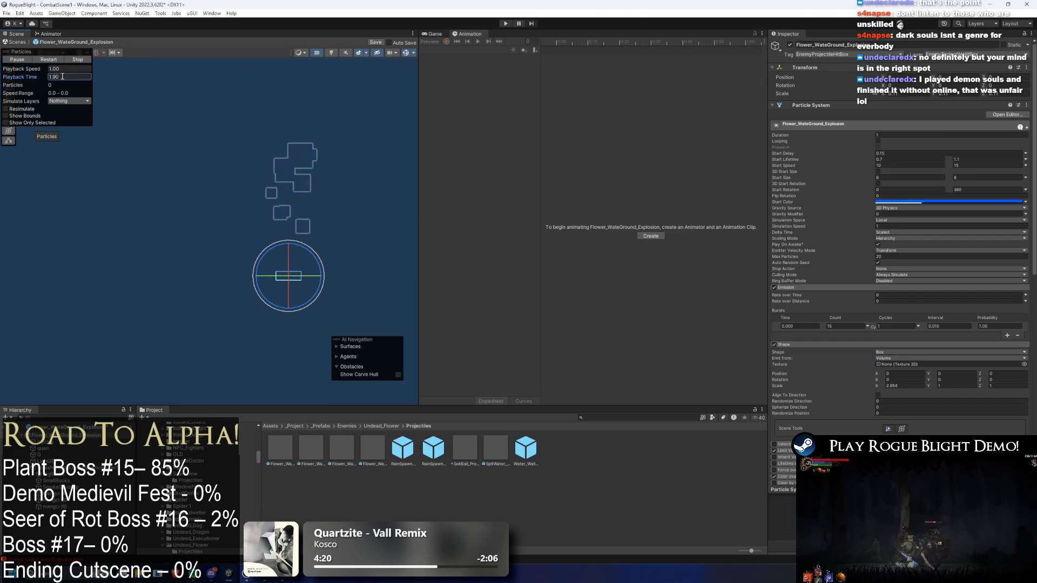
{"action": "left_click_drag", "start_coordinate": [21, 77], "coordinate": [310, 100]}
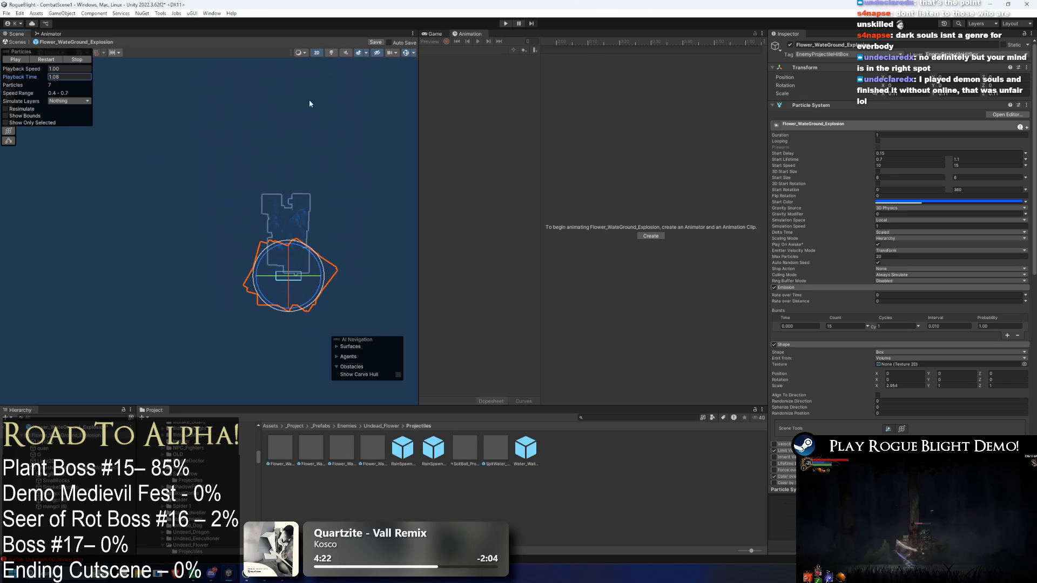
{"action": "left_click", "coordinate": [289, 254]}
{"action": "left_click", "coordinate": [289, 254]}
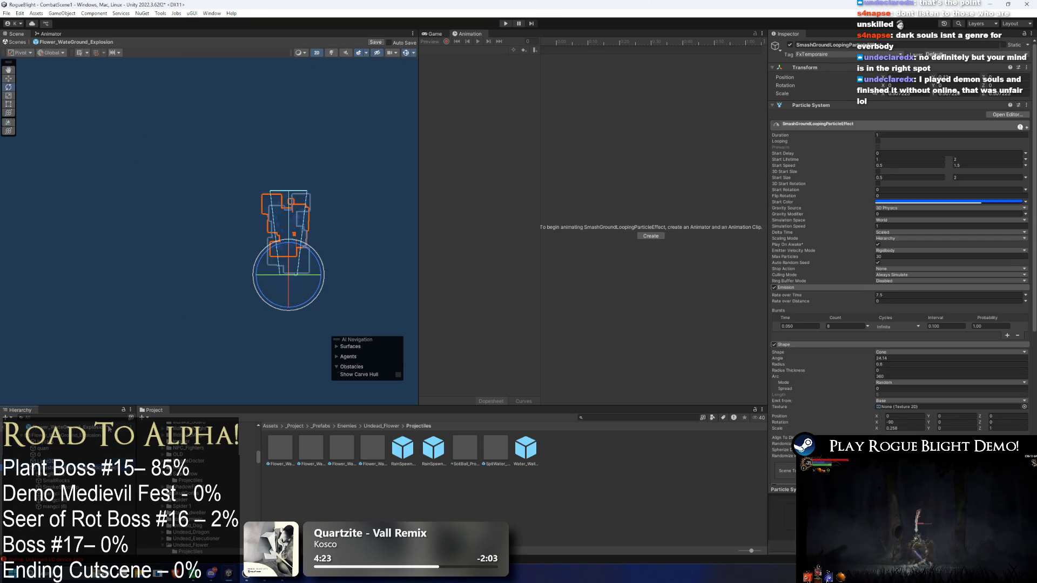
{"action": "left_click", "coordinate": [843, 327]}
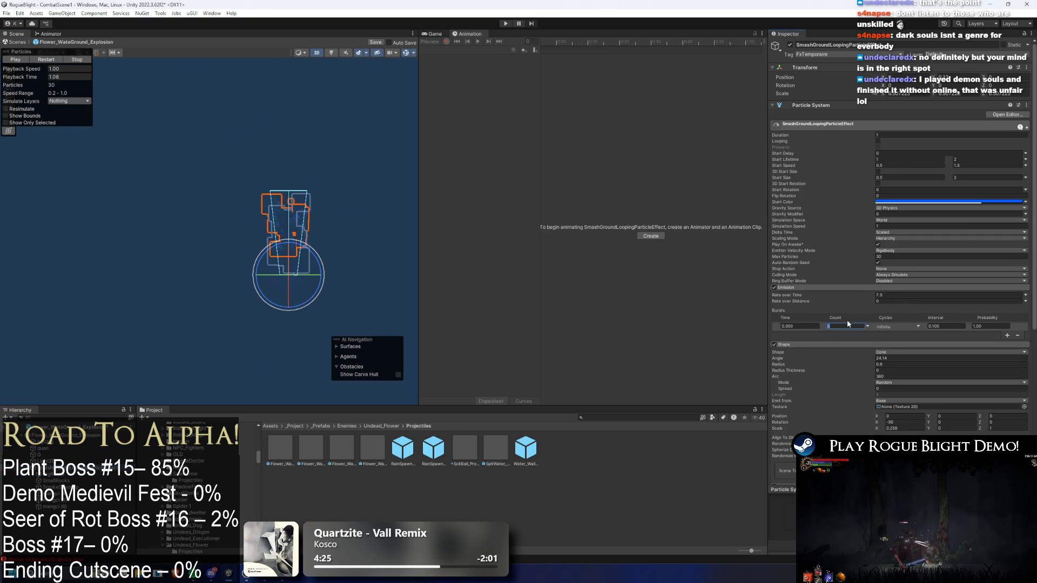
{"action": "key", "text": "Return"}
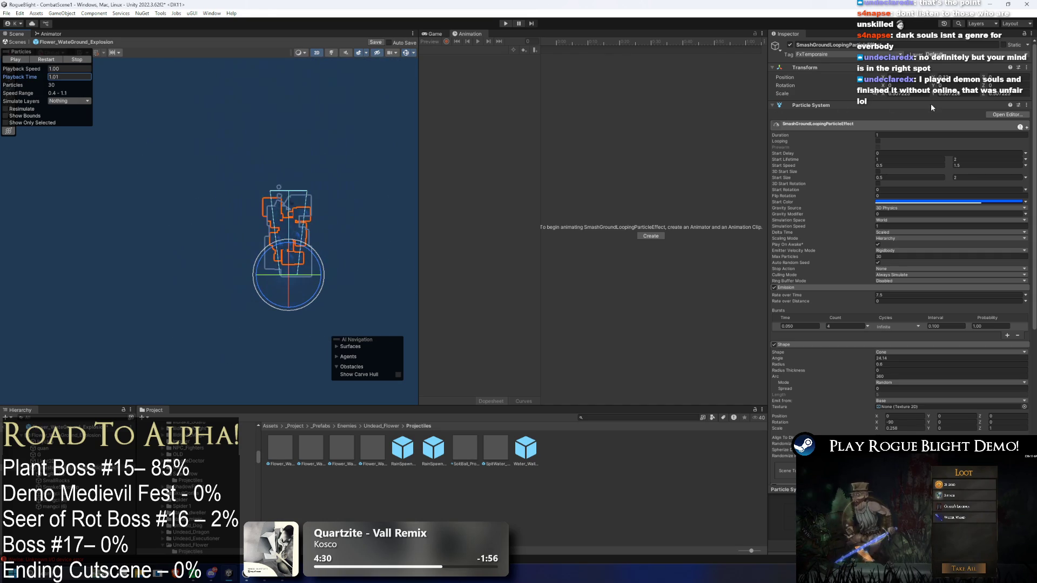
Lower its Emission Rate over Time to 2 and Max Particles to 15, replaying the preview
{"action": "left_click", "coordinate": [918, 295]}
{"action": "type", "text": "5"}
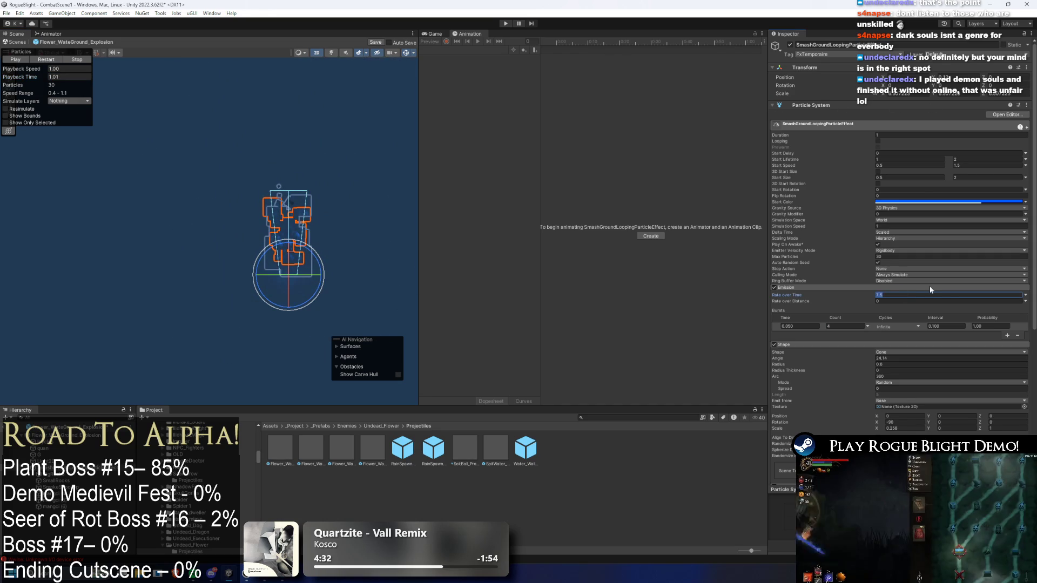
{"action": "left_click", "coordinate": [69, 77]}
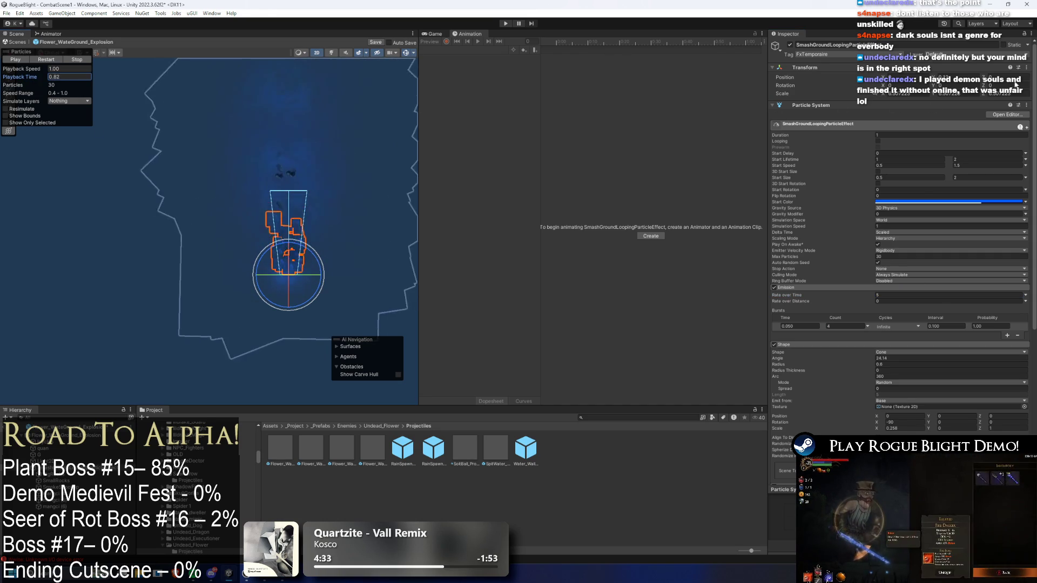
{"action": "left_click", "coordinate": [878, 295]}
{"action": "type", "text": "2"}
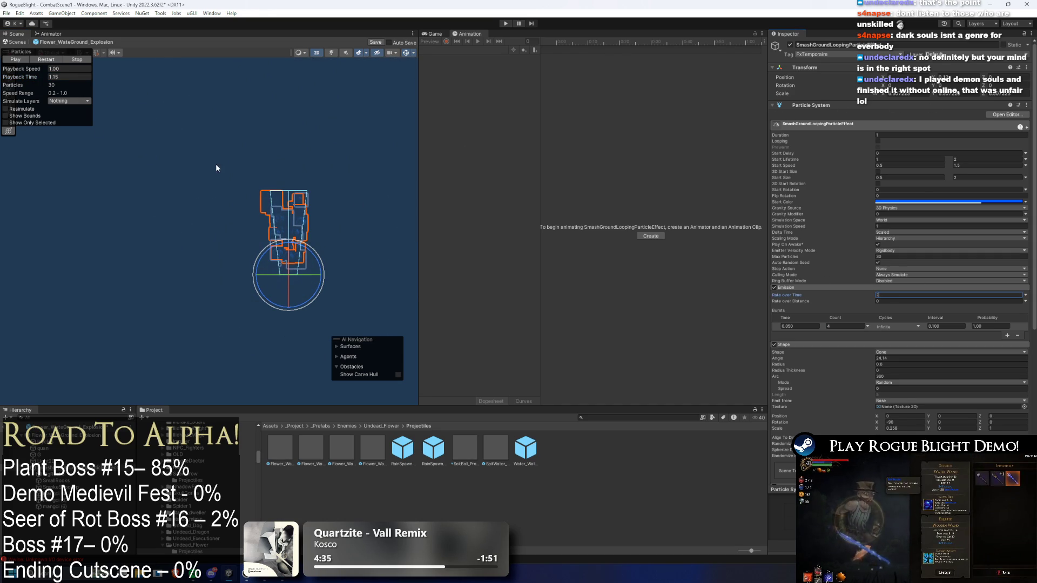
{"action": "left_click", "coordinate": [46, 60]}
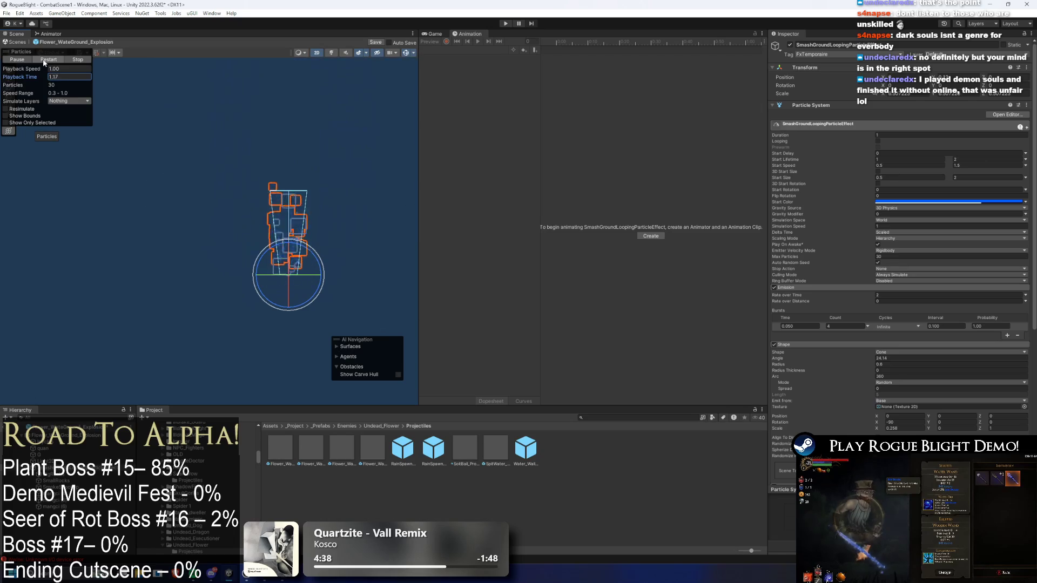
{"action": "left_click", "coordinate": [44, 61]}
{"action": "left_click", "coordinate": [896, 296]}
{"action": "left_click", "coordinate": [835, 327]}
{"action": "left_click", "coordinate": [28, 59]}
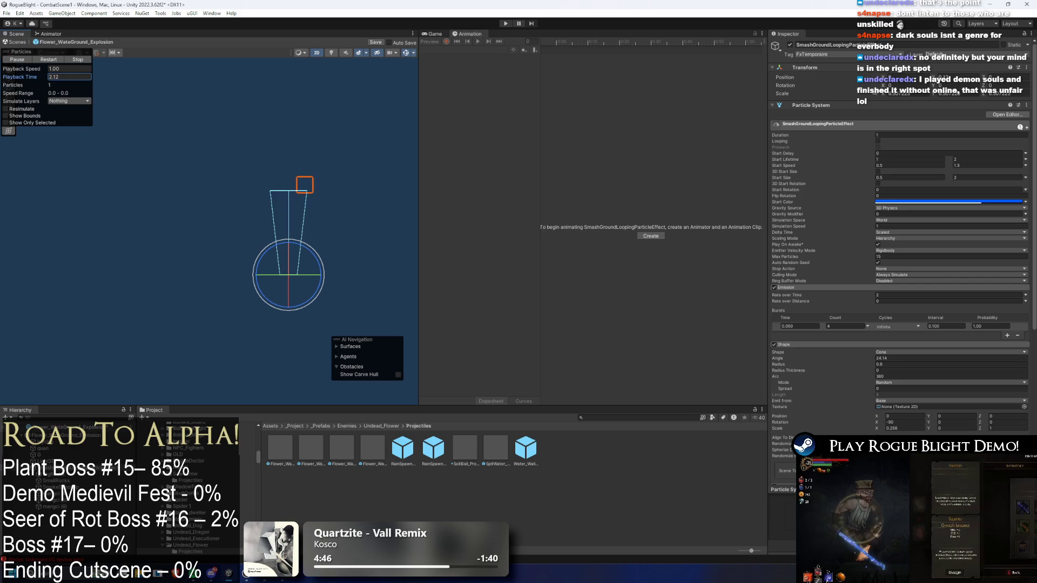
{"action": "left_click", "coordinate": [42, 448]}
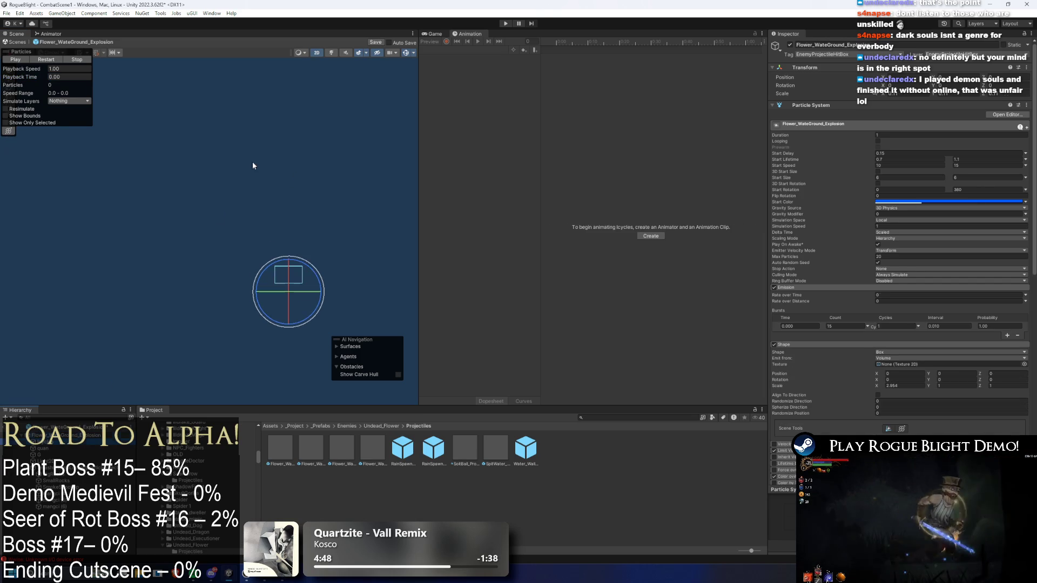
Step through the explosion's children to mangci (6) and set its Bursts Count to 25
{"action": "left_click_drag", "start_coordinate": [27, 76], "coordinate": [48, 75]}
{"action": "left_click", "coordinate": [53, 457]}
{"action": "key", "text": "Down"}
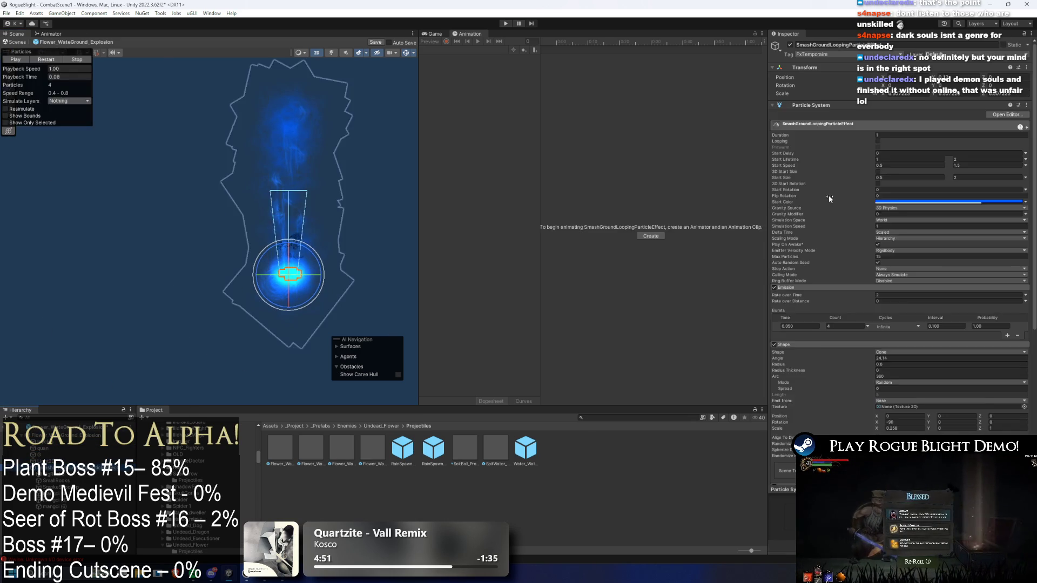
{"action": "key", "text": "Up"}
{"action": "key", "text": "Down"}
{"action": "key", "text": "Down"}
{"action": "key", "text": "Down"}
{"action": "key", "text": "Down"}
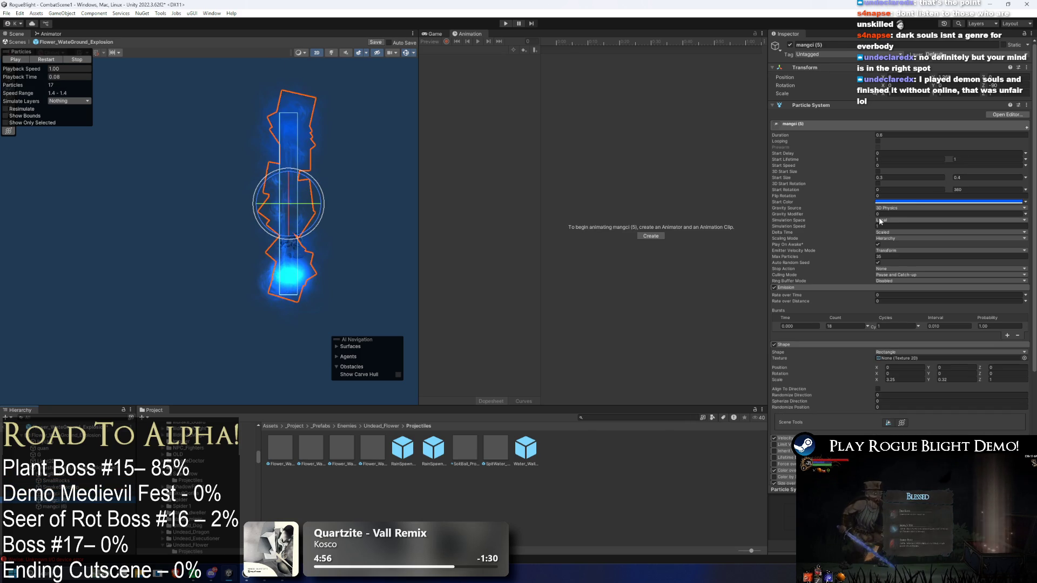
{"action": "left_click", "coordinate": [841, 327]}
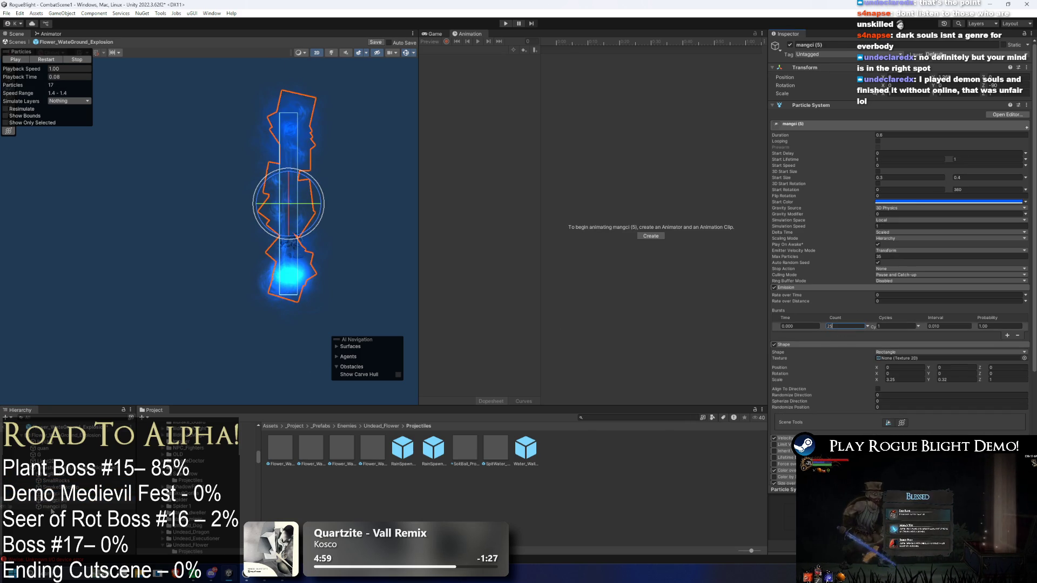
{"action": "key", "text": "Down"}
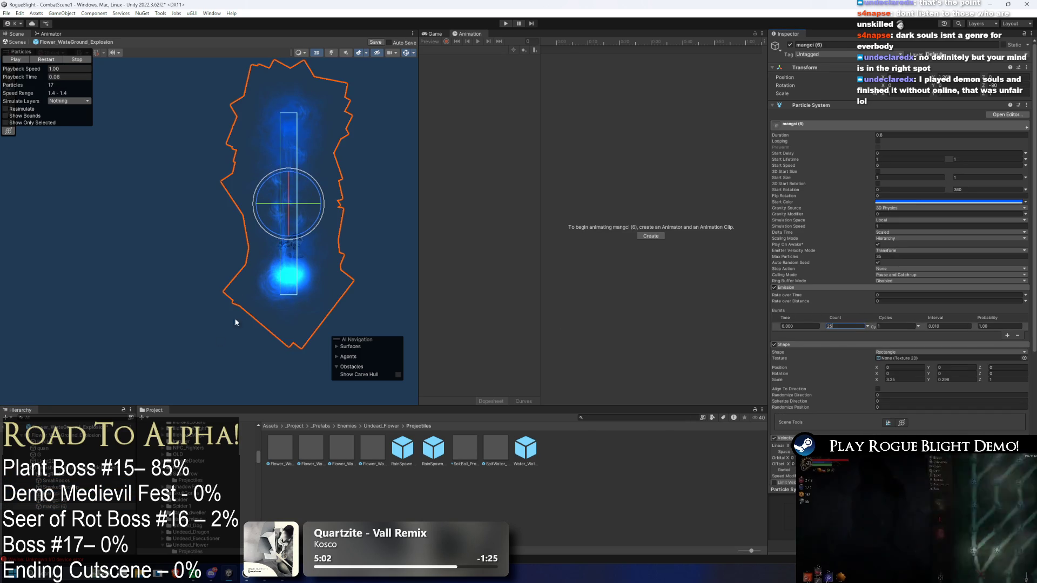
{"action": "key", "text": "Return"}
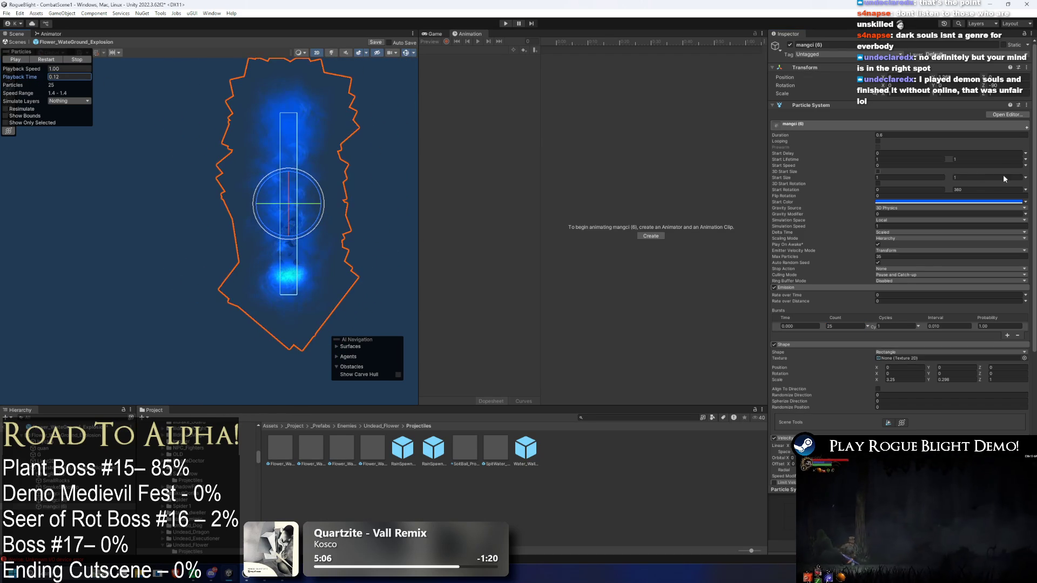
{"action": "key", "text": "Left"}
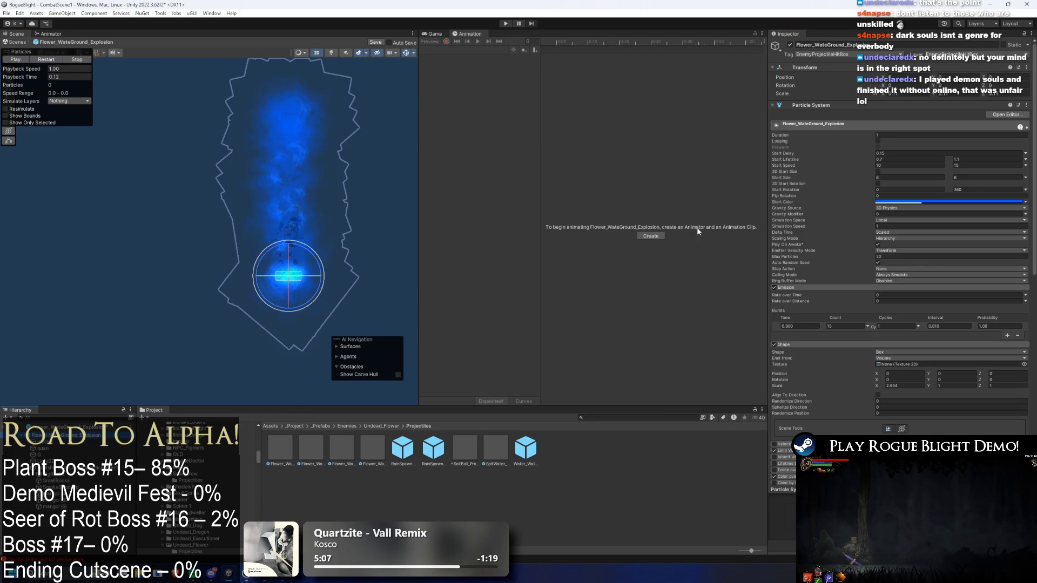
Narrow the water-ground explosion's Box Collider 2D width to 3.82
{"action": "left_click", "coordinate": [810, 103]}
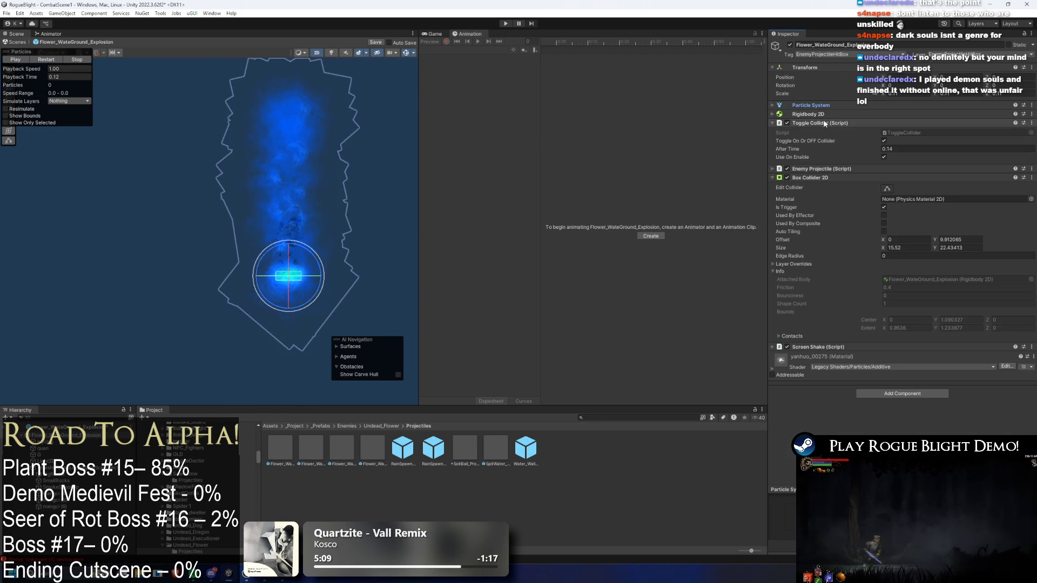
{"action": "left_click", "coordinate": [887, 189]}
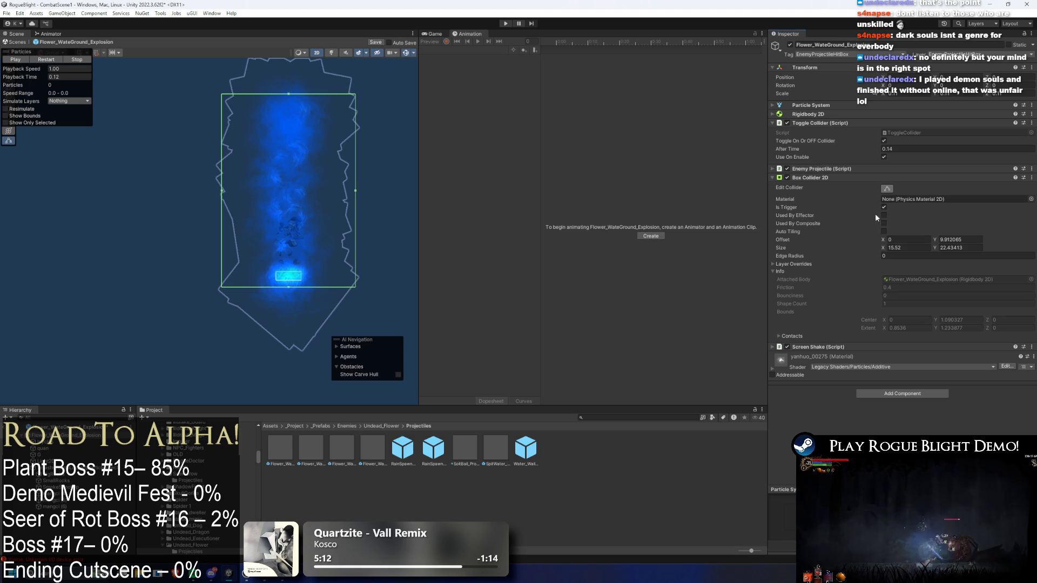
{"action": "type", "text": "/5"}
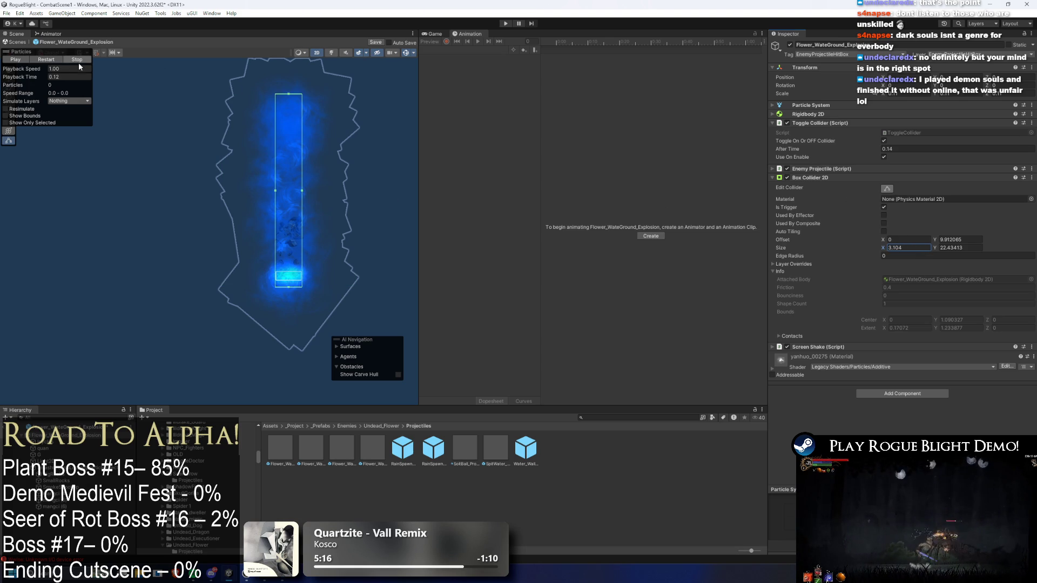
{"action": "left_click", "coordinate": [46, 59]}
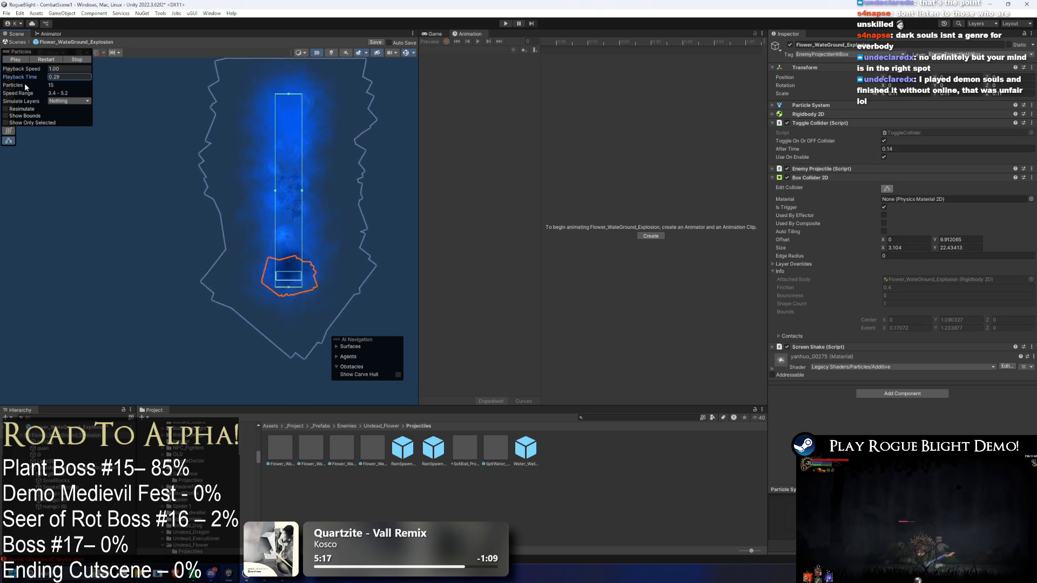
{"action": "double_click", "coordinate": [909, 247]}
{"action": "type", "text": "3.82"}
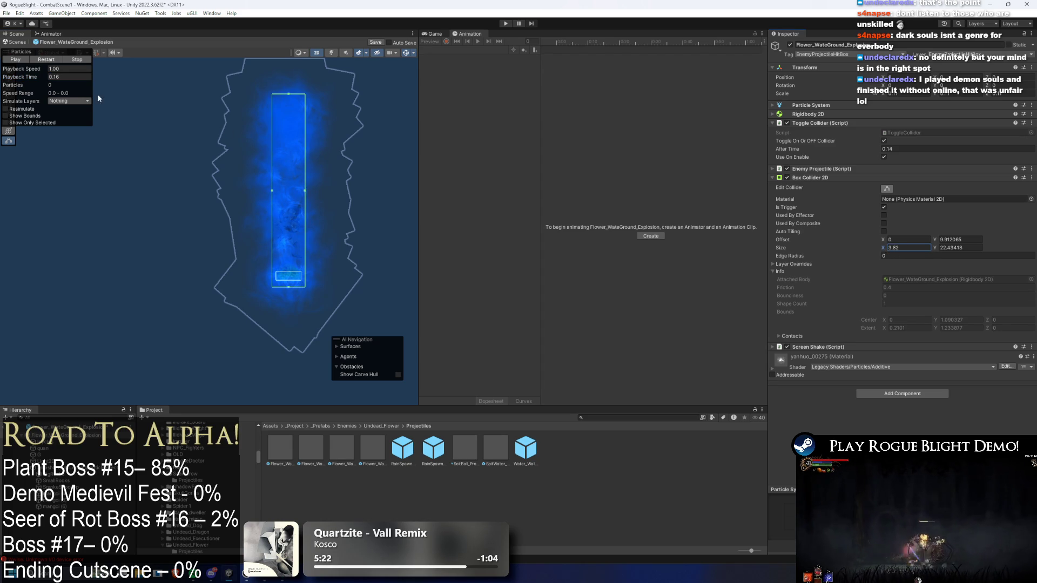
{"action": "left_click", "coordinate": [27, 77]}
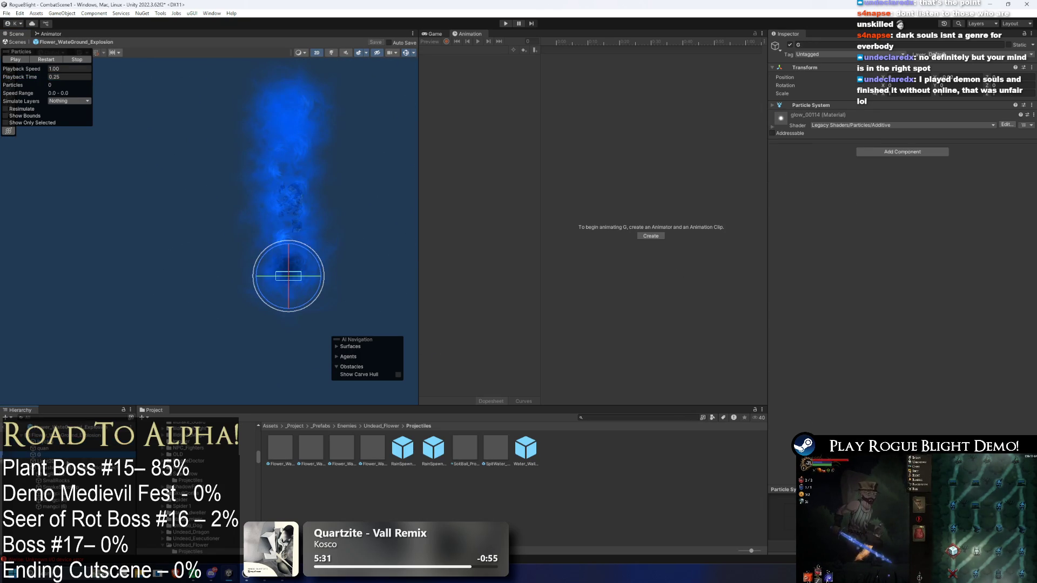
Expand Screen Shake, then select the UndeadFlowerBoss prefab in the Undead_Flower folder
{"action": "left_click", "coordinate": [816, 347]}
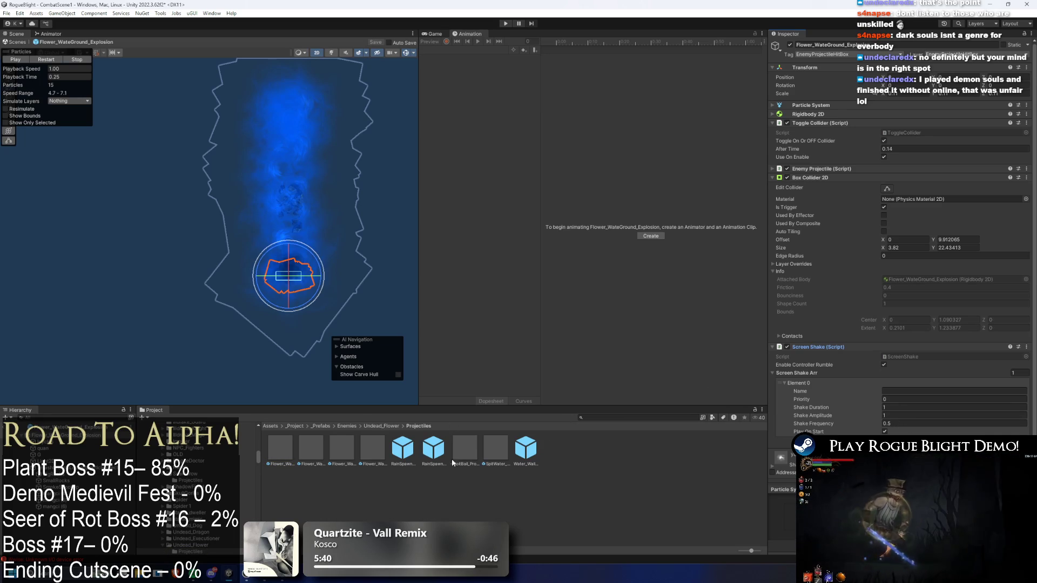
{"action": "left_click", "coordinate": [382, 426]}
{"action": "left_click", "coordinate": [306, 450]}
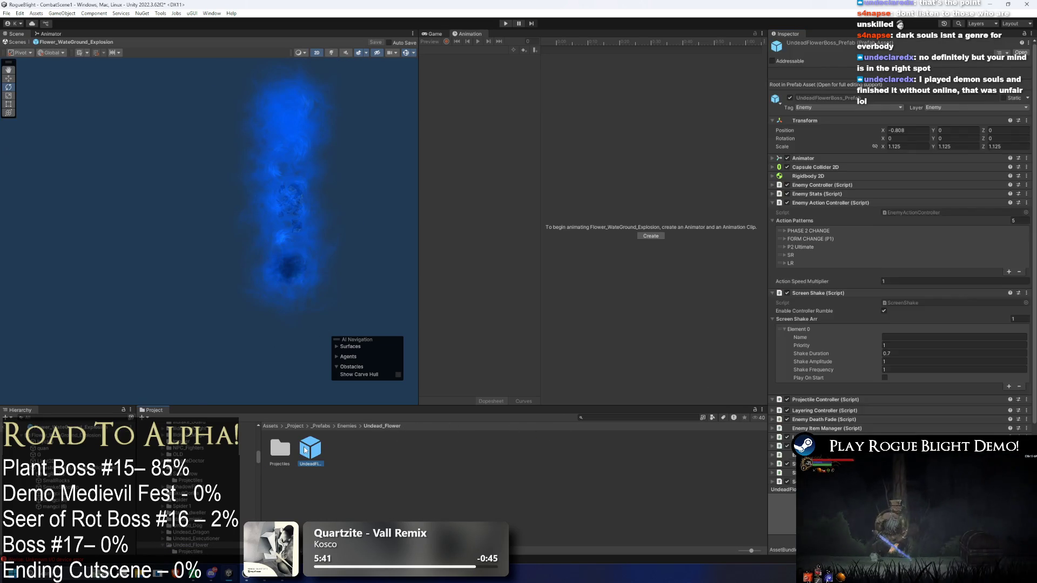
Open UndeadFlowerBoss_Prefab, collapse projectile entries 20 and 21, and bring up entry 21's options
{"action": "double_click", "coordinate": [306, 450]}
{"action": "scroll", "coordinate": [832, 270], "scroll_direction": "down", "scroll_amount": 5}
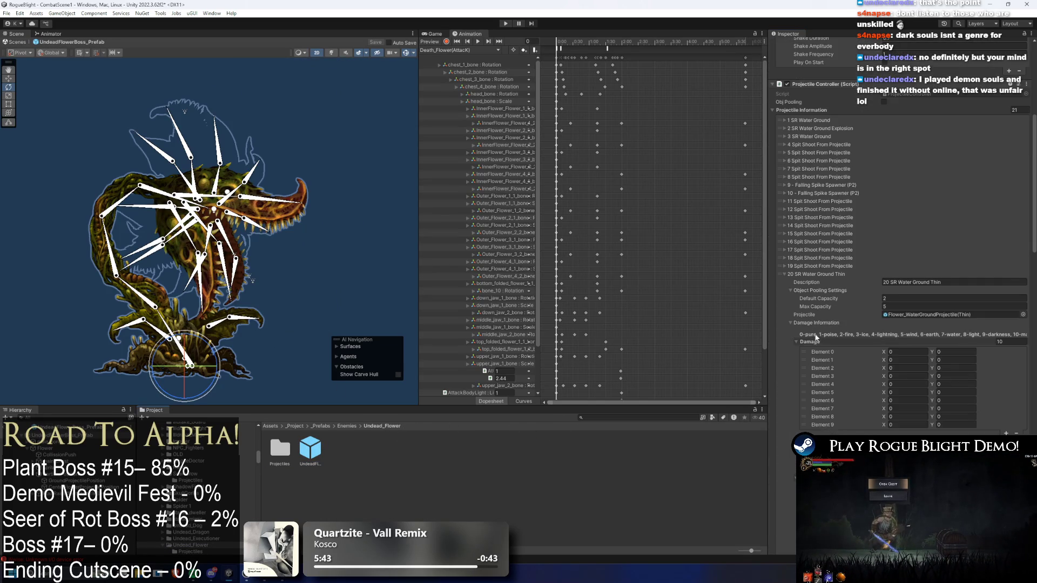
{"action": "left_click", "coordinate": [832, 274]}
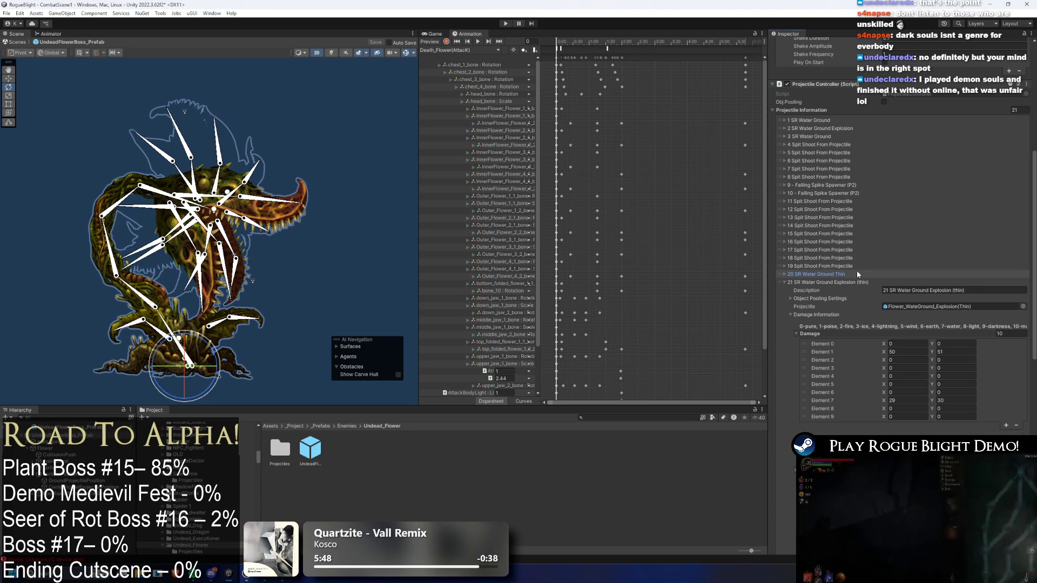
{"action": "left_click", "coordinate": [807, 282]}
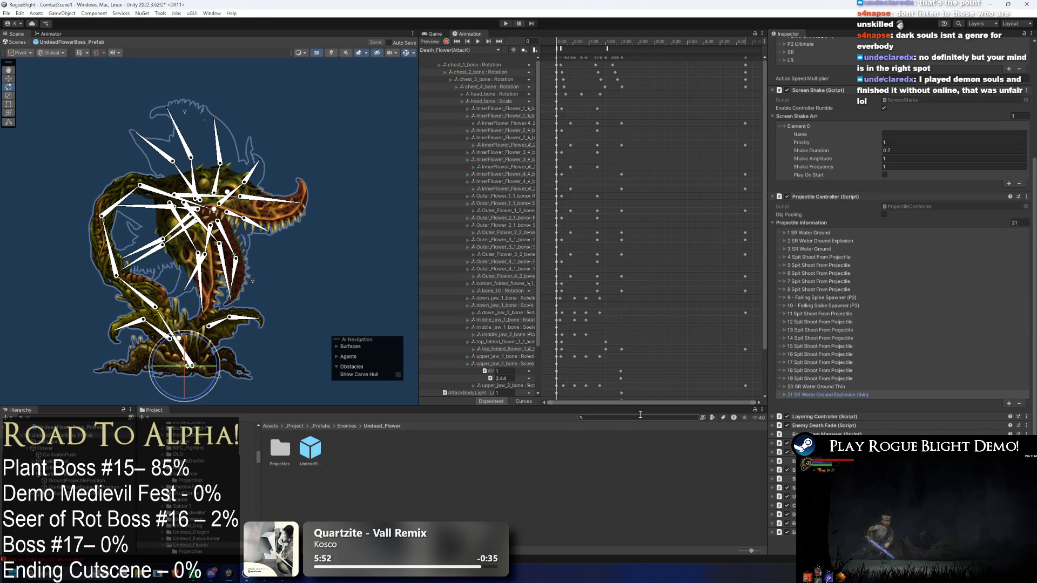
{"action": "right_click", "coordinate": [834, 387]}
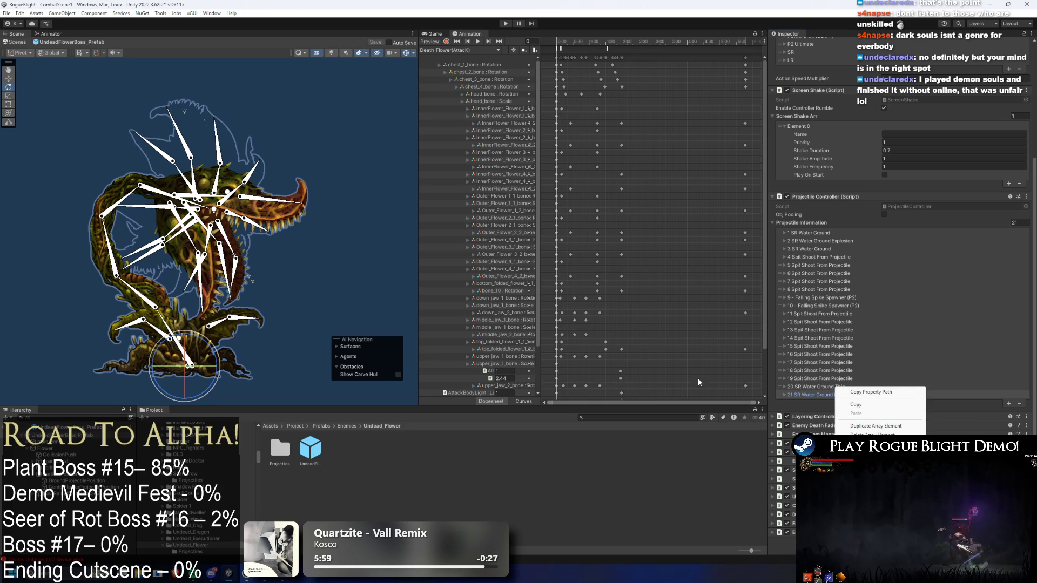
Copy the Pre Pre Left 5 entry from the SkullGorilla prefab's projectile list, then reselect the flower boss
{"action": "left_click", "coordinate": [616, 417]}
{"action": "type", "text": "g"}
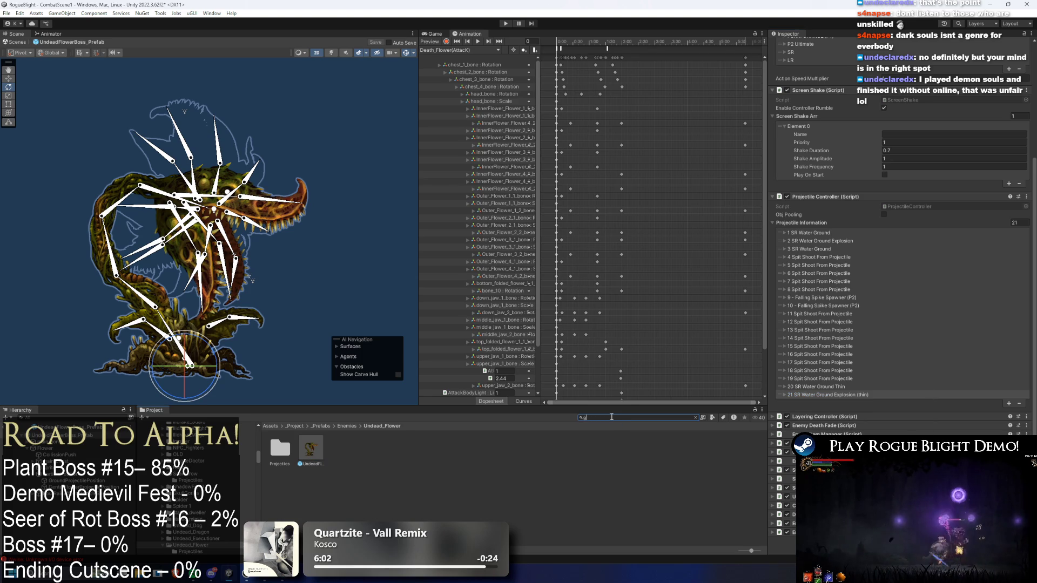
{"action": "type", "text": "orilla"}
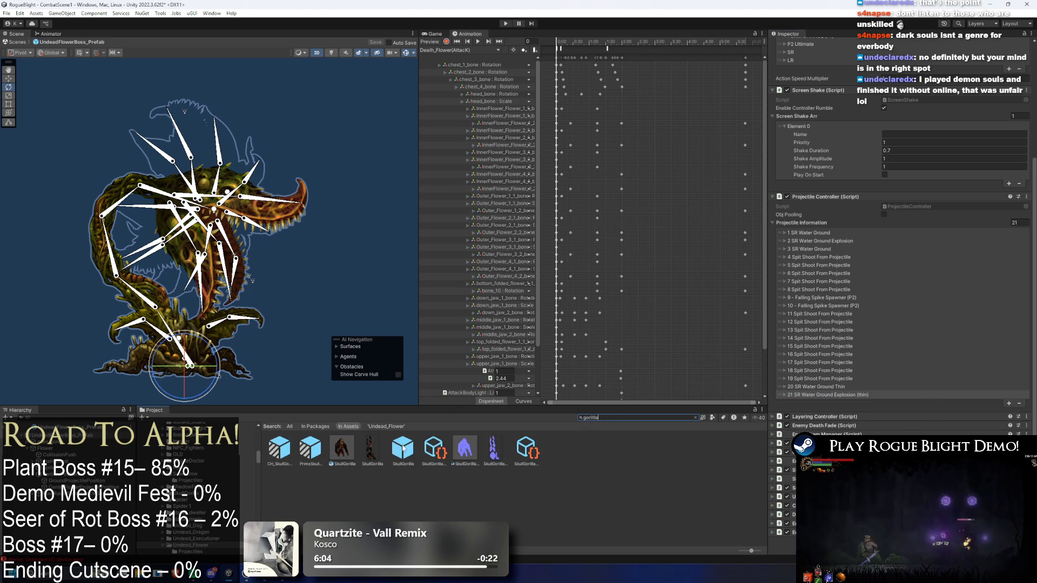
{"action": "left_click", "coordinate": [404, 447]}
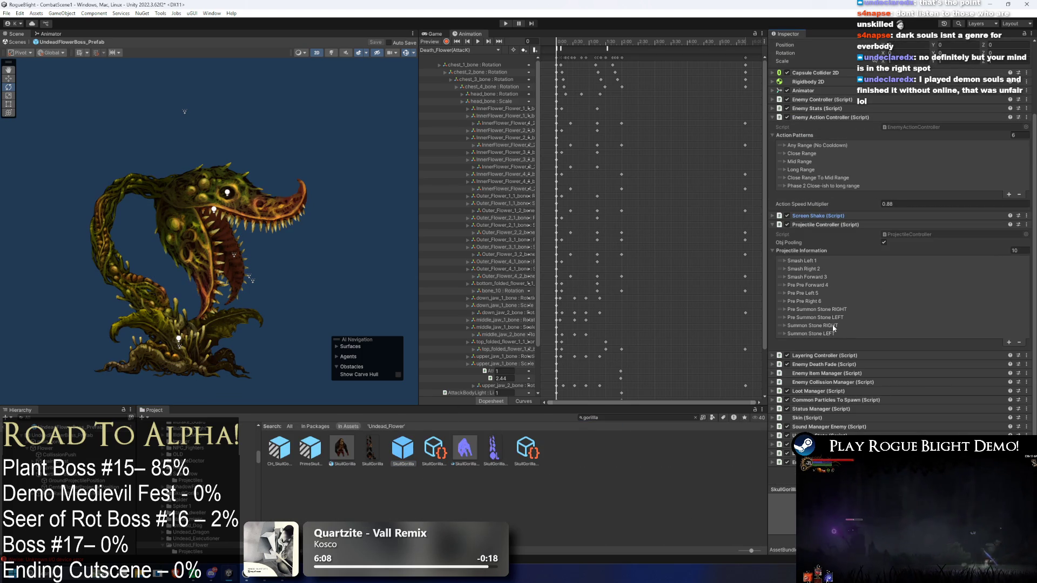
{"action": "right_click", "coordinate": [814, 296]}
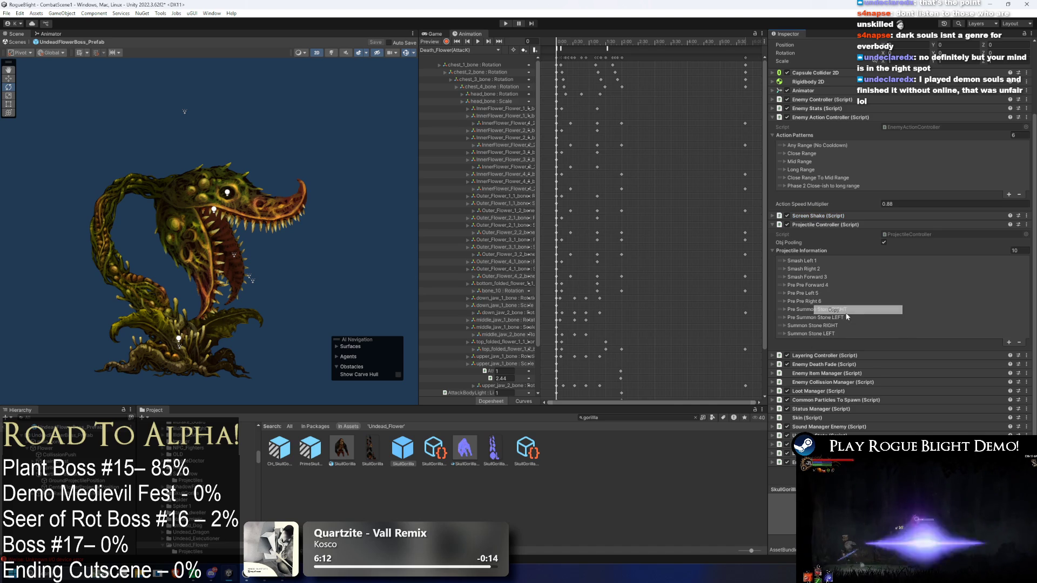
{"action": "left_click", "coordinate": [643, 351]}
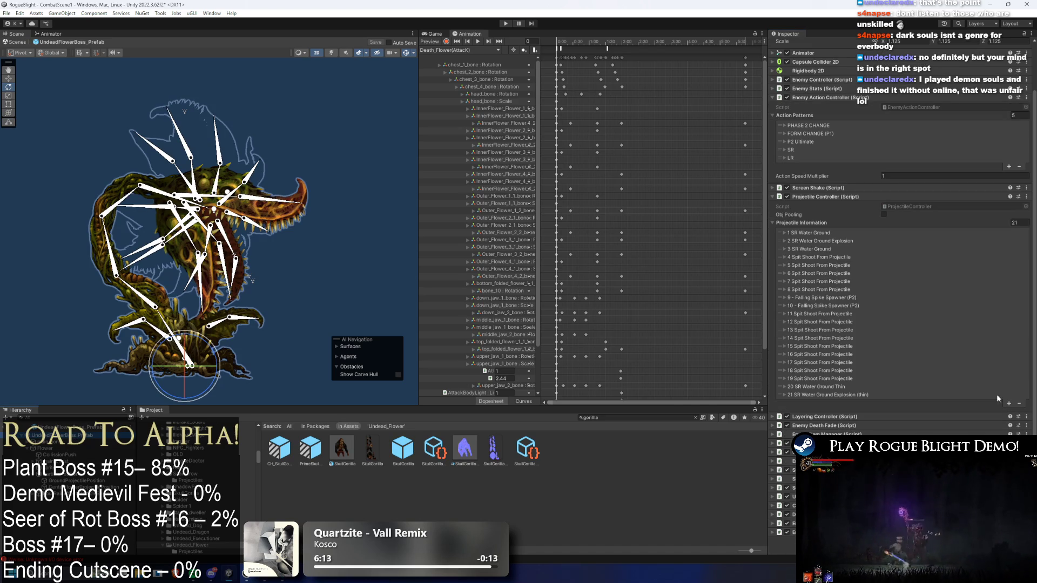
Add projectile entry 22 with the pasted Pre Pre Left 5 values
{"action": "left_click", "coordinate": [1009, 404]}
{"action": "right_click", "coordinate": [842, 430]}
{"action": "left_click", "coordinate": [843, 431]}
{"action": "left_click", "coordinate": [825, 405]}
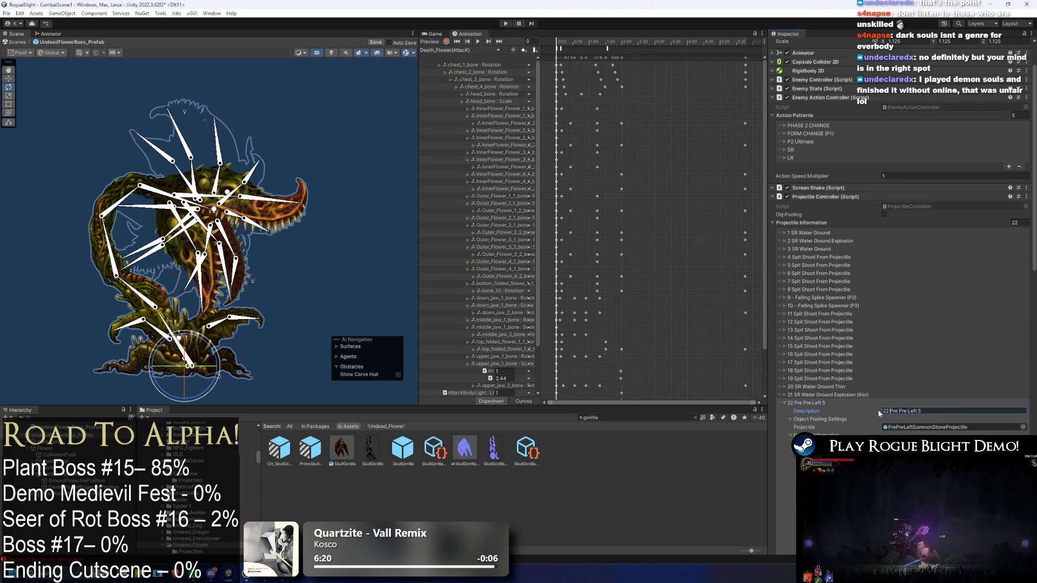
{"action": "left_click", "coordinate": [851, 403]}
Duplicate that entry and rename the copy's description to '23 Pre Pre Right'
{"action": "left_click", "coordinate": [1009, 412]}
{"action": "left_click", "coordinate": [835, 410]}
{"action": "double_click", "coordinate": [916, 420]}
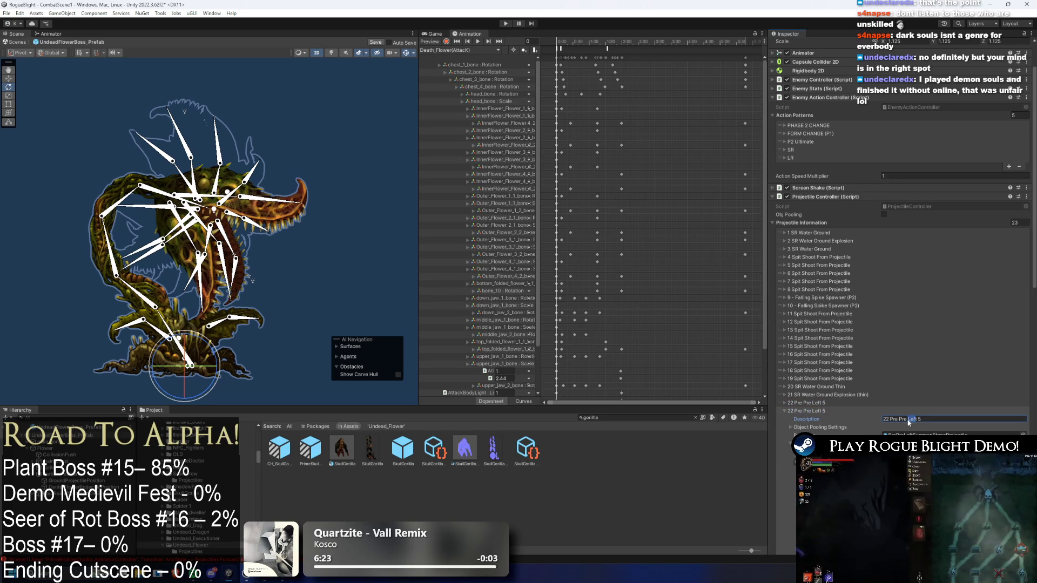
{"action": "type", "text": "Right"}
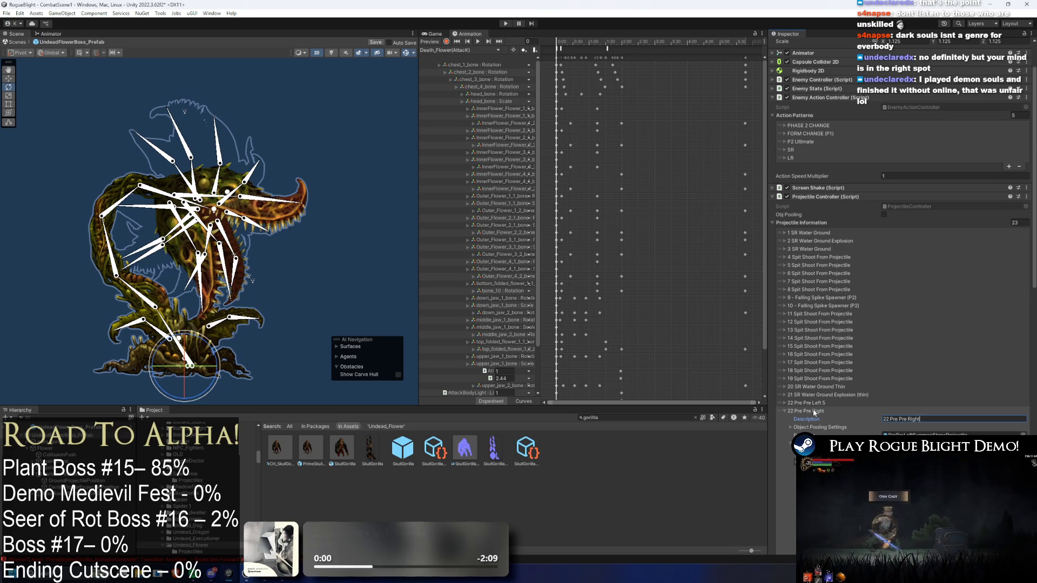
{"action": "left_click", "coordinate": [800, 403]}
{"action": "left_click", "coordinate": [809, 404]}
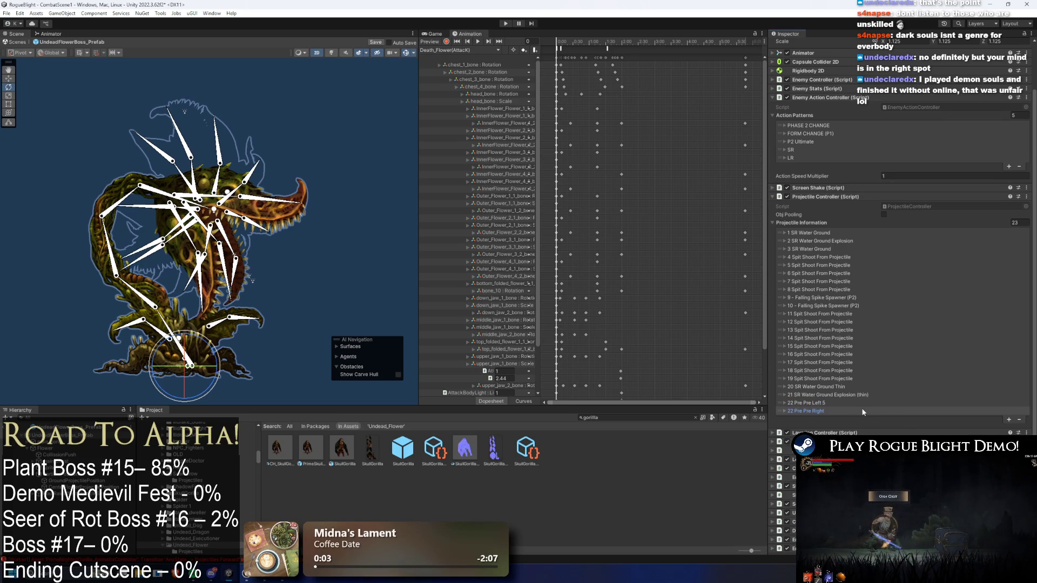
{"action": "left_click", "coordinate": [862, 413]}
{"action": "left_click", "coordinate": [929, 417]}
{"action": "key", "text": "Home"}
{"action": "key", "text": "Delete"}
{"action": "type", "text": "3"}
{"action": "left_click", "coordinate": [464, 50]}
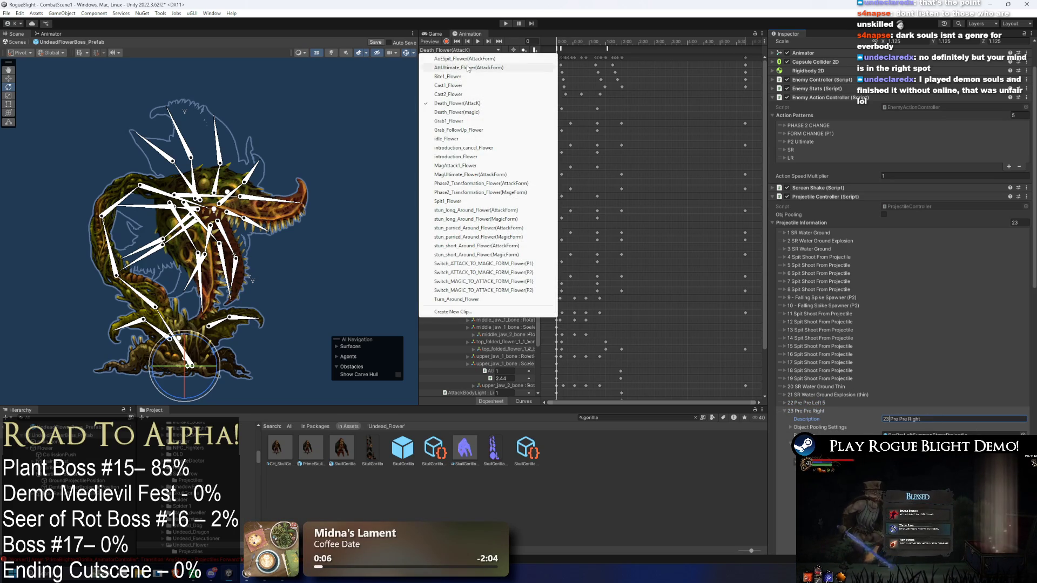
Set the MagUltimate_Flower(AttackForm) projectile event's Int parameter to 23
{"action": "left_click", "coordinate": [468, 68]}
{"action": "left_click", "coordinate": [459, 49]}
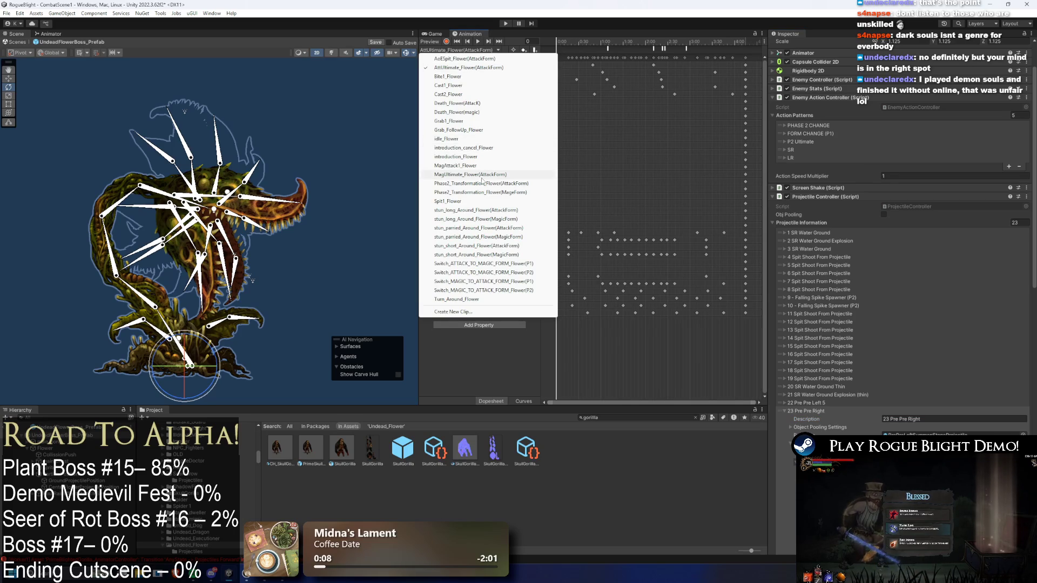
{"action": "left_click", "coordinate": [475, 175]}
{"action": "left_click", "coordinate": [640, 49]}
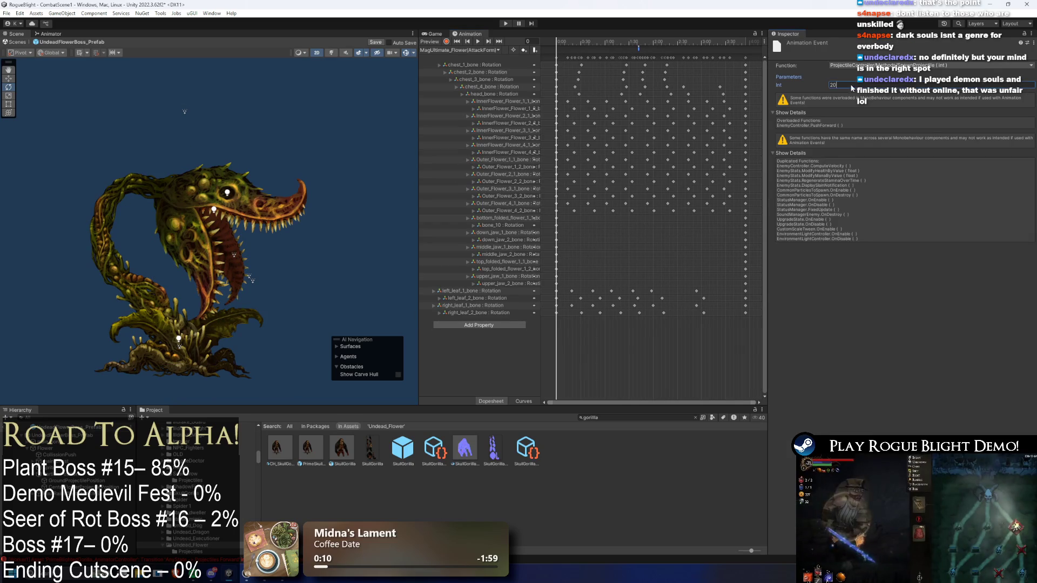
{"action": "type", "text": "3"}
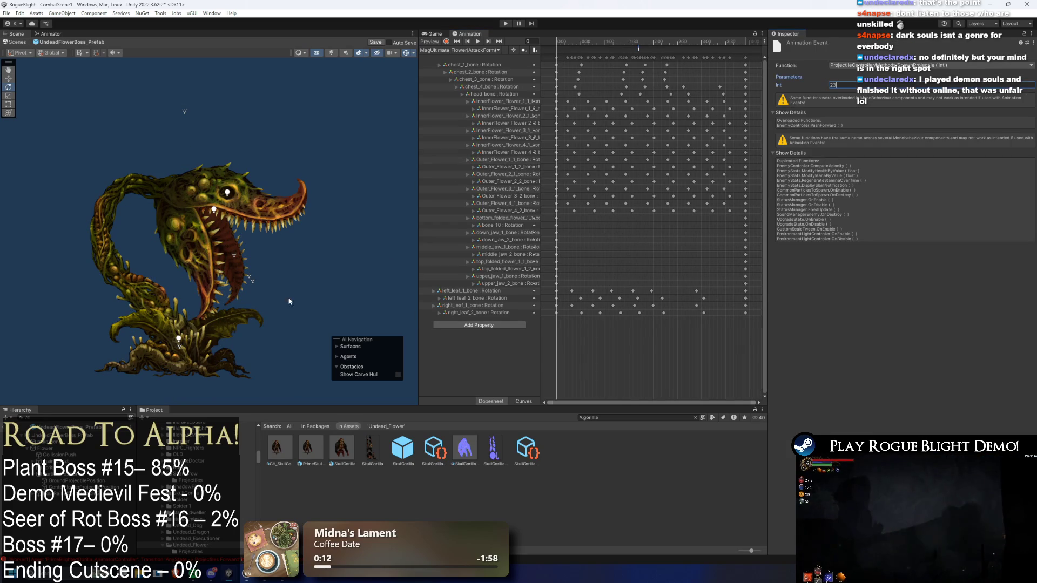
{"action": "left_click", "coordinate": [62, 435]}
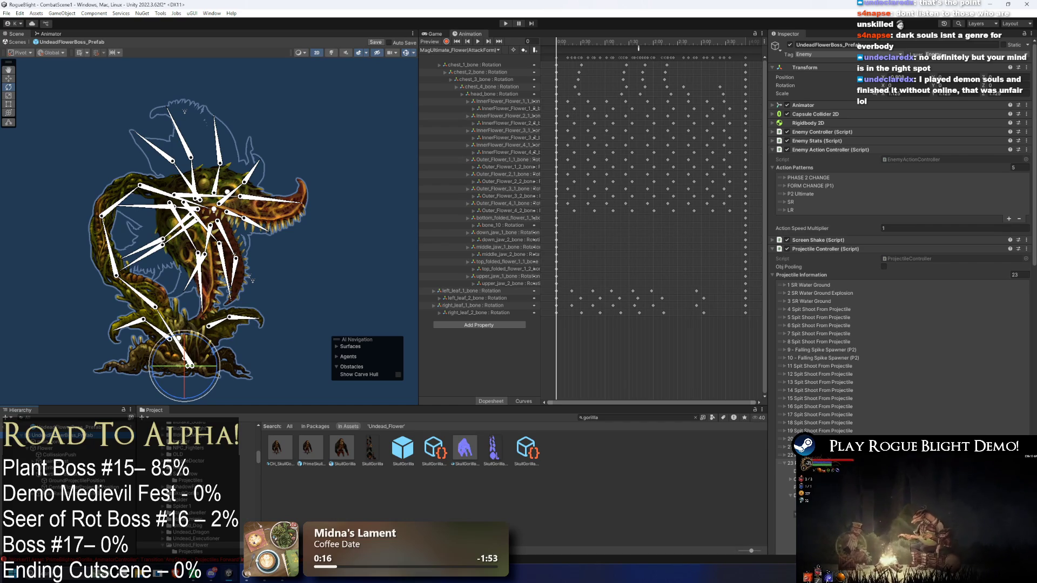
Save, then trim entry 22's description to '22 Pre Pre Left'
{"action": "key", "text": "ctrl+s"}
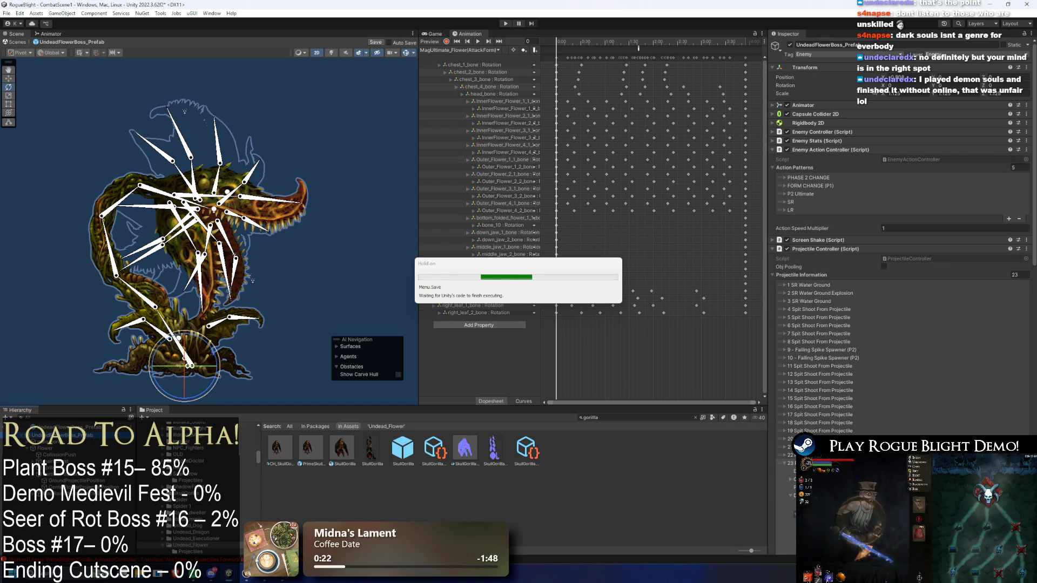
{"action": "scroll", "coordinate": [896, 423], "scroll_direction": "down", "scroll_amount": 15}
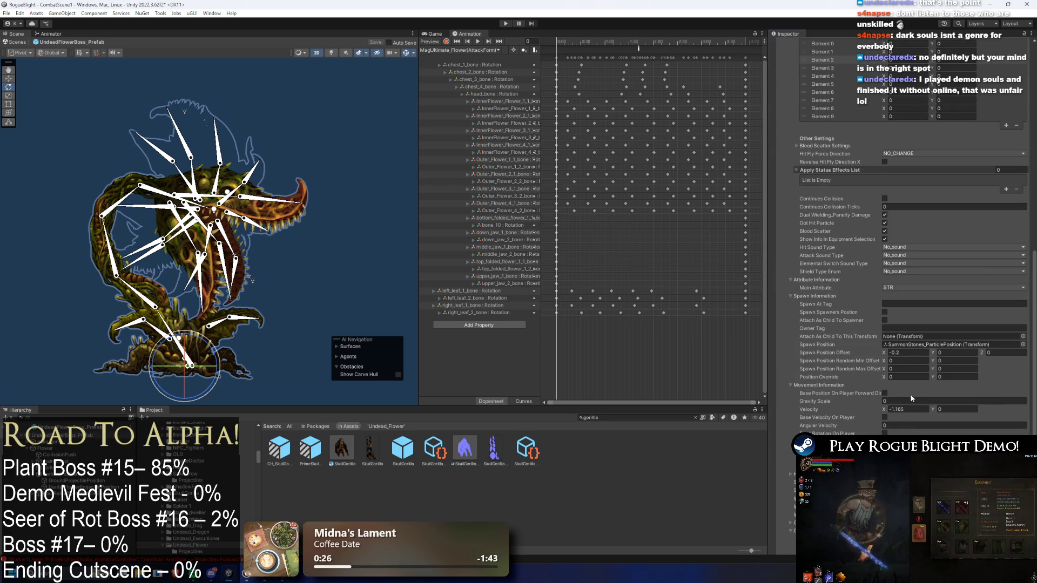
{"action": "scroll", "coordinate": [852, 199], "scroll_direction": "up", "scroll_amount": 20}
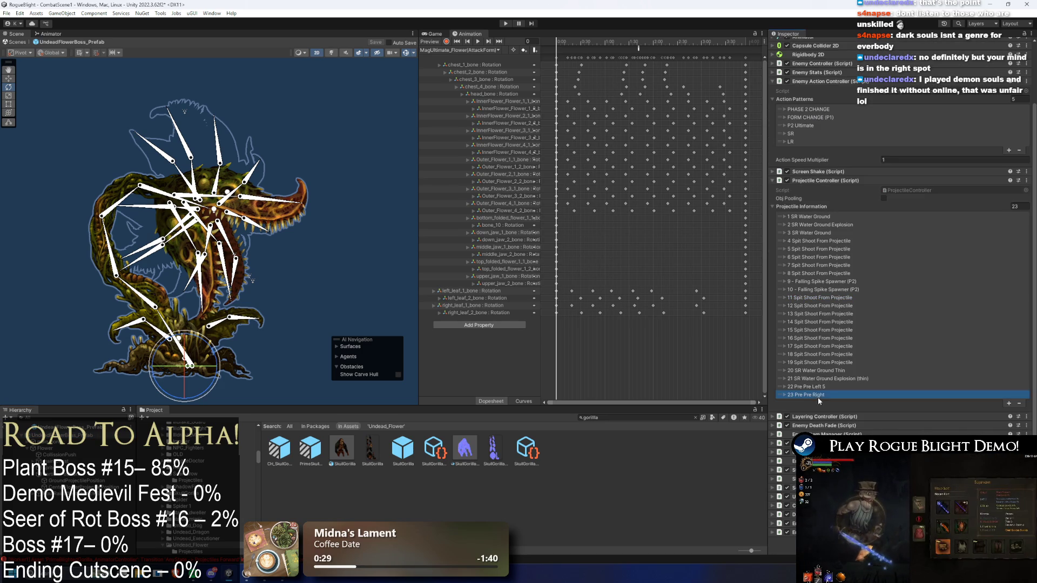
{"action": "left_click", "coordinate": [807, 387]}
{"action": "double_click", "coordinate": [919, 395]}
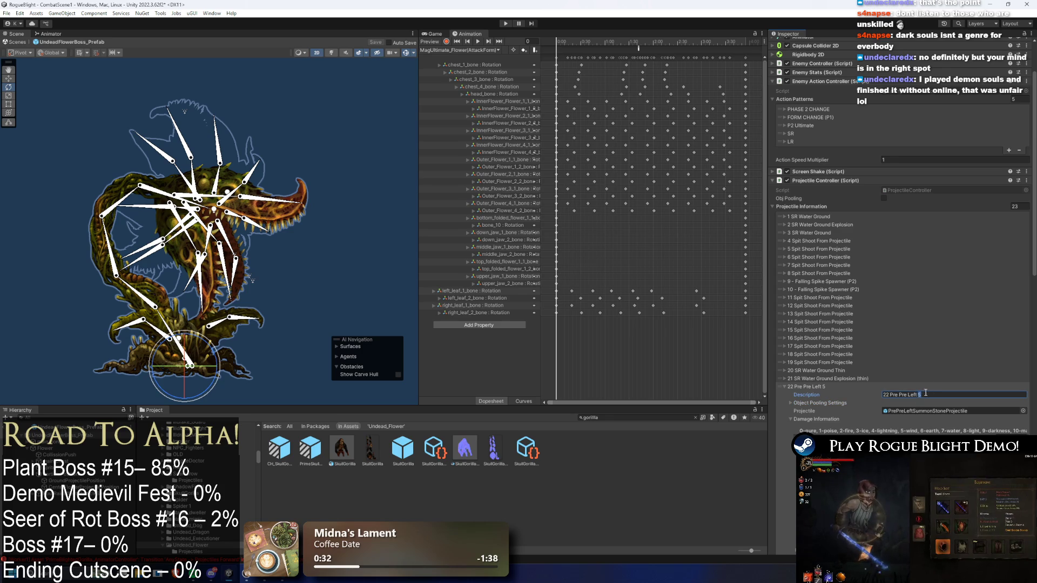
Give entry 23 Pre Pre Right velocity X 1.165 and spawn position offset X 0.2
{"action": "scroll", "coordinate": [912, 397], "scroll_direction": "down", "scroll_amount": 15}
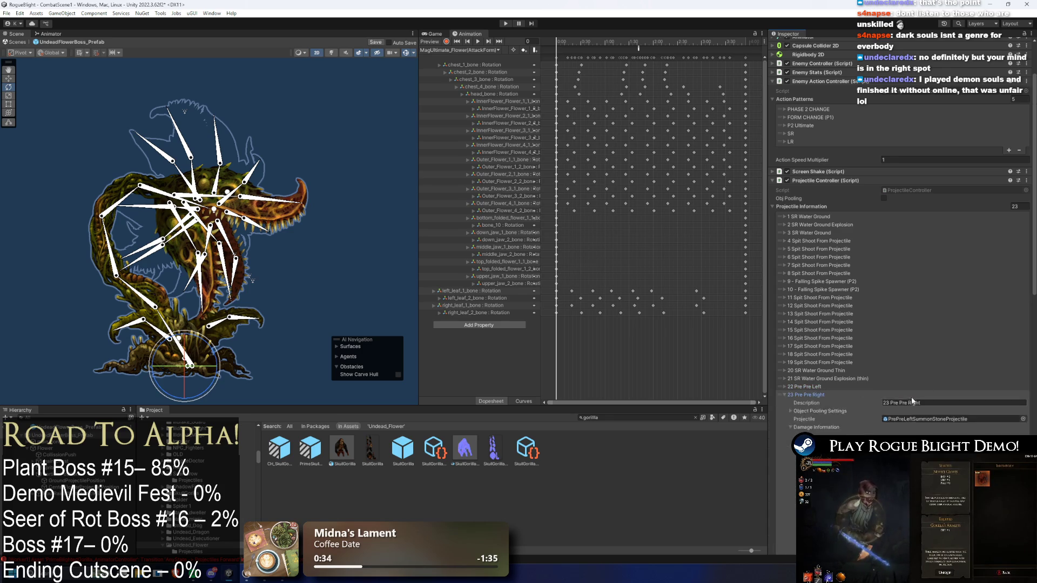
{"action": "left_click", "coordinate": [908, 297]}
{"action": "left_click", "coordinate": [906, 241]}
{"action": "type", "text": "0.2"}
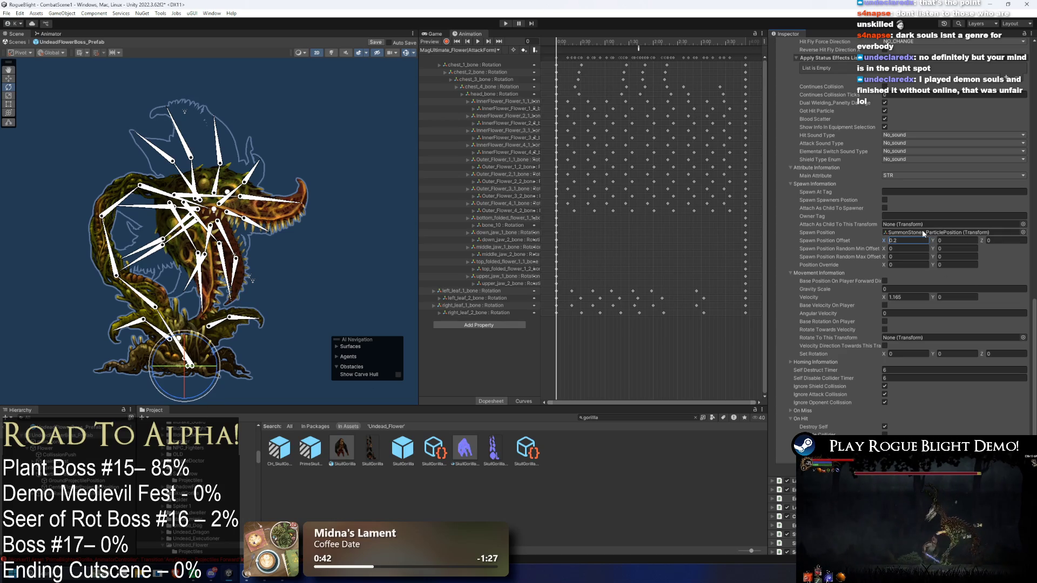
Set entry 22's Spawn Position reference to None and select CenterFlowerProjectilePosition
{"action": "left_click", "coordinate": [929, 233]}
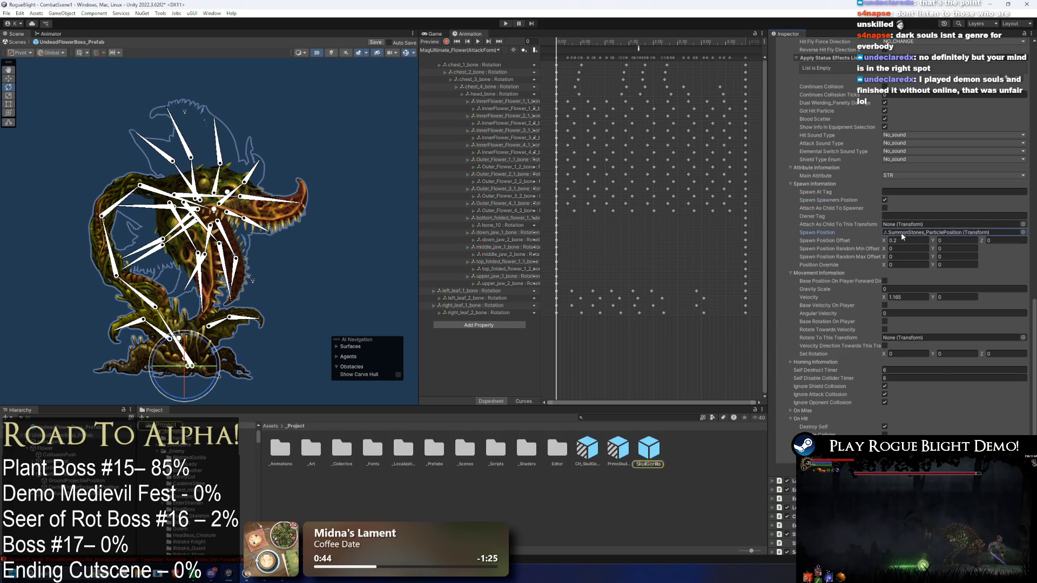
{"action": "scroll", "coordinate": [875, 200], "scroll_direction": "up", "scroll_amount": 10}
{"action": "scroll", "coordinate": [886, 254], "scroll_direction": "down", "scroll_amount": 8}
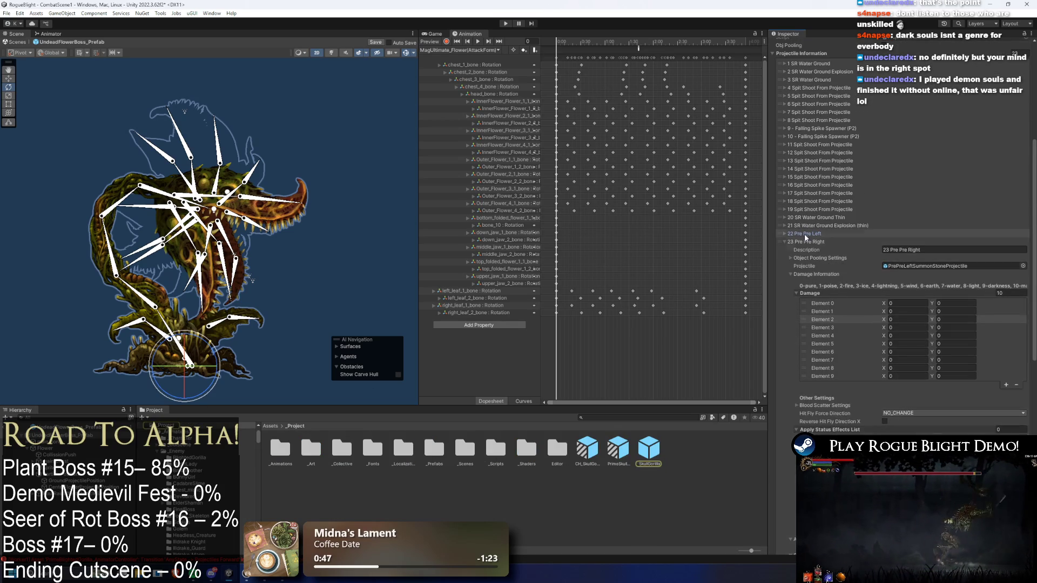
{"action": "left_click", "coordinate": [951, 268]}
{"action": "key", "text": "Delete"}
{"action": "left_click", "coordinate": [885, 235]}
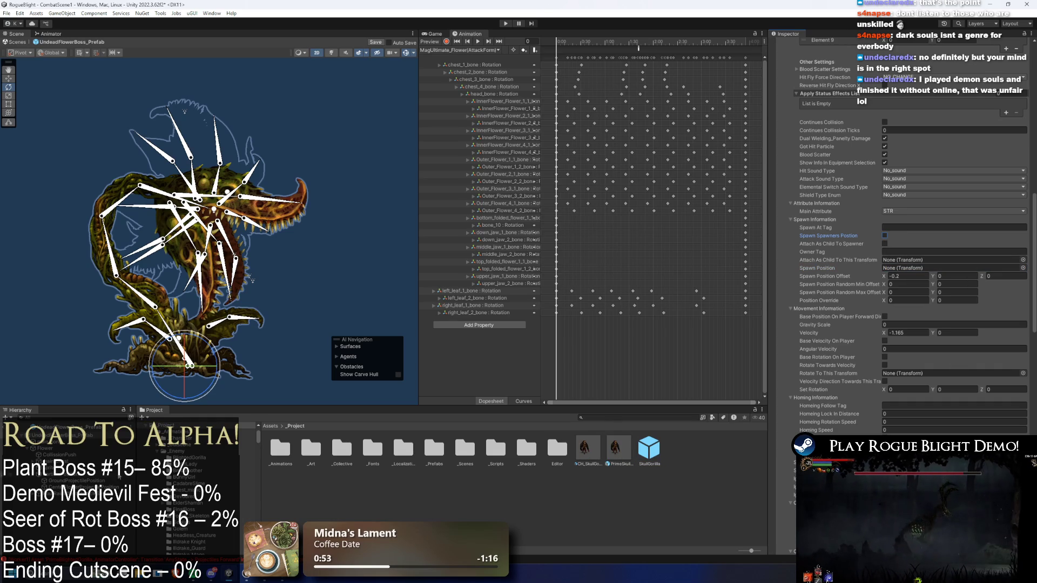
{"action": "key", "text": "ctrl+z"}
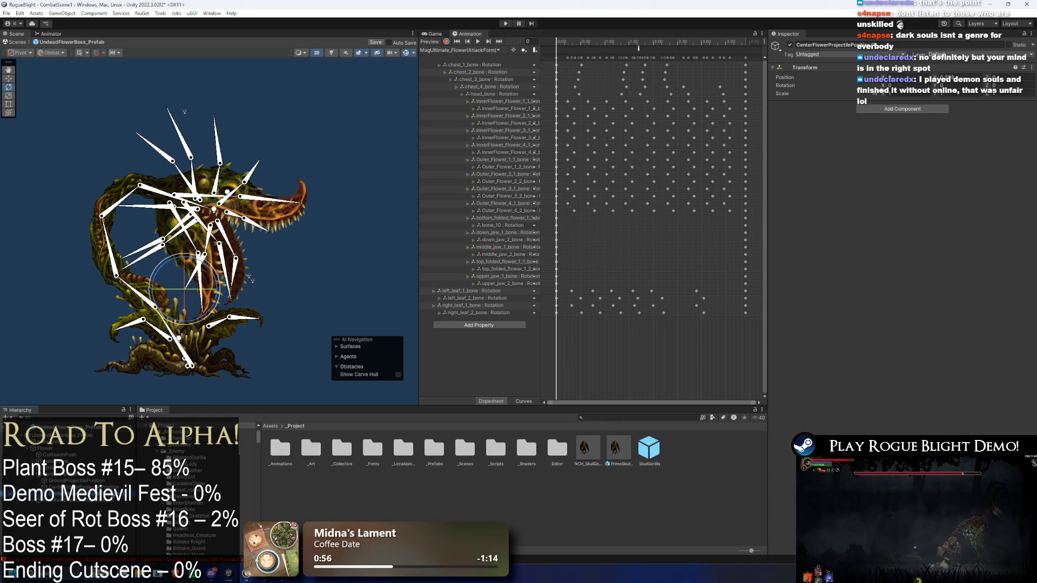
Assign CenterFlowerProjectilePosition as Pre Pre Left's Spawn Position and copy that field
{"action": "key", "text": "w"}
{"action": "key", "text": "ctrl+z"}
{"action": "key", "text": "ctrl+z"}
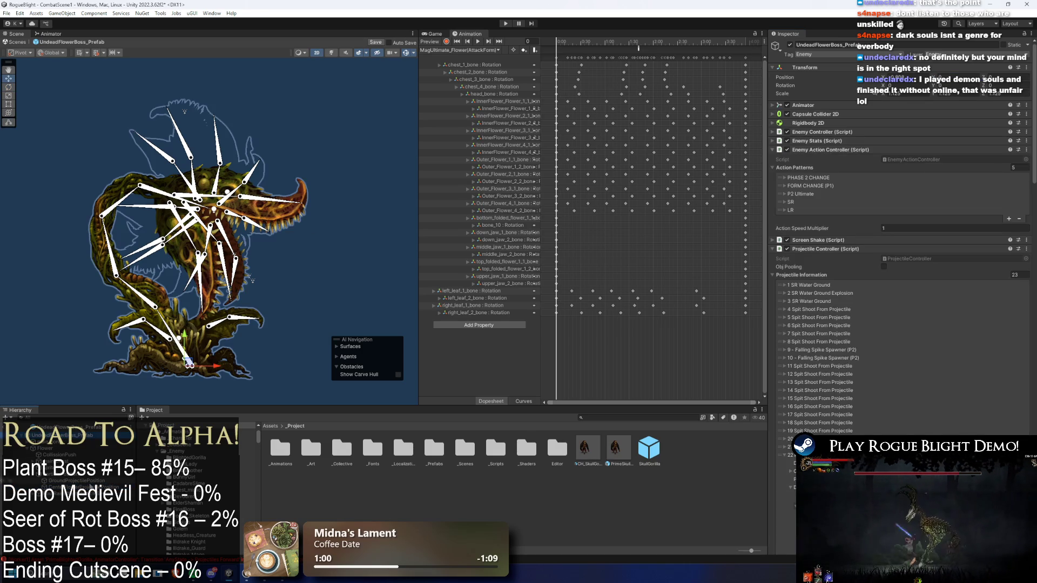
{"action": "scroll", "coordinate": [897, 270], "scroll_direction": "down", "scroll_amount": 5}
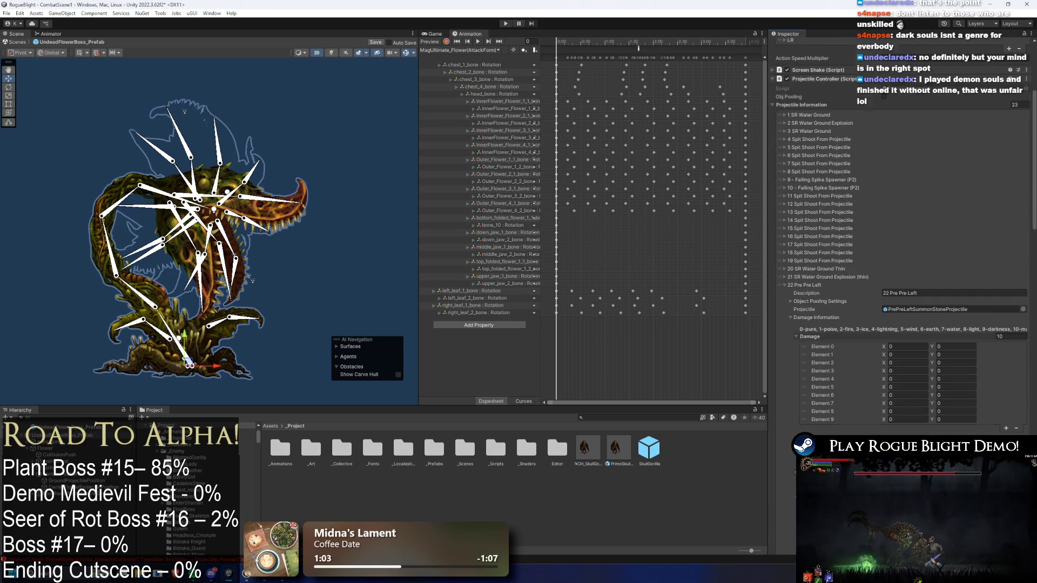
{"action": "scroll", "coordinate": [899, 243], "scroll_direction": "down", "scroll_amount": 3}
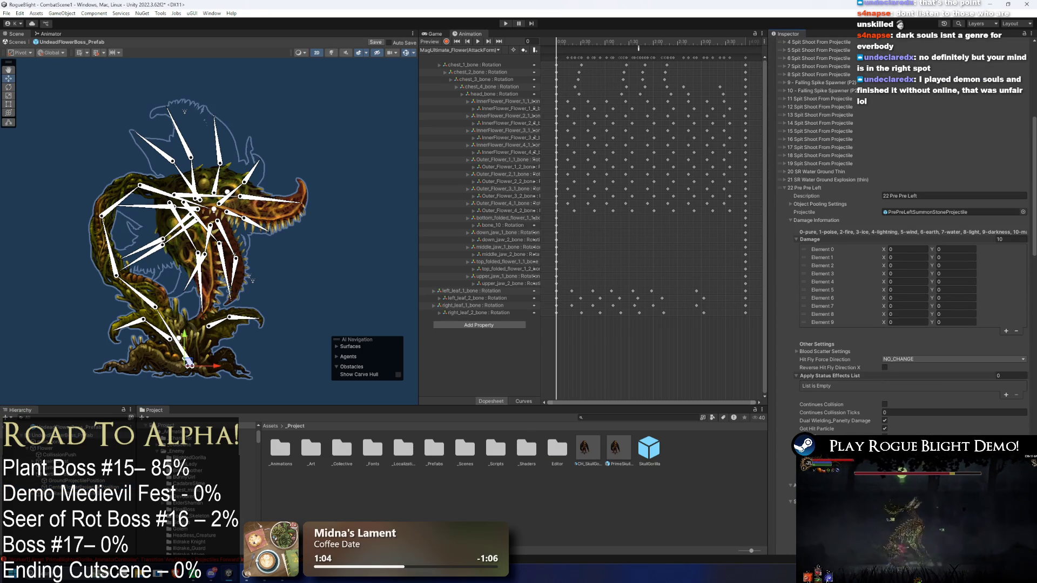
{"action": "scroll", "coordinate": [952, 434], "scroll_direction": "down", "scroll_amount": 6}
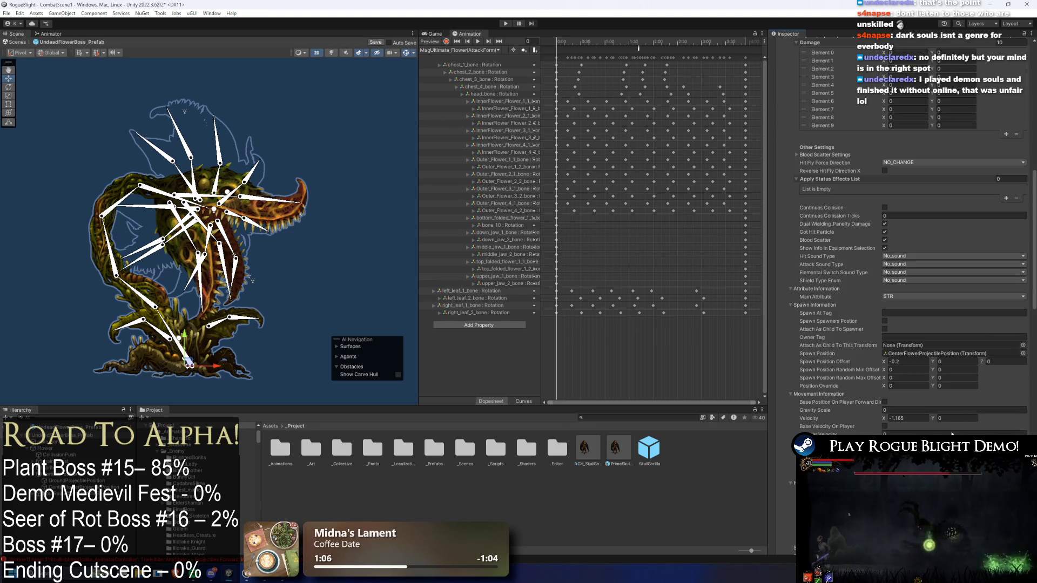
{"action": "key", "text": "Delete"}
{"action": "scroll", "coordinate": [906, 340], "scroll_direction": "down", "scroll_amount": 1}
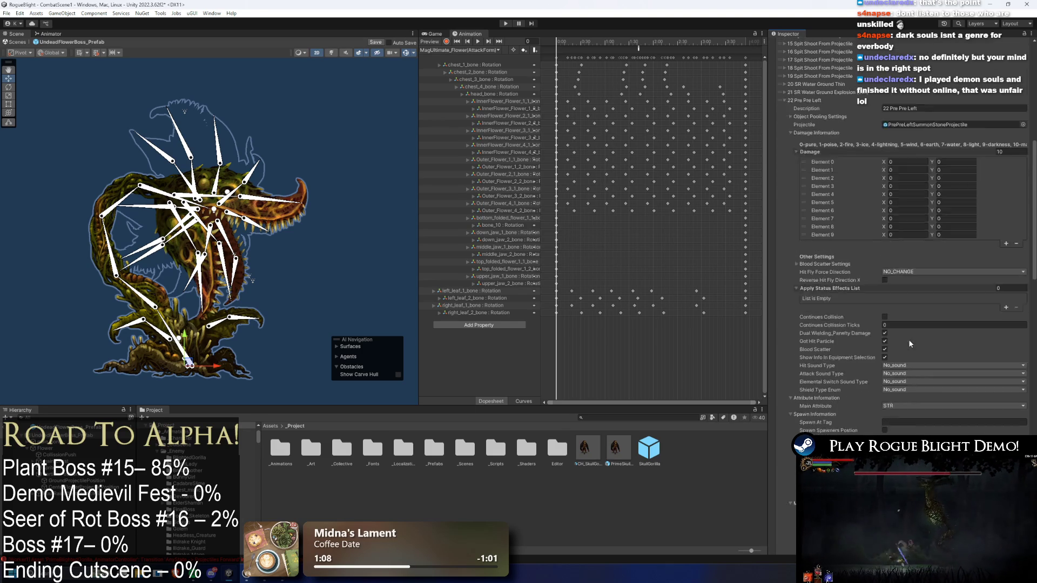
{"action": "mouse_move", "coordinate": [60, 486]}
{"action": "left_mouse_down"}
{"action": "mouse_move", "coordinate": [486, 405]}
{"action": "mouse_move", "coordinate": [918, 348]}
{"action": "mouse_move", "coordinate": [925, 331]}
{"action": "left_mouse_up"}
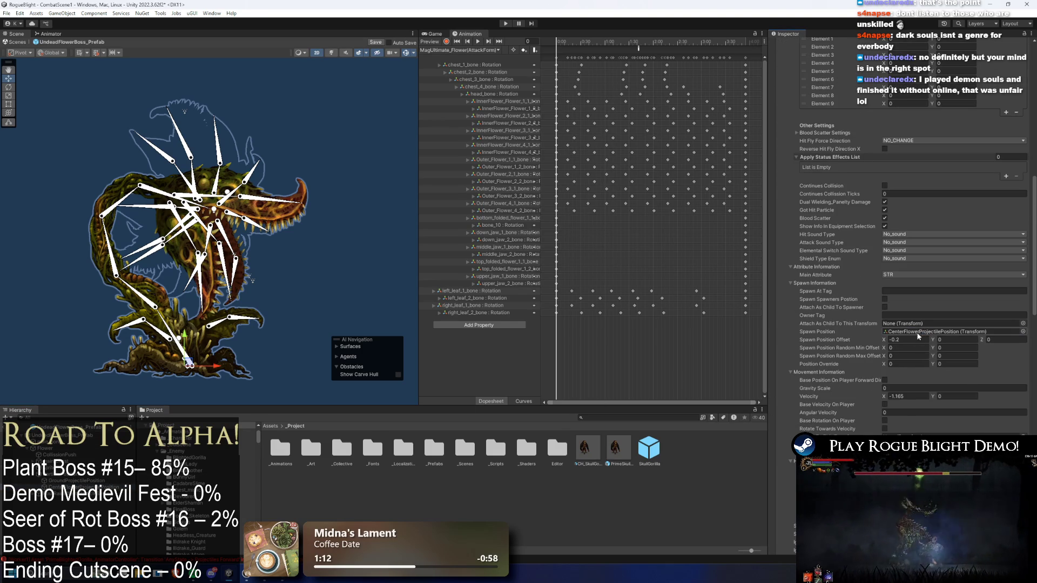
{"action": "right_click", "coordinate": [918, 336]}
Paste the CenterFlowerProjectilePosition spawn position into entry 23 Pre Pre Right
{"action": "scroll", "coordinate": [916, 341], "scroll_direction": "down", "scroll_amount": 15}
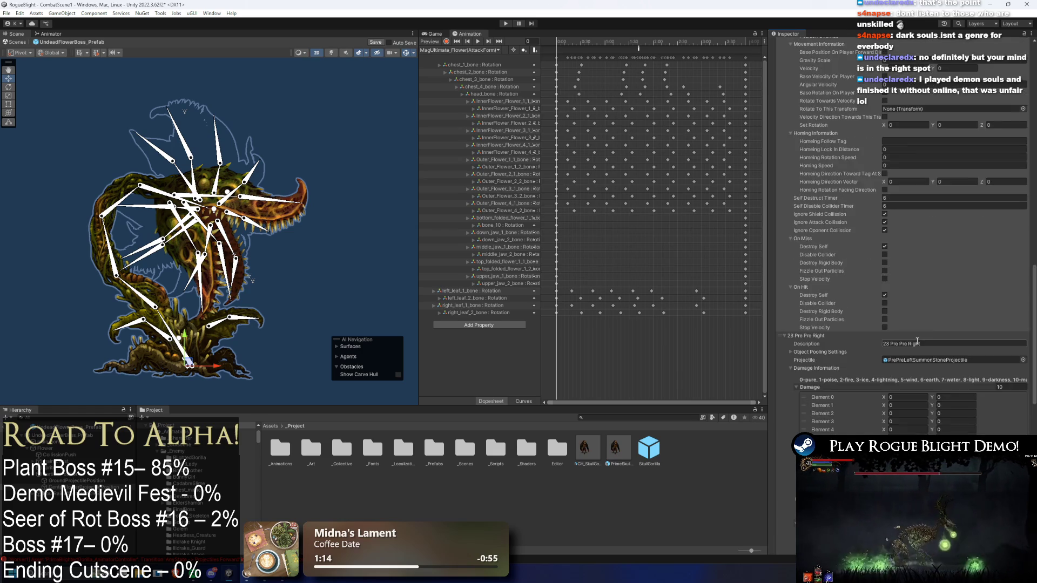
{"action": "scroll", "coordinate": [916, 346], "scroll_direction": "down", "scroll_amount": 9}
{"action": "scroll", "coordinate": [897, 382], "scroll_direction": "down", "scroll_amount": 4}
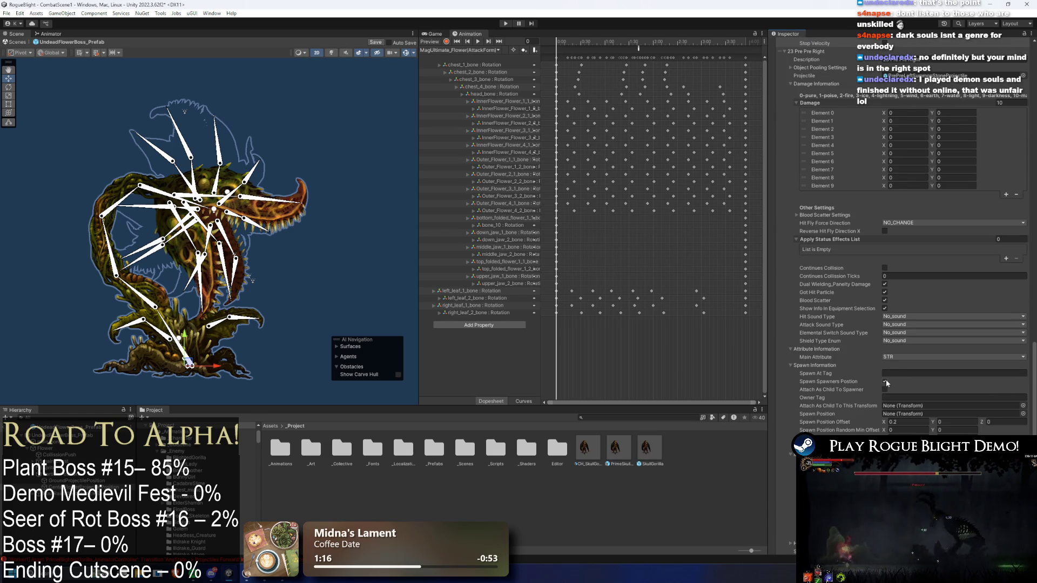
{"action": "right_click", "coordinate": [904, 415]}
{"action": "left_click", "coordinate": [918, 432]}
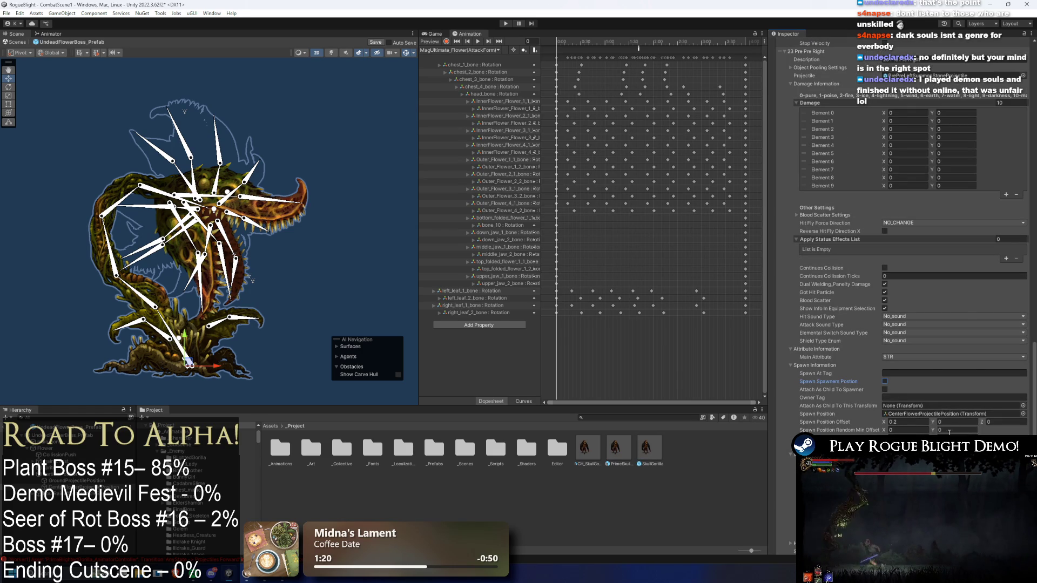
Locate entry 22's PrePreLeftSummonStoneProjectile prefab and show it in Explorer
{"action": "scroll", "coordinate": [949, 432], "scroll_direction": "down", "scroll_amount": 8}
{"action": "scroll", "coordinate": [926, 406], "scroll_direction": "down", "scroll_amount": 15}
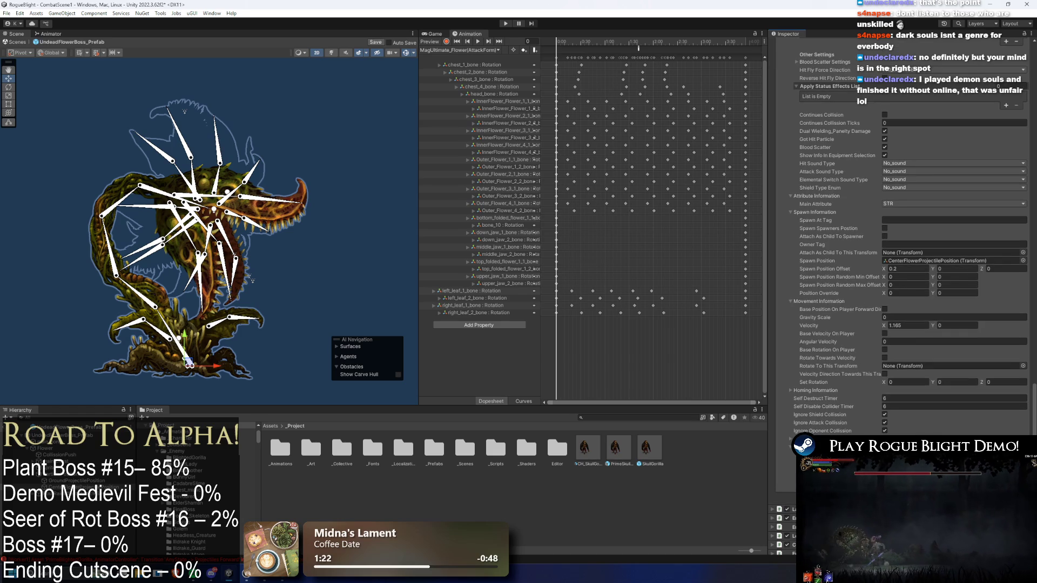
{"action": "scroll", "coordinate": [900, 416], "scroll_direction": "up", "scroll_amount": 4}
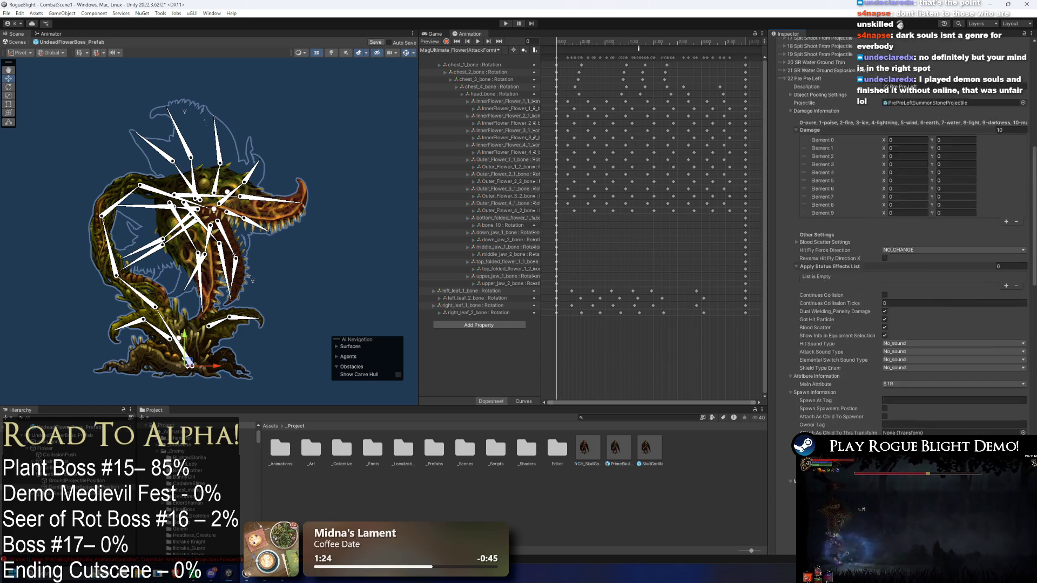
{"action": "scroll", "coordinate": [917, 237], "scroll_direction": "up", "scroll_amount": 13}
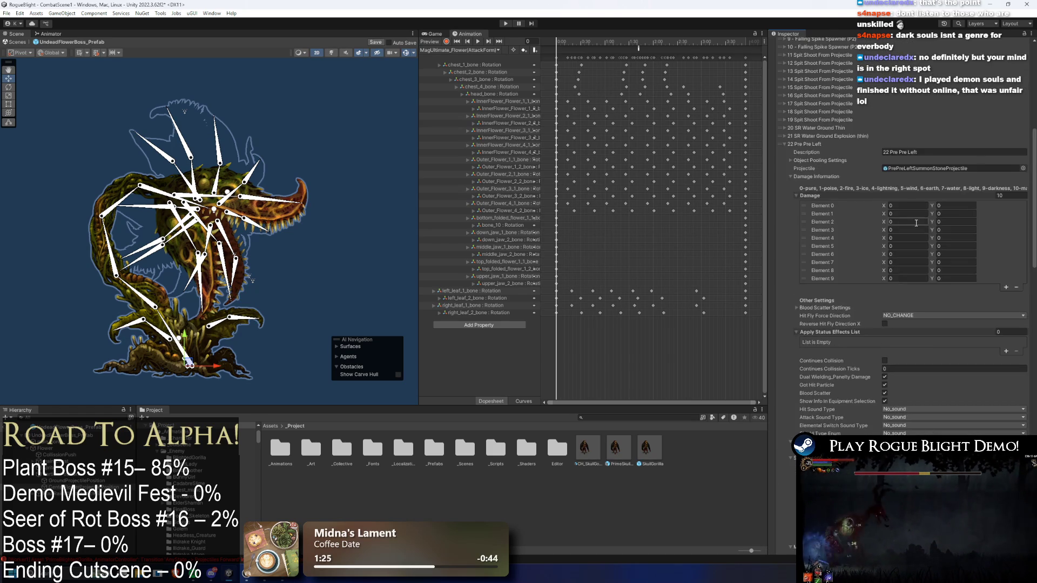
{"action": "left_click", "coordinate": [951, 212]}
{"action": "left_click", "coordinate": [403, 451]}
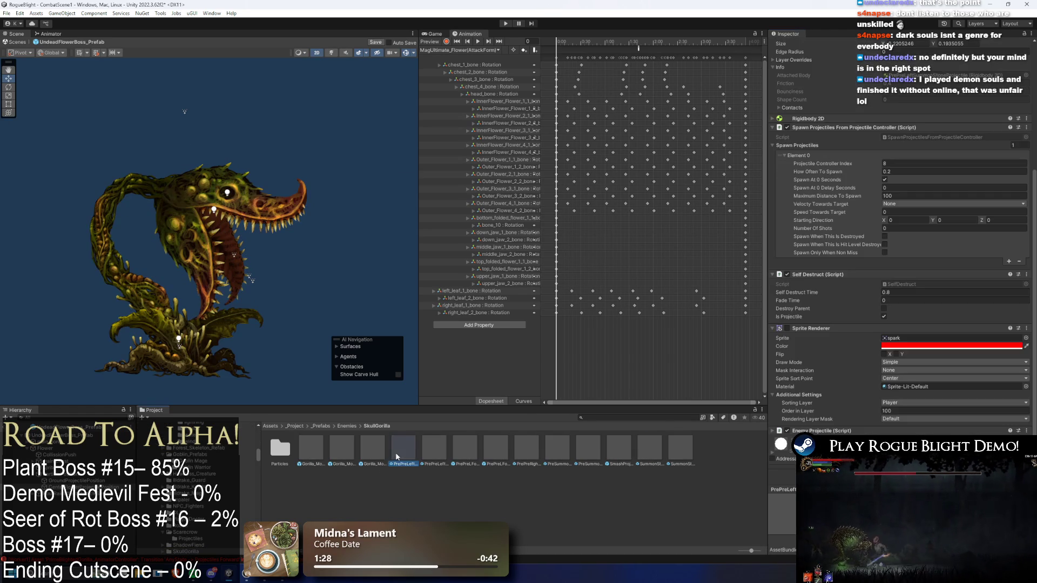
{"action": "right_click", "coordinate": [397, 456]}
{"action": "left_click", "coordinate": [445, 195]}
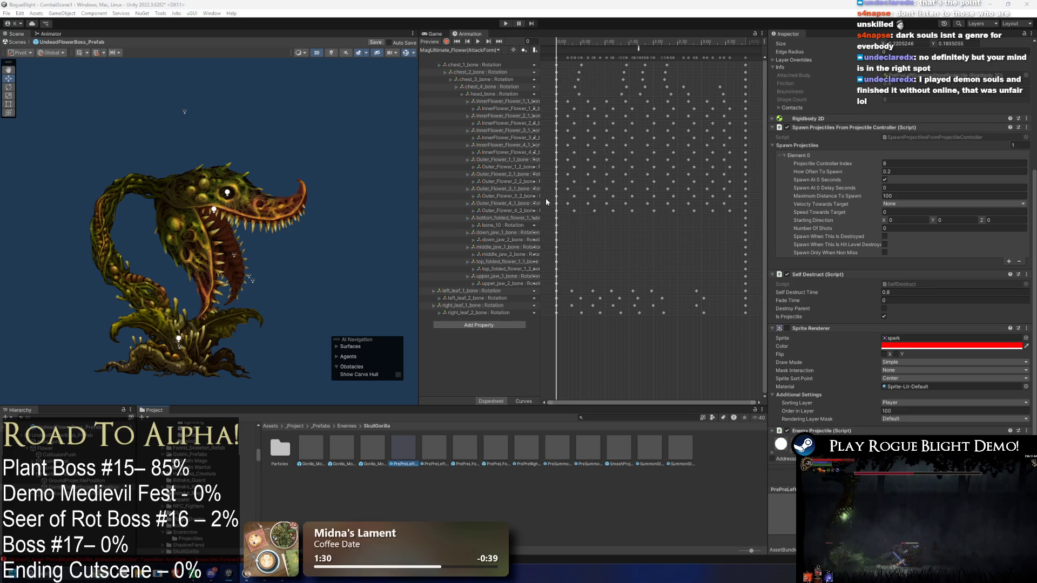
In Explorer's Undead_Flower/Projectiles folder, delete Water_Wall_UndeadFlower_Projectile.prefab and its .meta file
{"action": "left_click", "coordinate": [377, 367], "text": "ctrl"}
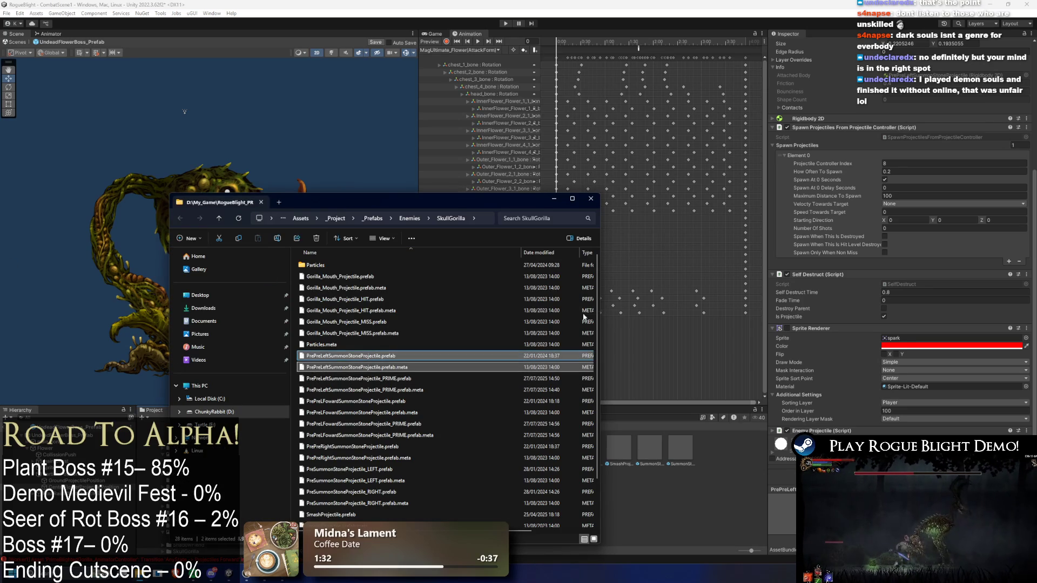
{"action": "left_click", "coordinate": [591, 198]}
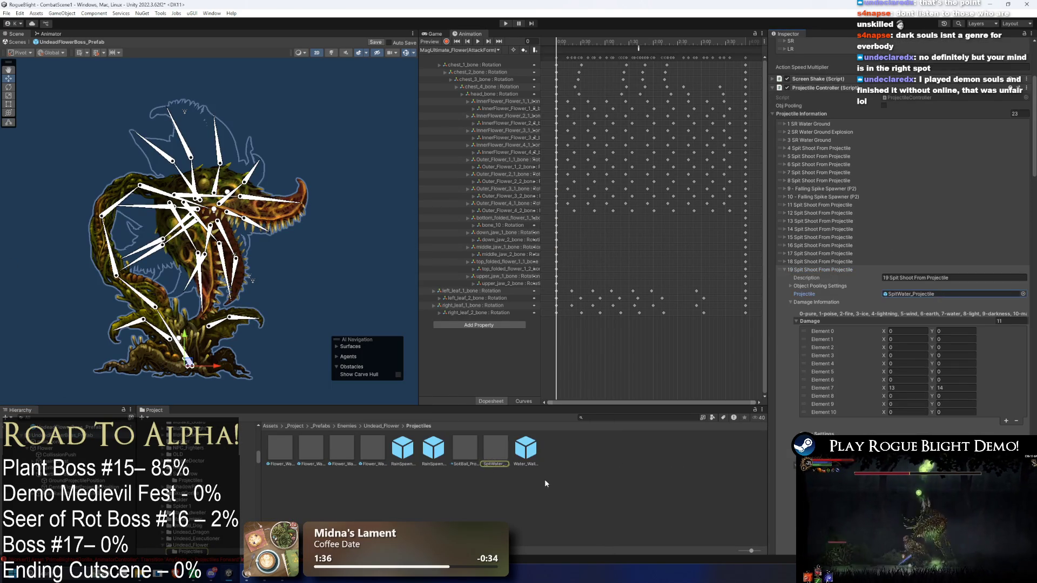
{"action": "right_click", "coordinate": [625, 461]}
{"action": "left_click", "coordinate": [723, 202]}
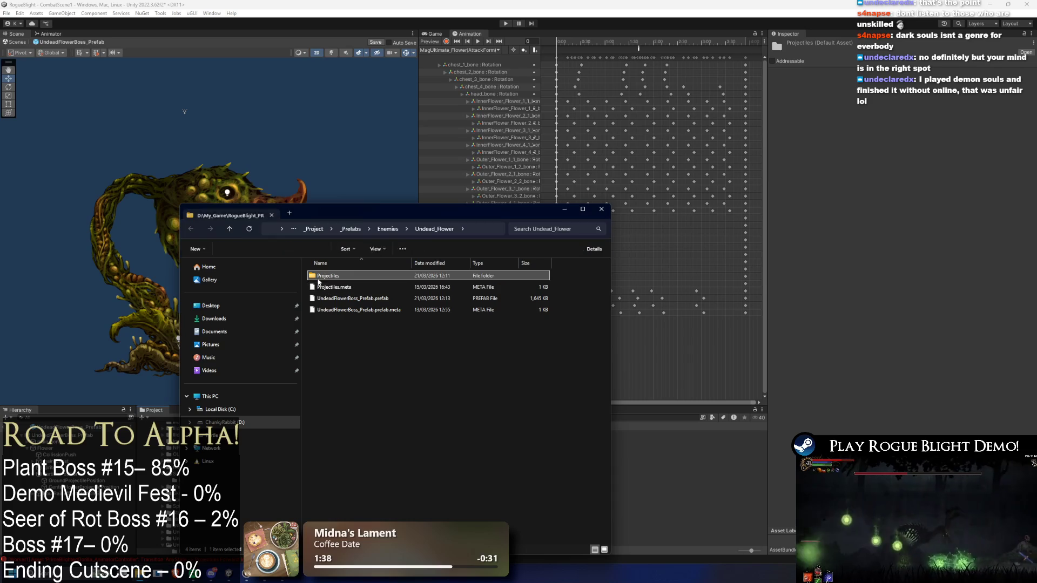
{"action": "double_click", "coordinate": [359, 277]}
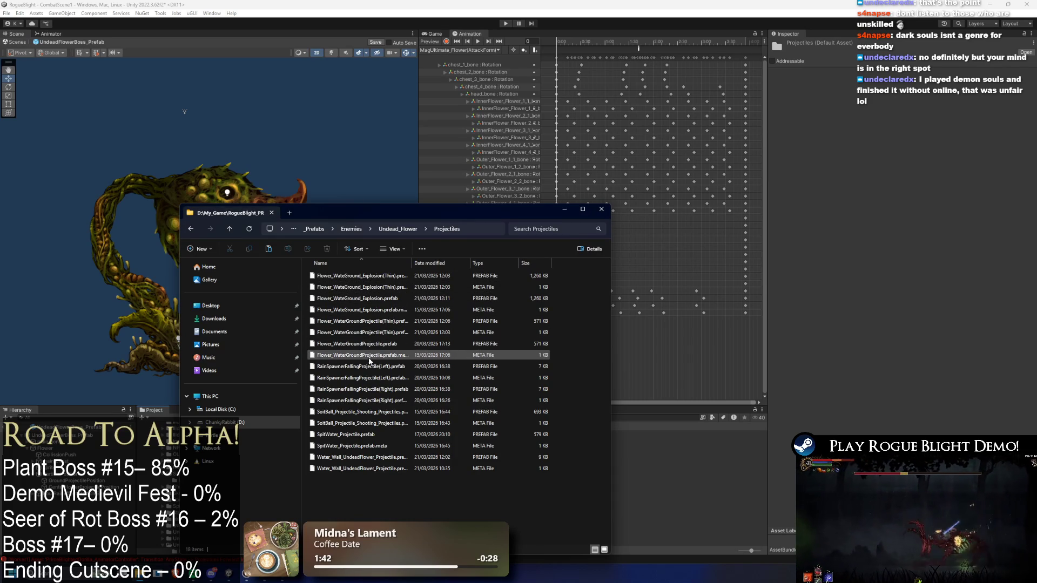
{"action": "left_click", "coordinate": [364, 457]}
{"action": "left_click", "coordinate": [365, 469], "text": "shift"}
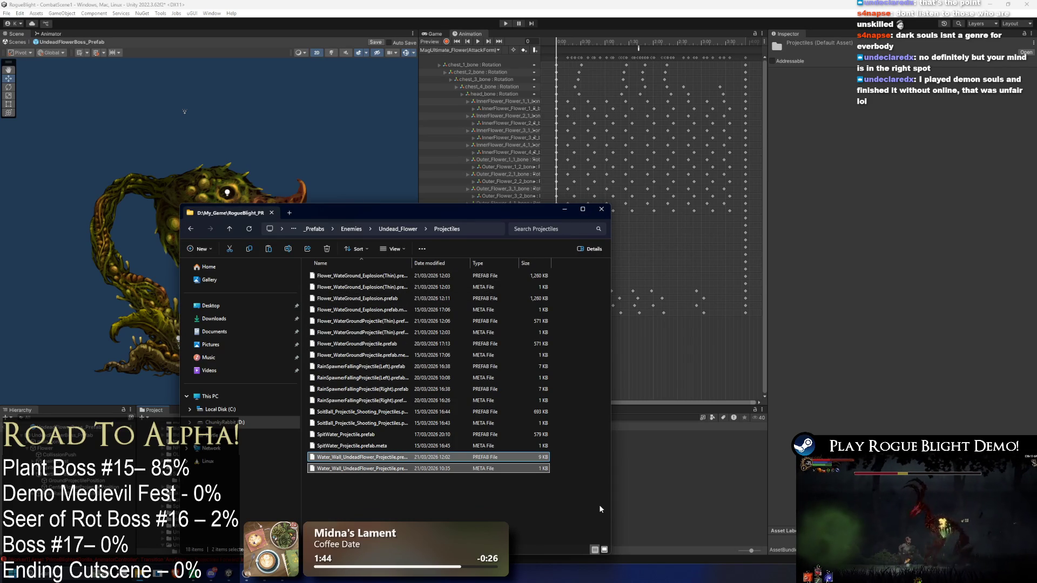
{"action": "key", "text": "Delete"}
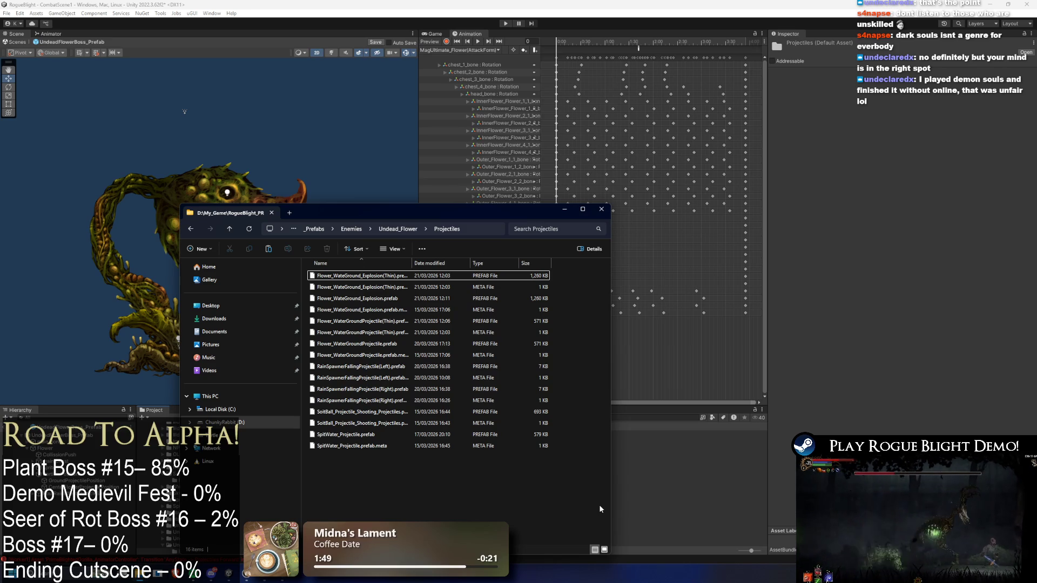
{"action": "left_click", "coordinate": [649, 495]}
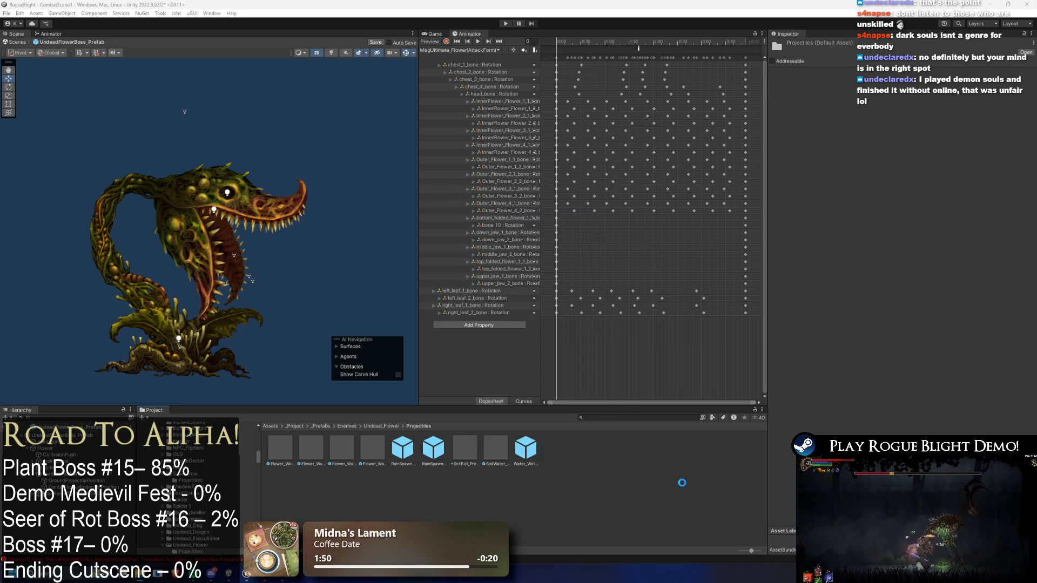
Rename PrePreLeftSummonStoneProjectile to PrePreLeftSummonThinWaterProjectile, replacing 'Stone' with 'ThinWater'
{"action": "right_click", "coordinate": [408, 448]}
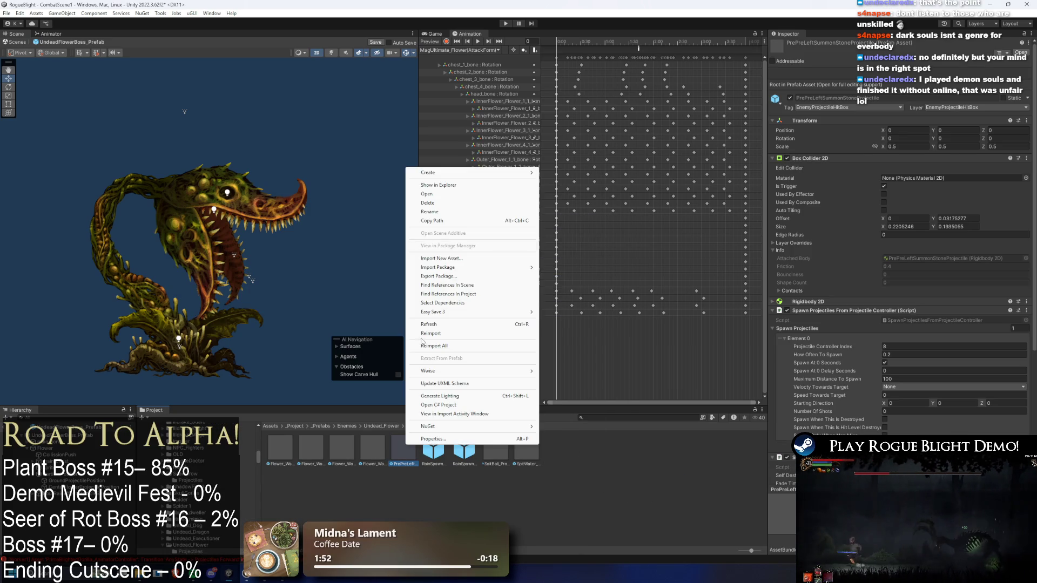
{"action": "left_click", "coordinate": [425, 222]}
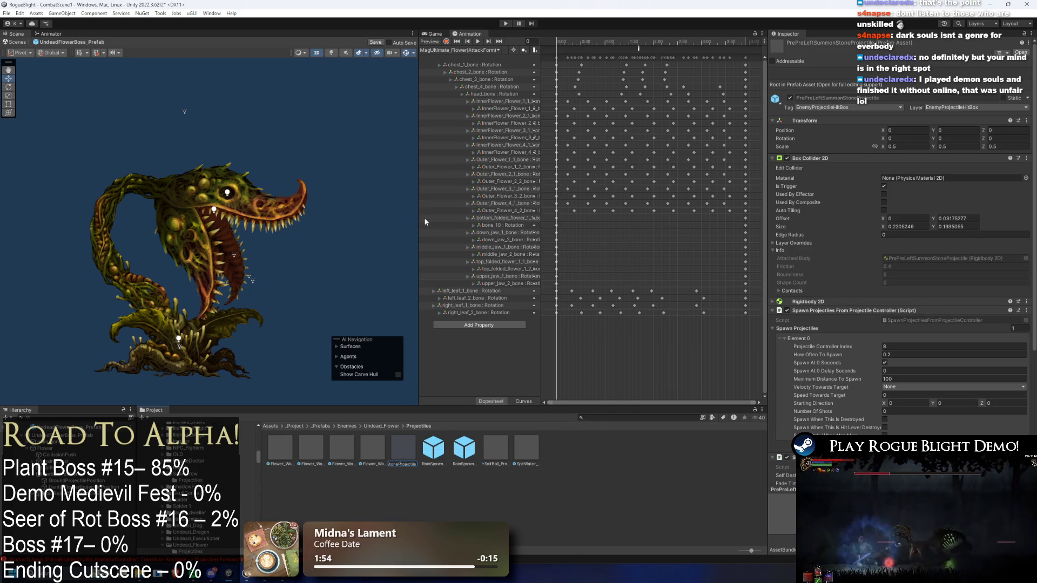
{"action": "key", "text": "Right"}
{"action": "key", "text": "Right"}
{"action": "key", "text": "Delete"}
{"action": "key", "text": "Delete"}
{"action": "key", "text": "Delete"}
{"action": "type", "text": "ThinW"}
{"action": "key", "text": "Return"}
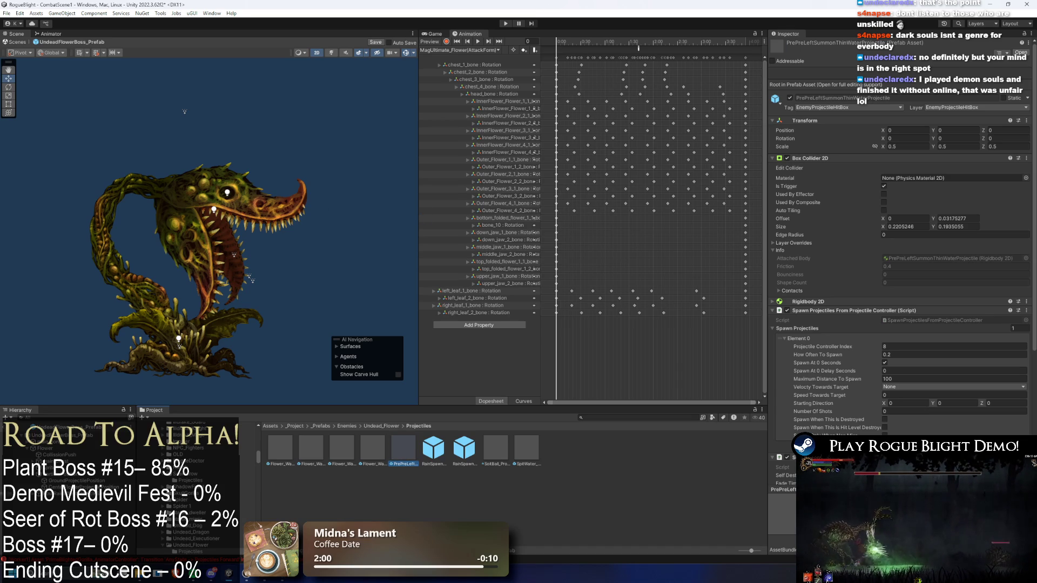
{"action": "left_click", "coordinate": [730, 397]}
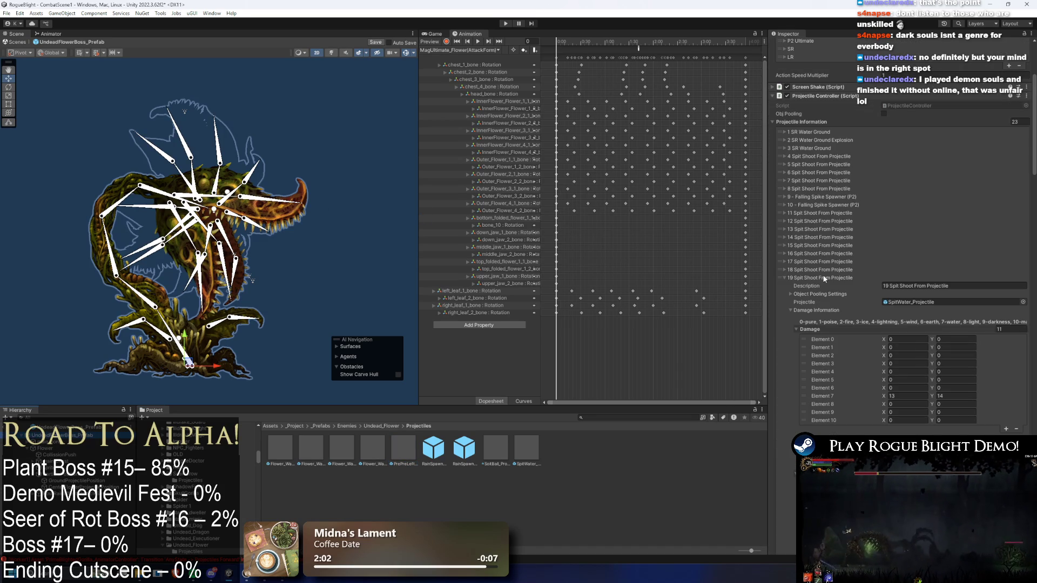
Assign PrePreLeftSummonThinWaterProjectile to entry 22 Pre Pre Left via a 'pro thin' search
{"action": "scroll", "coordinate": [829, 281], "scroll_direction": "down", "scroll_amount": 5}
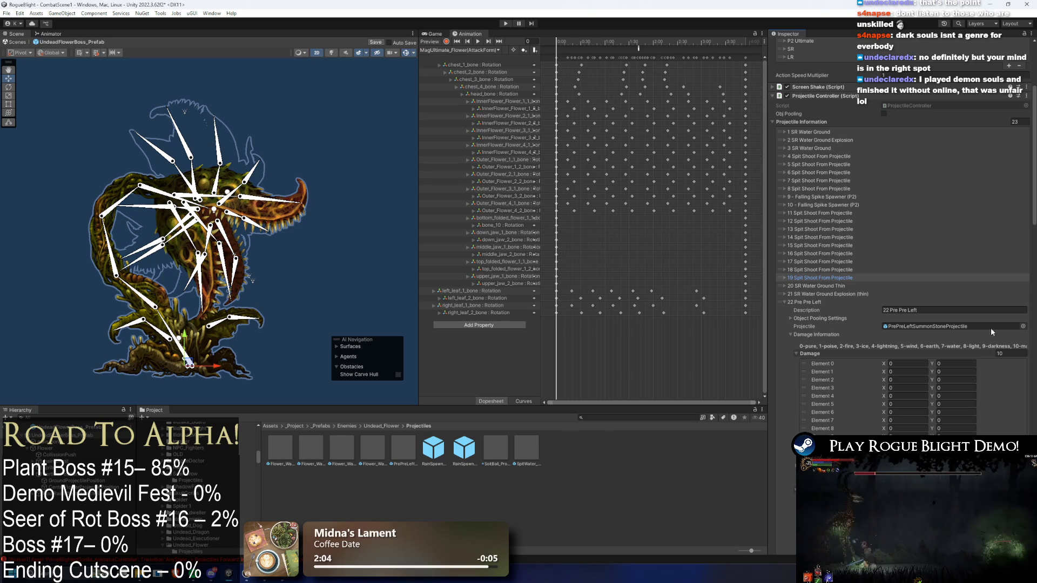
{"action": "left_click", "coordinate": [1023, 327]}
{"action": "type", "text": "pro"}
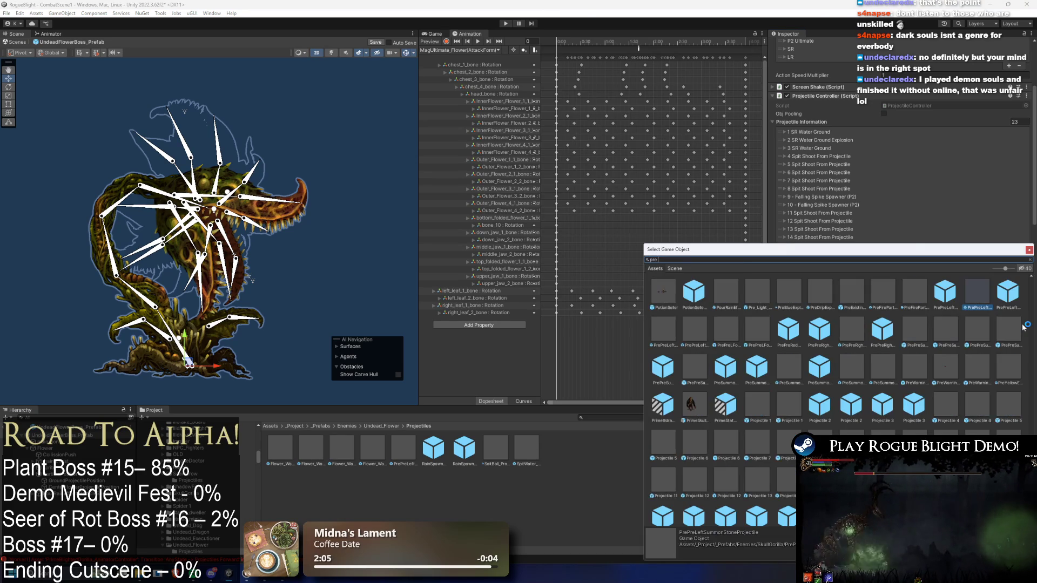
{"action": "type", "text": " thin"}
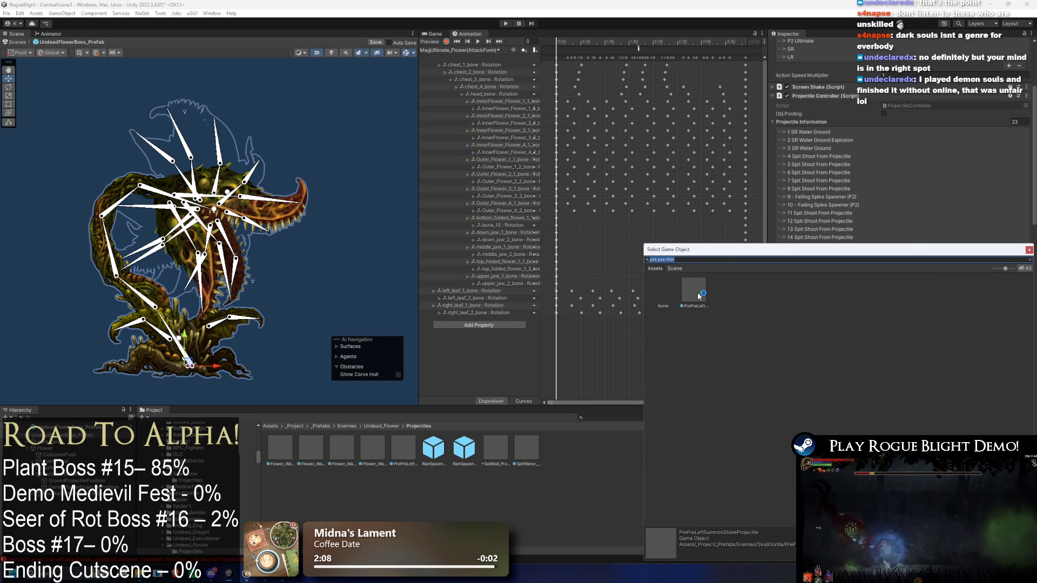
{"action": "double_click", "coordinate": [694, 290]}
{"action": "left_click", "coordinate": [805, 302]}
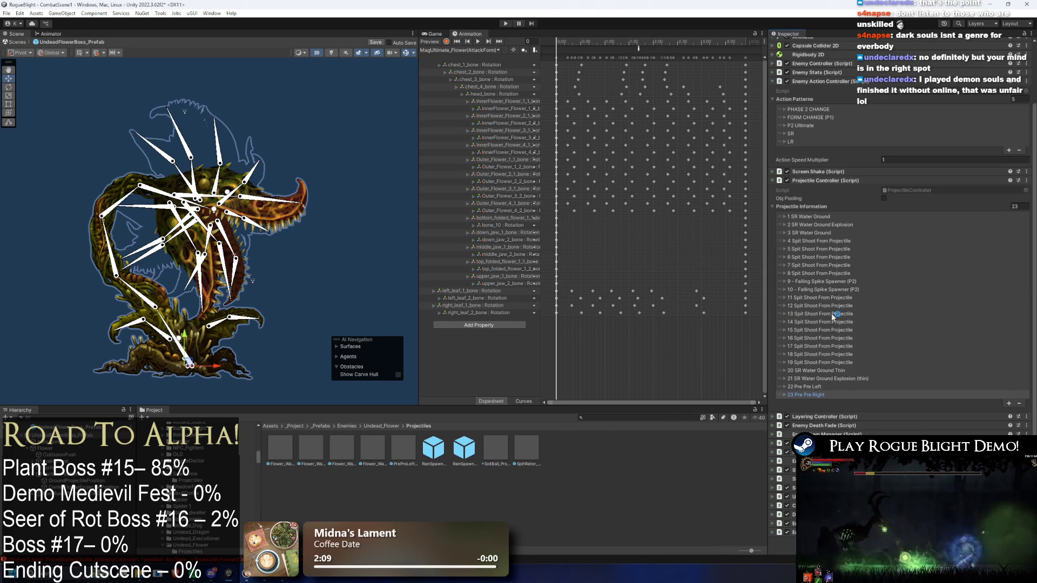
Assign the same thin-water Pre Pre projectile to entry 23 Pre Pre Right
{"action": "left_click", "coordinate": [806, 394]}
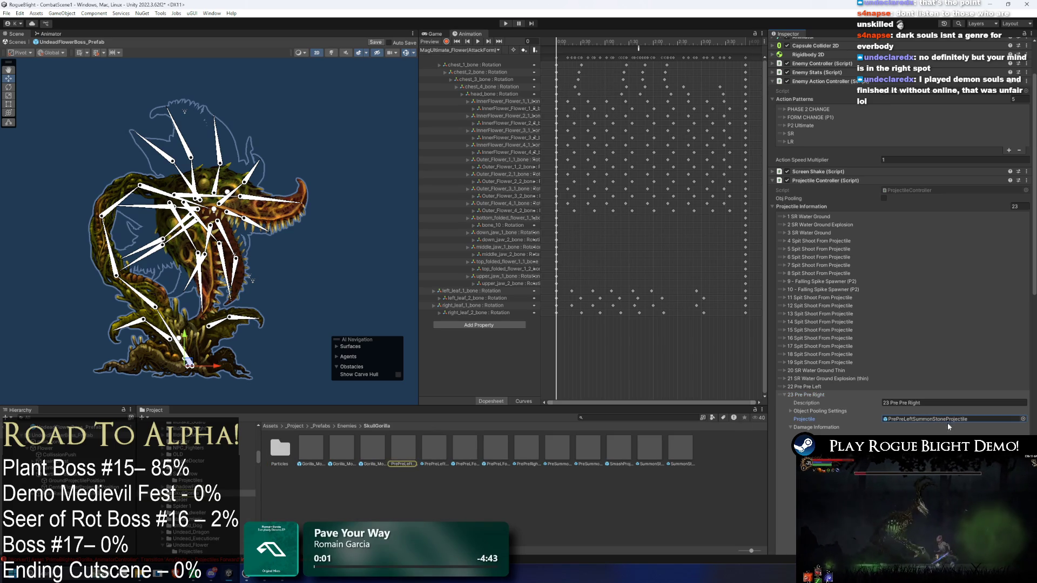
{"action": "left_click", "coordinate": [1023, 419]}
{"action": "type", "text": "pre pre thin"}
{"action": "left_click", "coordinate": [694, 290]}
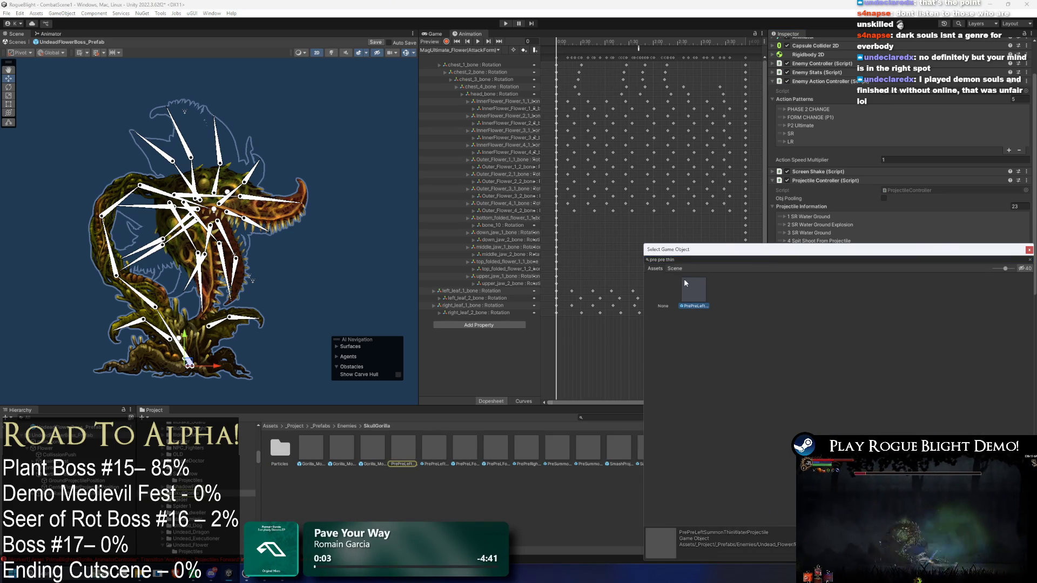
{"action": "double_click", "coordinate": [695, 290]}
{"action": "left_click", "coordinate": [797, 395]}
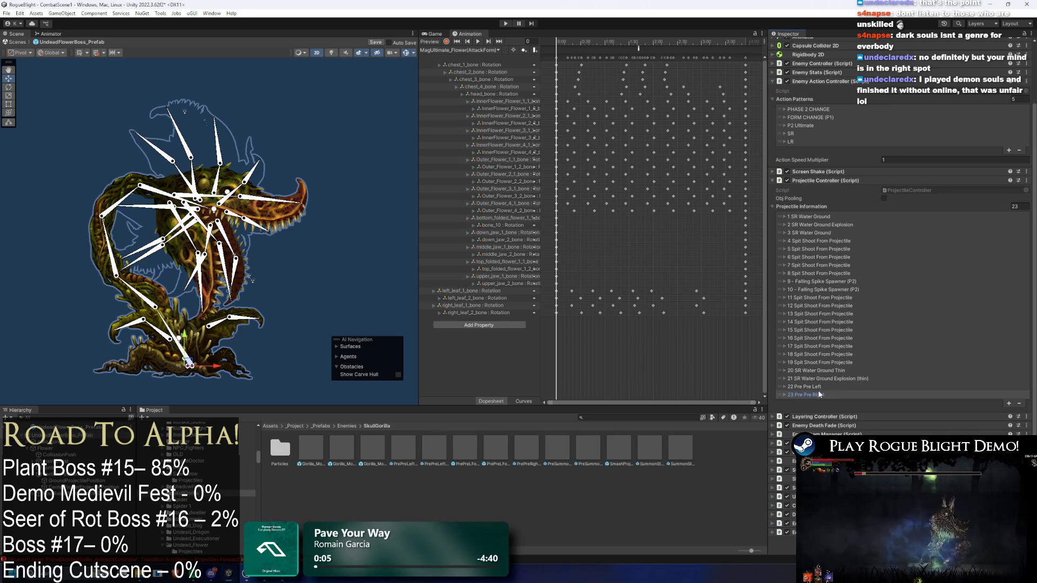
{"action": "left_click", "coordinate": [832, 370]}
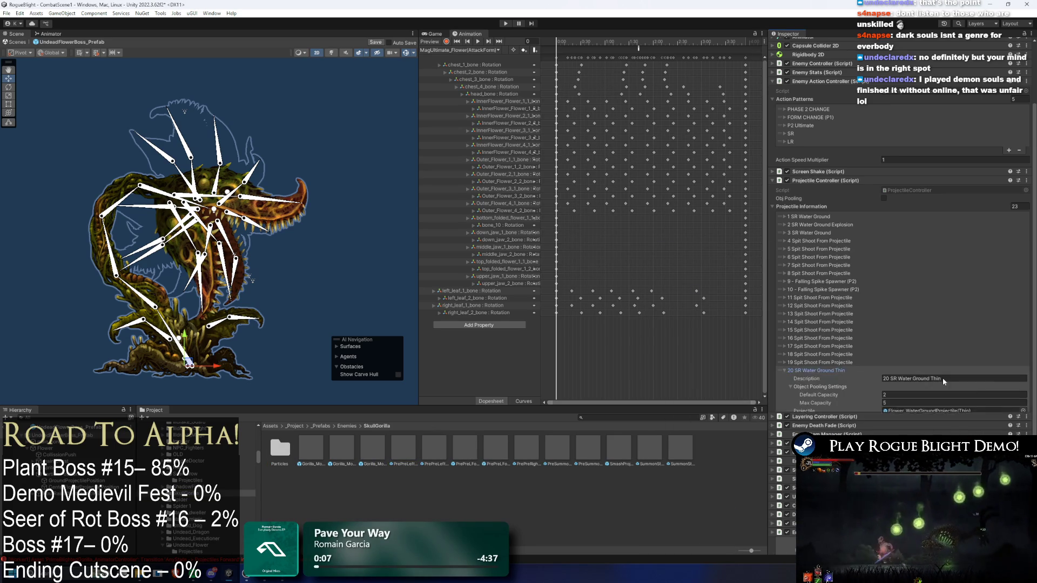
Set the Flower_WaterGroundProjectile(Thin) prefab's Projectile Controller Index to 21
{"action": "scroll", "coordinate": [992, 378], "scroll_direction": "down", "scroll_amount": 10}
{"action": "left_click", "coordinate": [940, 369]}
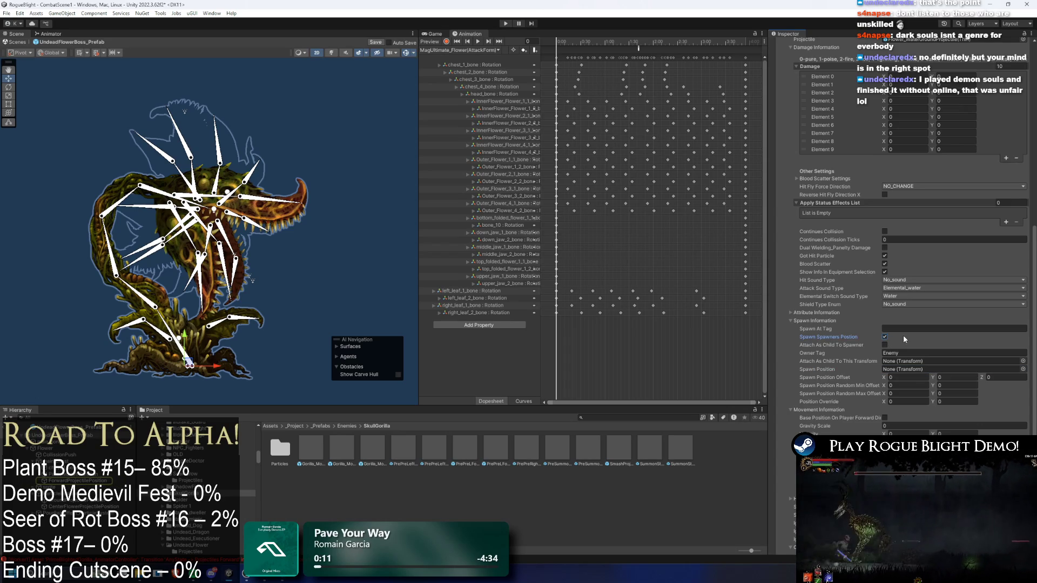
{"action": "scroll", "coordinate": [896, 420], "scroll_direction": "up", "scroll_amount": 10}
{"action": "scroll", "coordinate": [839, 254], "scroll_direction": "up", "scroll_amount": 5}
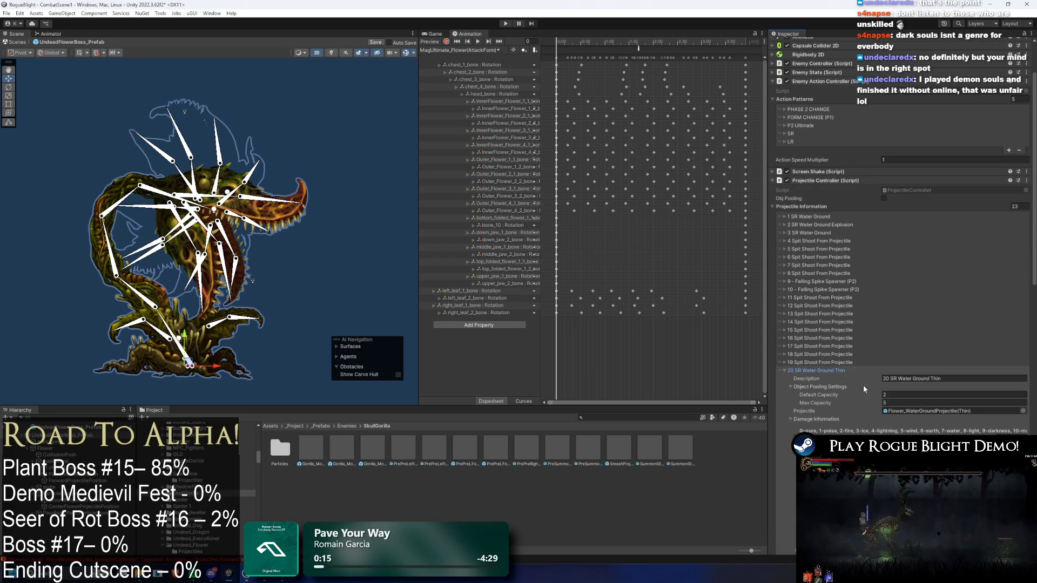
{"action": "left_click", "coordinate": [829, 371]}
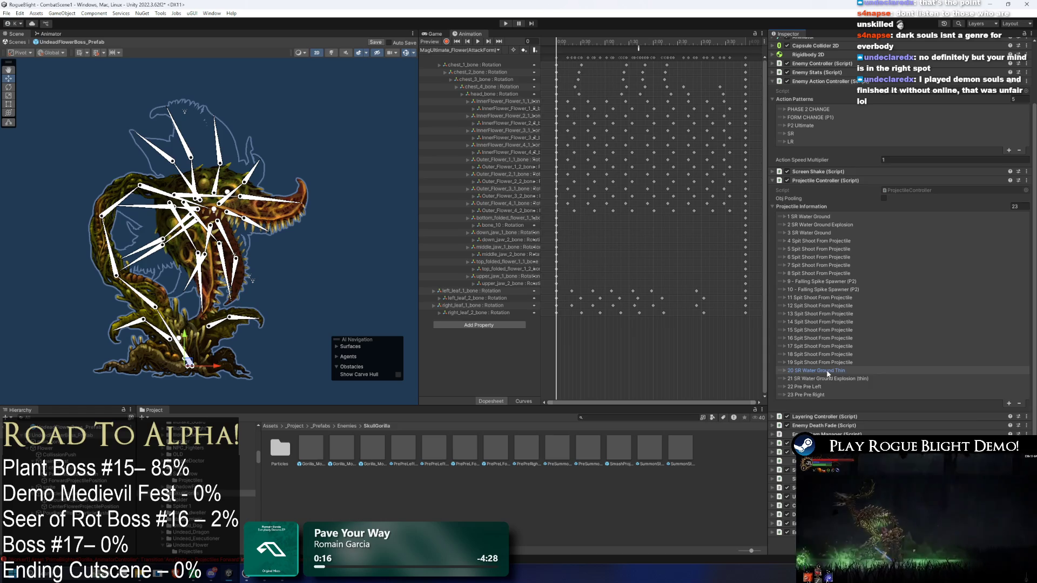
{"action": "left_click", "coordinate": [828, 371]}
{"action": "left_click", "coordinate": [954, 411]}
{"action": "left_click", "coordinate": [373, 448]}
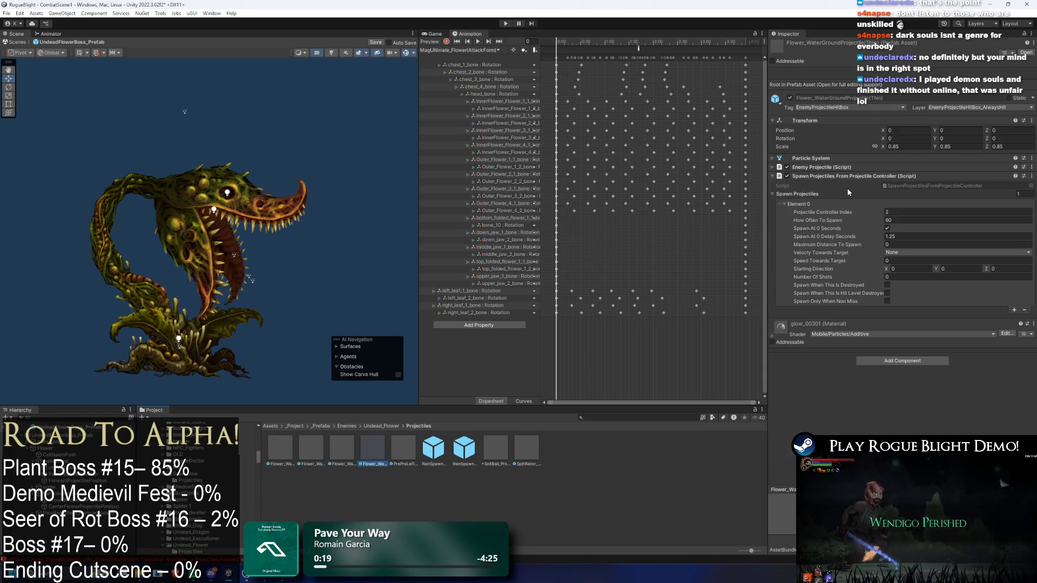
{"action": "type", "text": "1"}
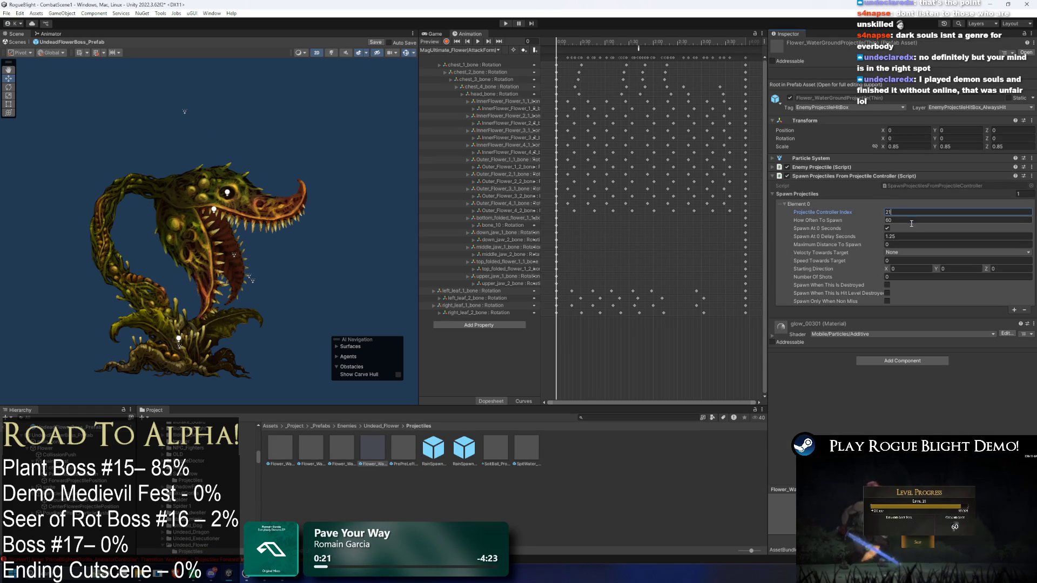
Check the boss's entry 21, then bring up the PrePreLeftSummonThinWaterProjectile prefab
{"action": "left_click", "coordinate": [62, 435]}
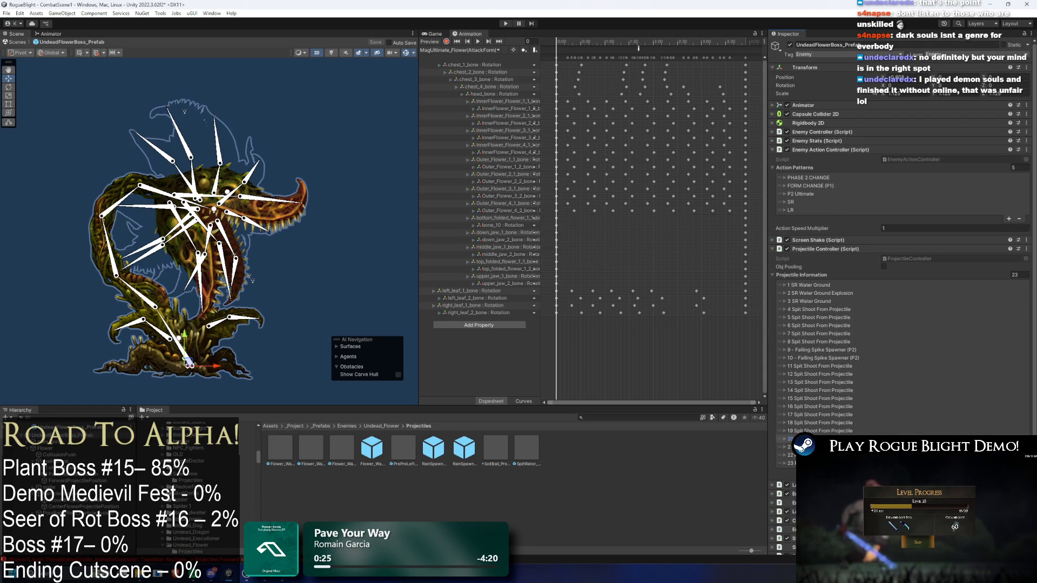
{"action": "left_click", "coordinate": [784, 447]}
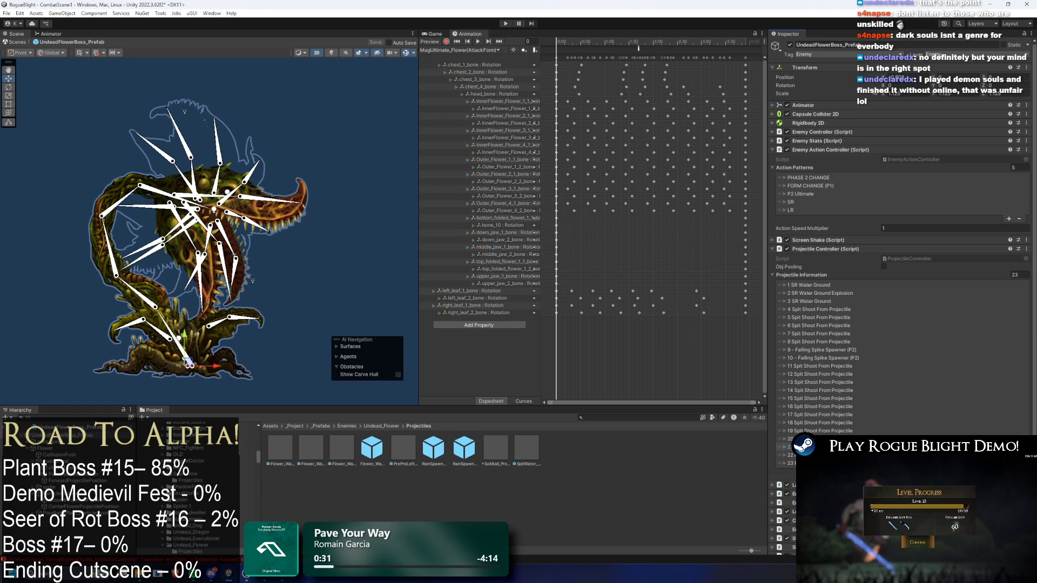
{"action": "left_click", "coordinate": [404, 448]}
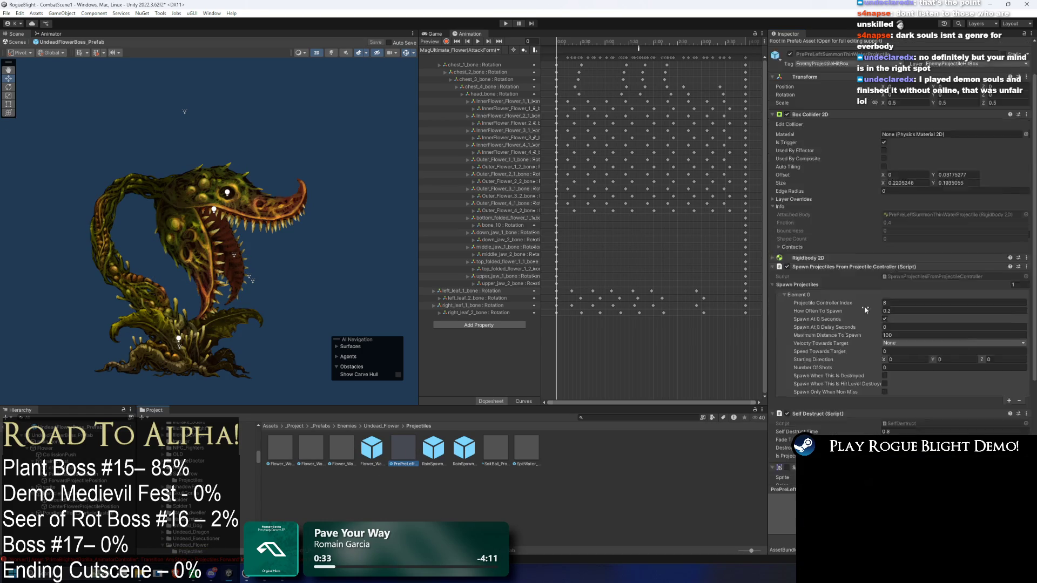
Change PrePreLeftSummonThinWaterProjectile's Projectile Controller Index from 8 to 20 and save
{"action": "scroll", "coordinate": [865, 309], "scroll_direction": "down", "scroll_amount": 3}
{"action": "left_click", "coordinate": [902, 215]}
{"action": "type", "text": "20"}
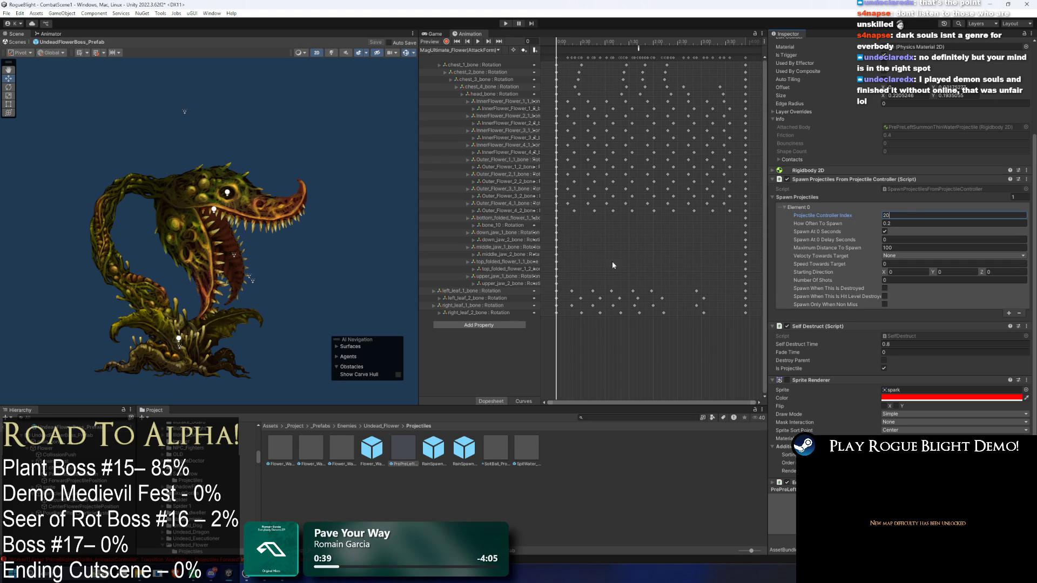
{"action": "key", "text": "ctrl+s"}
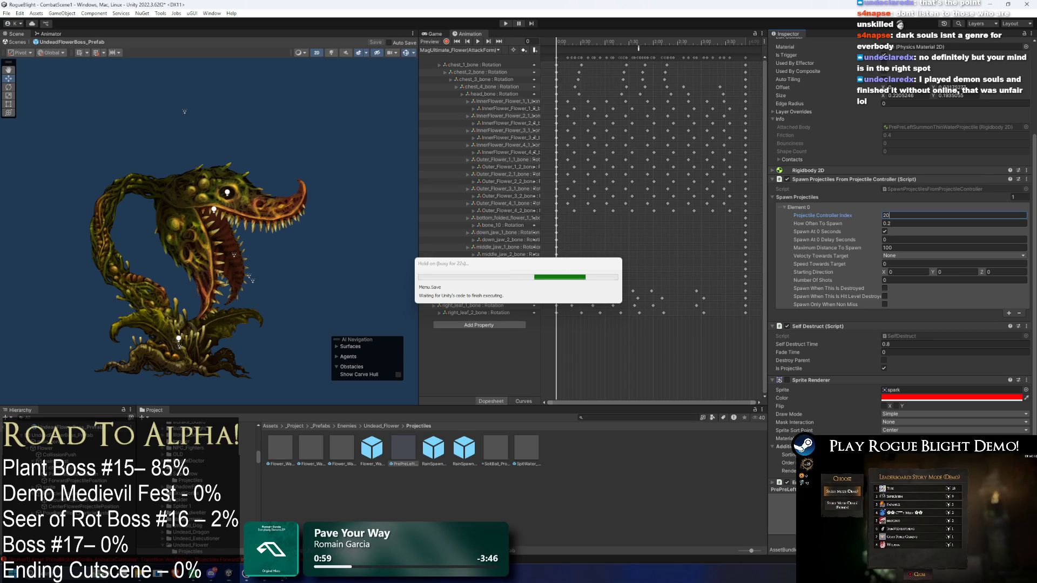
{"action": "key", "text": "alt+Tab"}
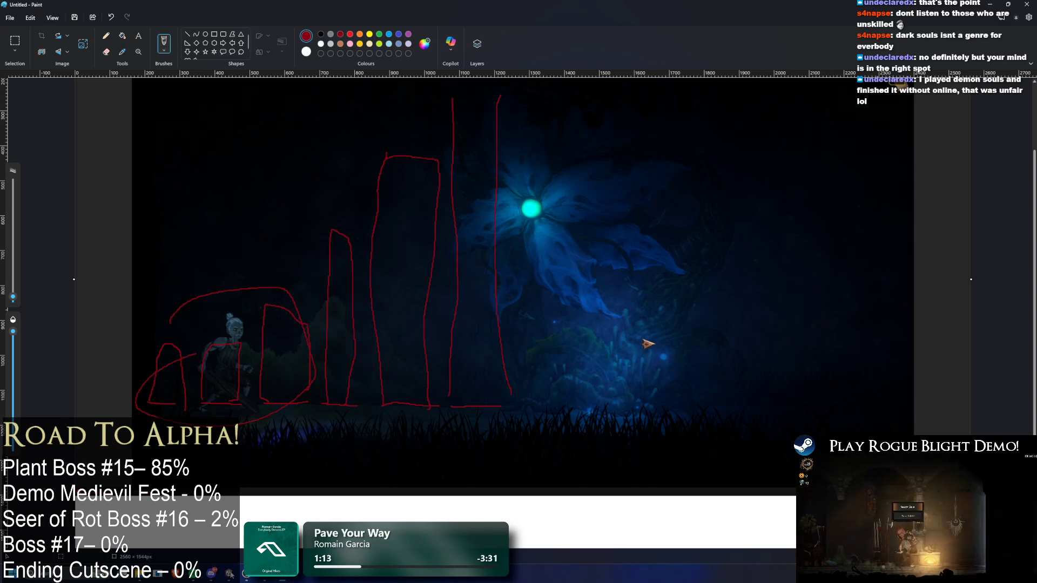
Return from the Paint attack sketch to the Unity editor
{"action": "key", "text": "alt+Tab"}
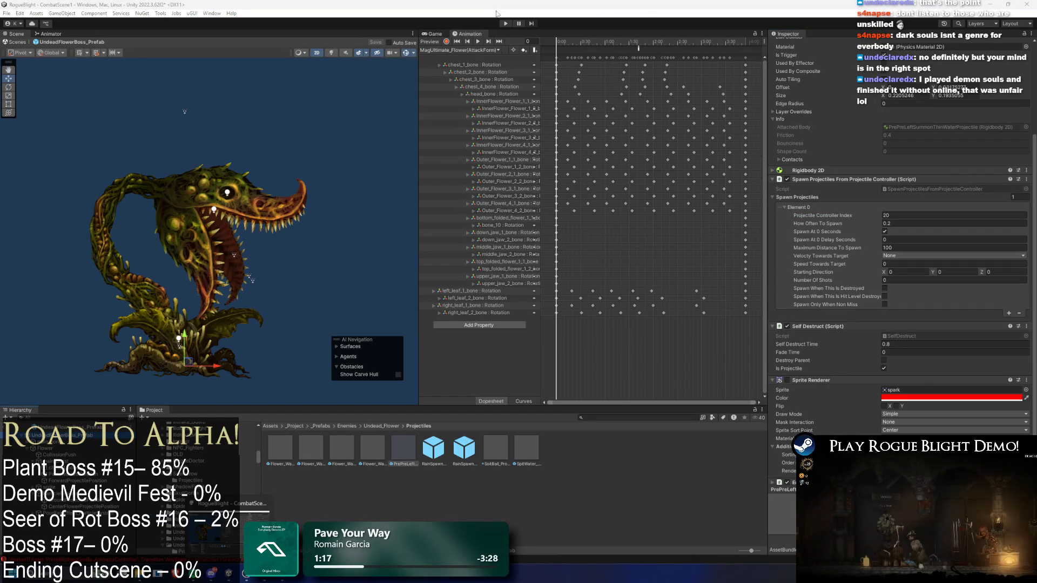
Playtest the flower boss fight, toggling enemy health with F1, then stop play mode
{"action": "left_click", "coordinate": [510, 21]}
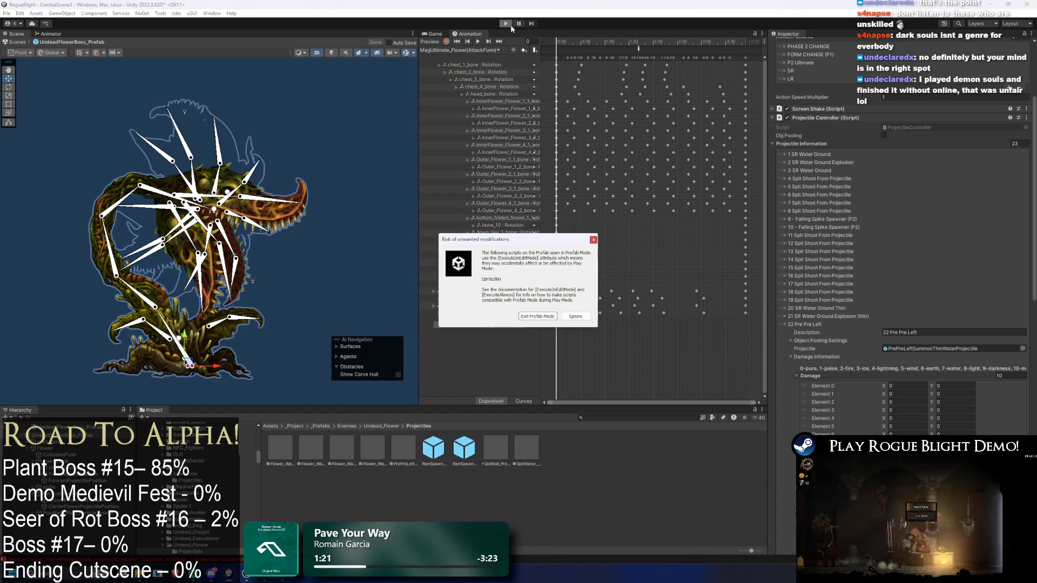
{"action": "key", "text": "Escape"}
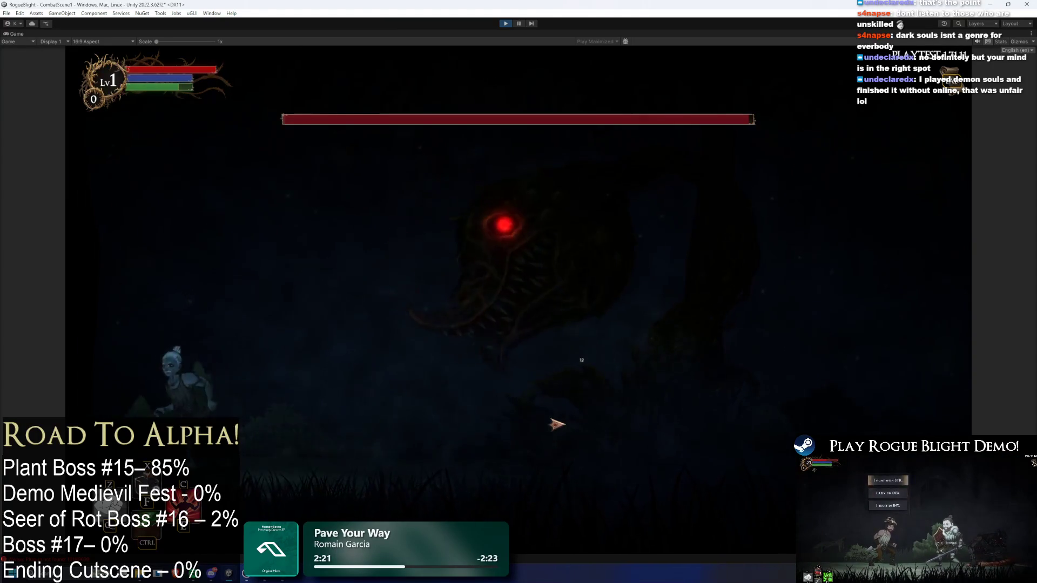
{"action": "key", "text": "F1"}
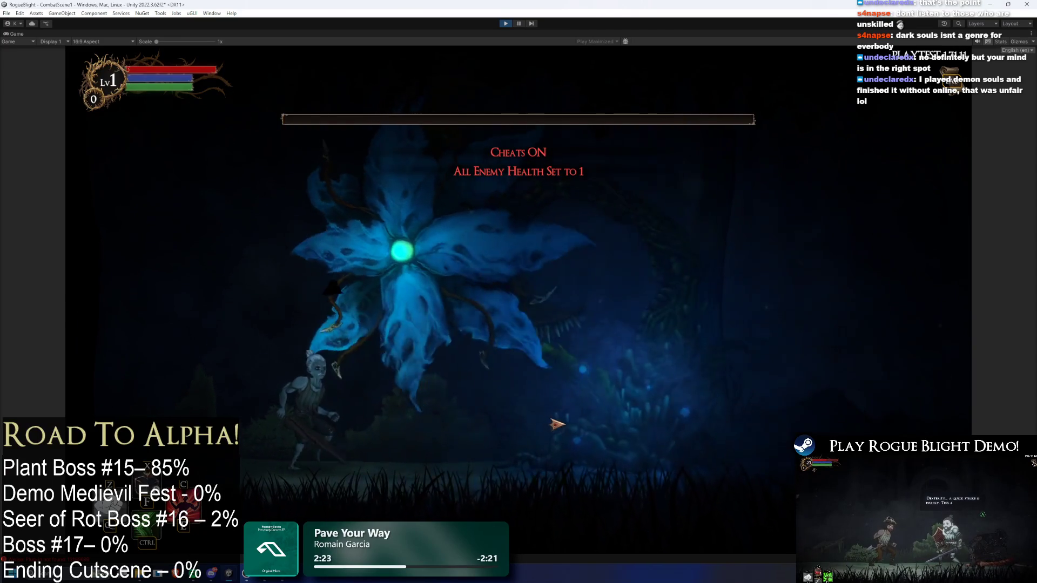
{"action": "key", "text": "F1"}
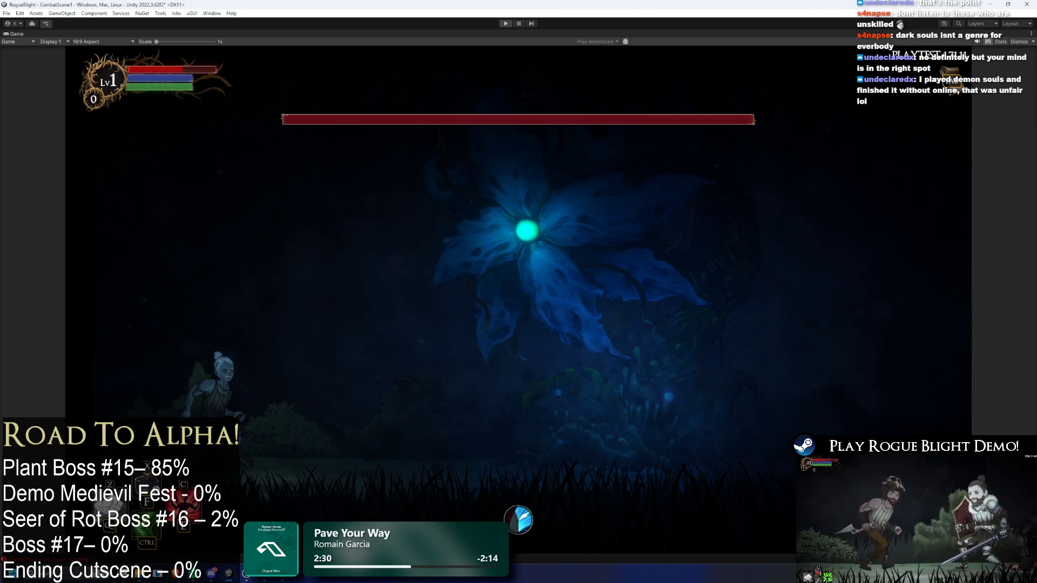
{"action": "key", "text": "ctrl+p"}
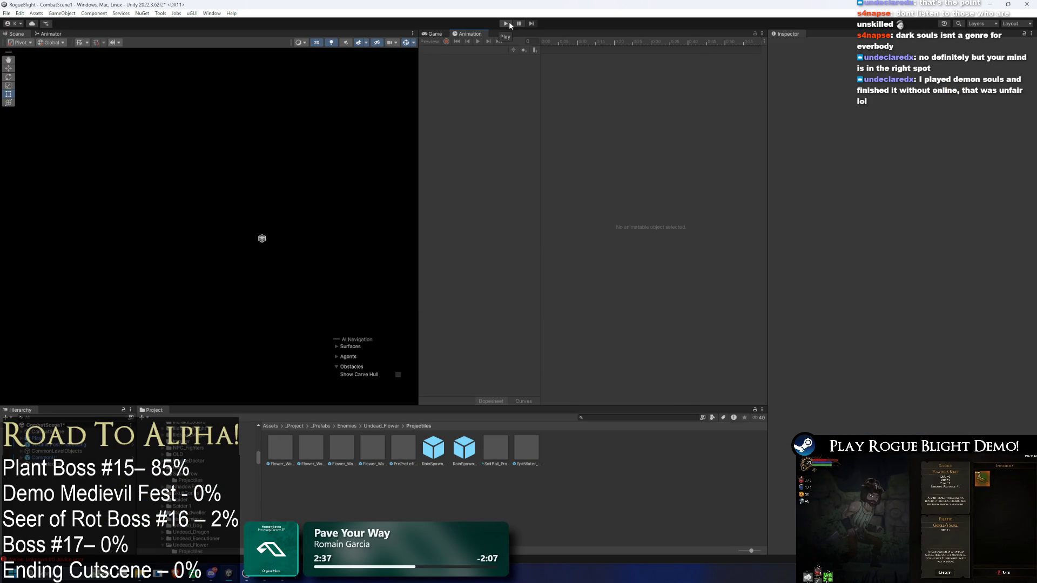
Reopen the boss prefab and confirm entry 22 uses the thin-water Pre Pre Left projectile
{"action": "left_click", "coordinate": [382, 426]}
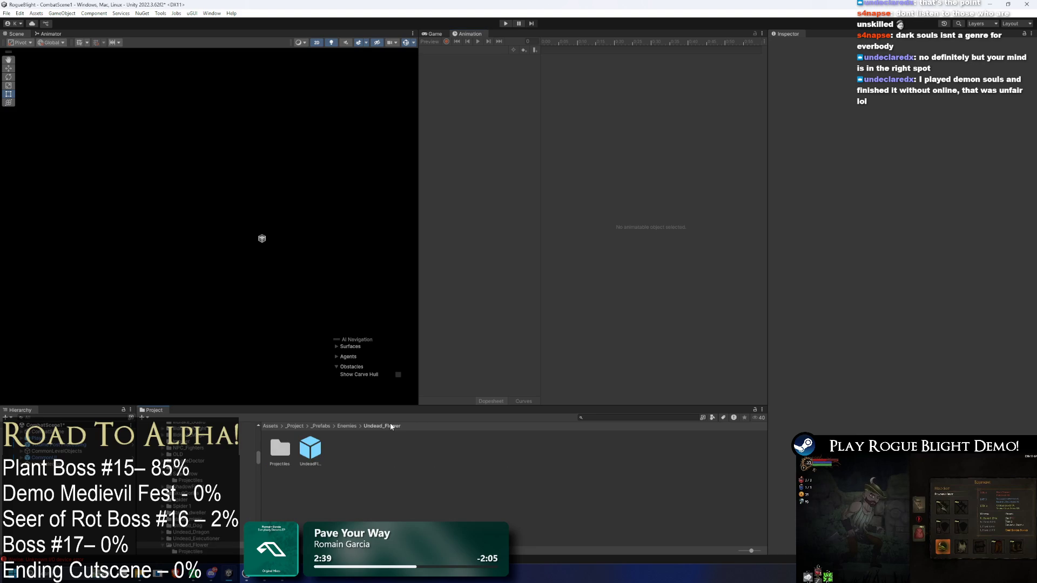
{"action": "scroll", "coordinate": [853, 326], "scroll_direction": "down", "scroll_amount": 3}
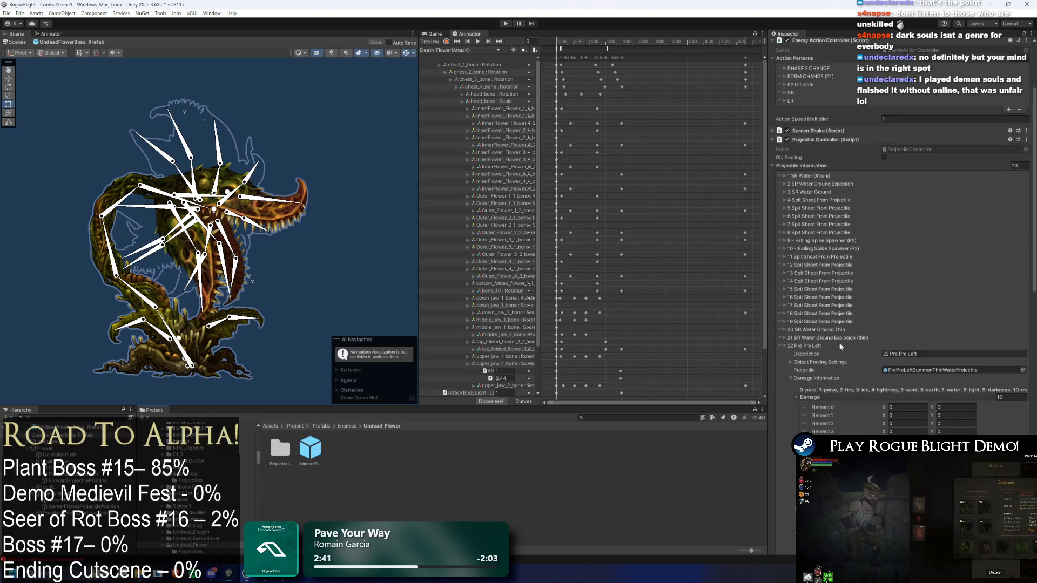
{"action": "left_click", "coordinate": [825, 387]}
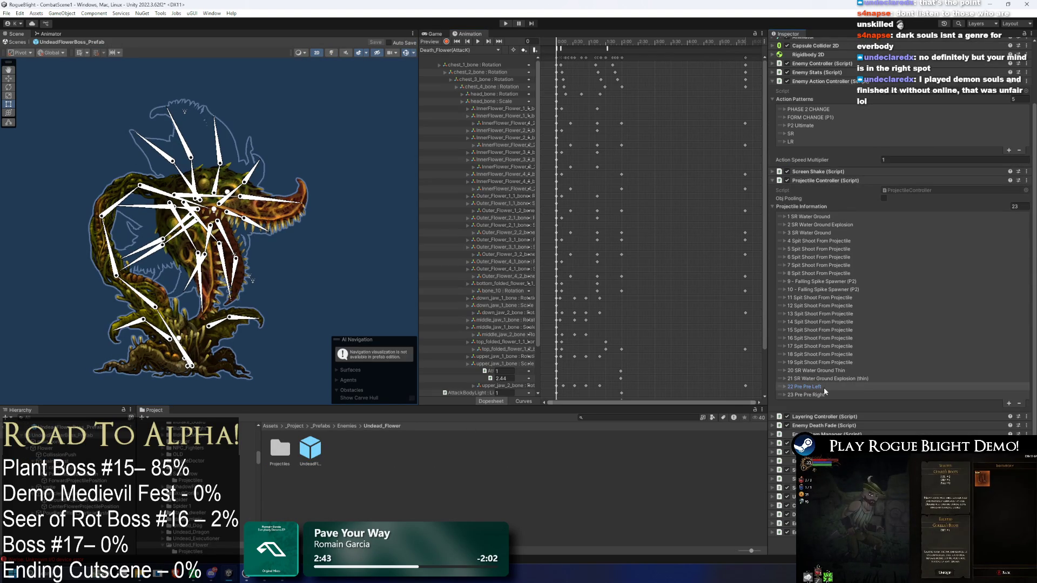
{"action": "left_click", "coordinate": [820, 387]}
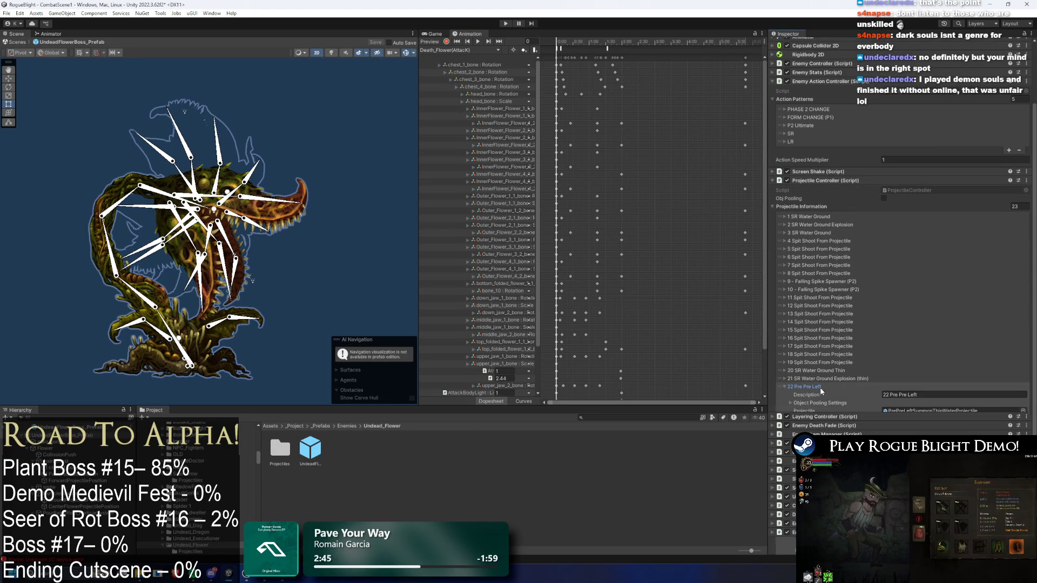
{"action": "left_click", "coordinate": [925, 412]}
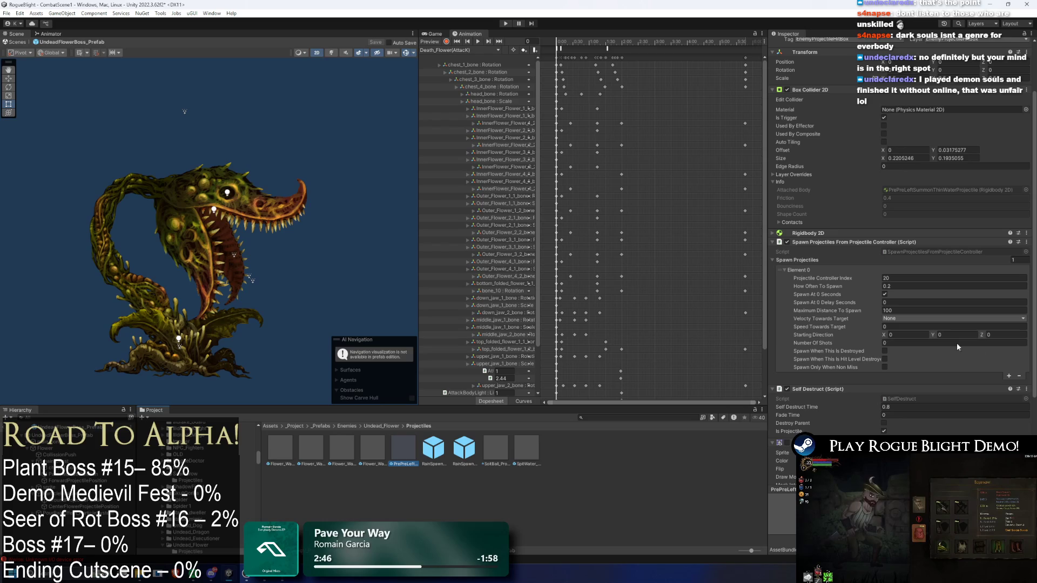
{"action": "scroll", "coordinate": [929, 335], "scroll_direction": "down", "scroll_amount": 3}
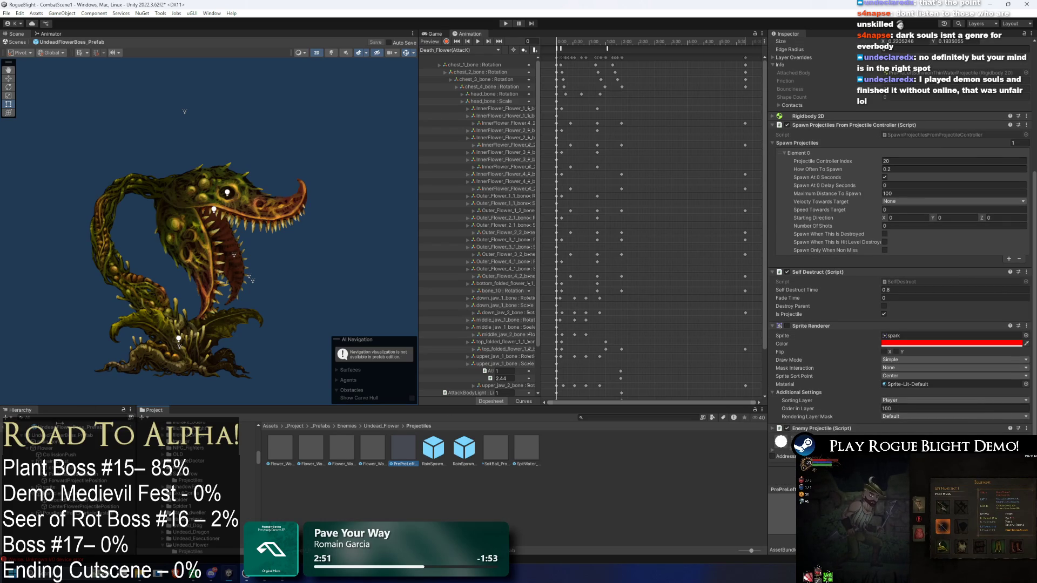
{"action": "left_click", "coordinate": [757, 323]}
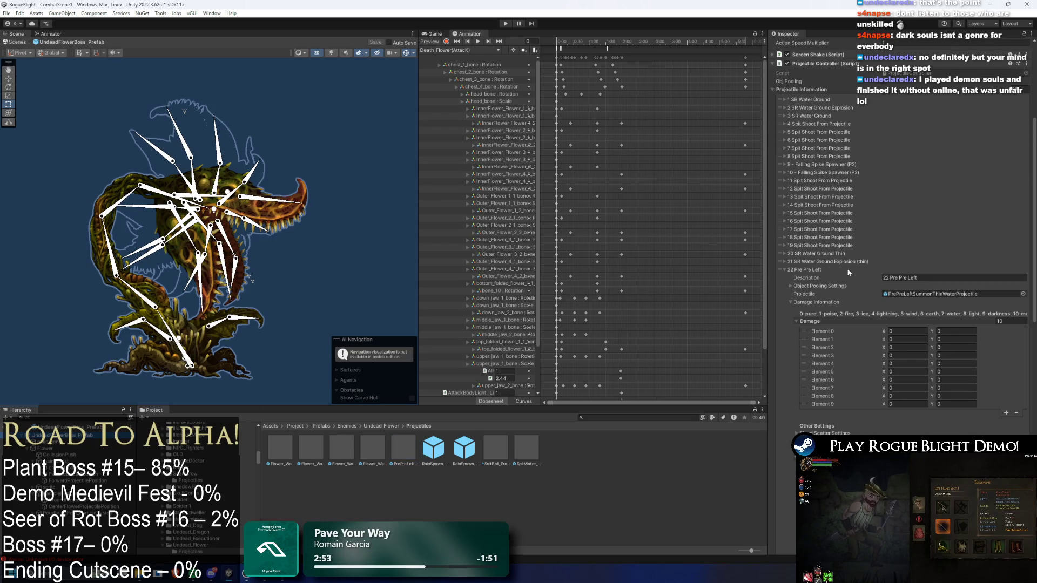
{"action": "left_click", "coordinate": [914, 294]}
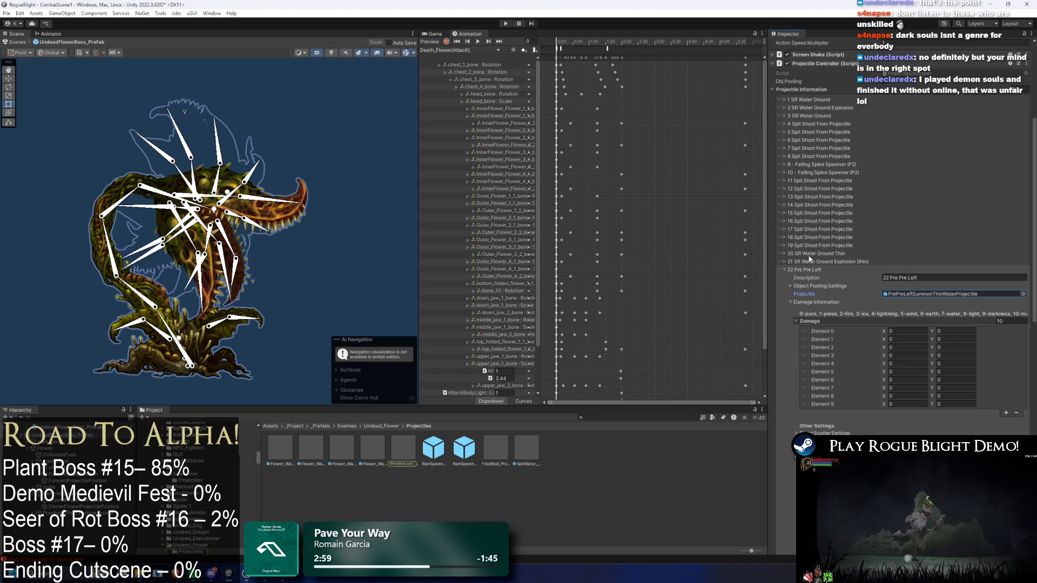
Confirm entry 20's Flower_WaterGroundProjectile(Thin) prefab spawns controller entry 21
{"action": "key", "text": "Delete"}
{"action": "key", "text": "Delete"}
{"action": "left_click", "coordinate": [919, 292]}
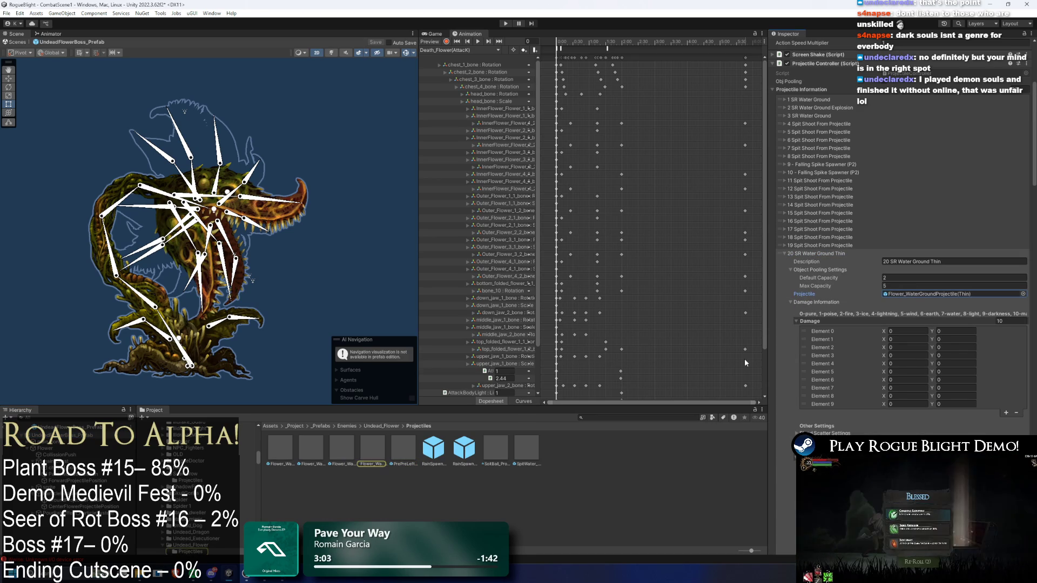
{"action": "left_click", "coordinate": [373, 447]}
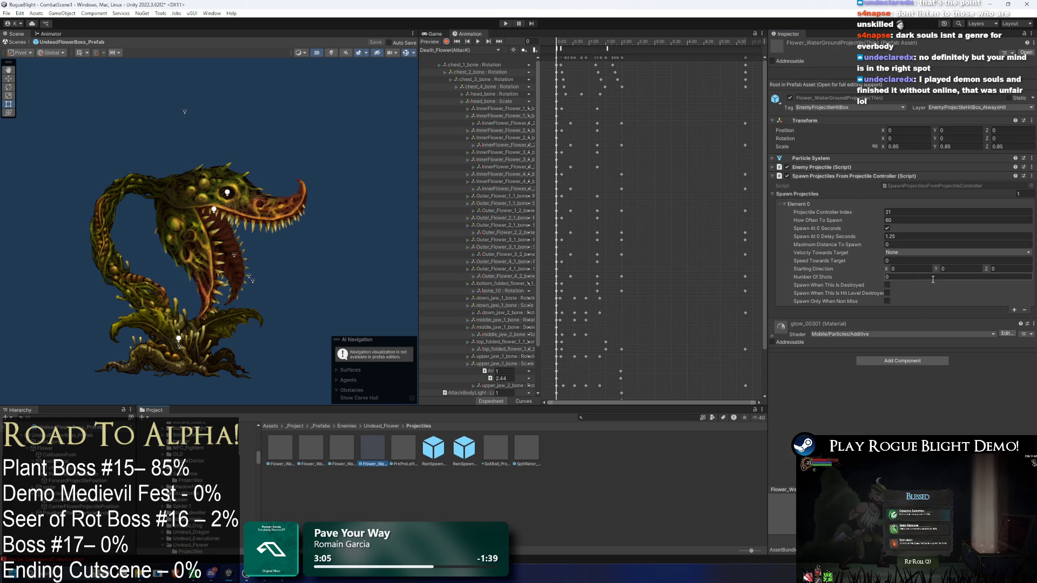
{"action": "key", "text": "ctrl+z"}
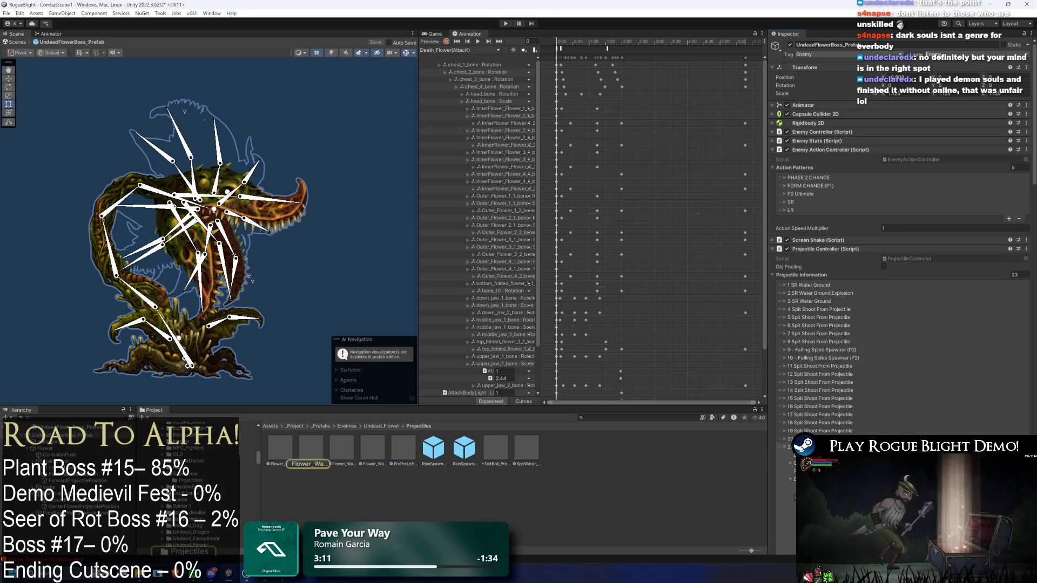
{"action": "double_click", "coordinate": [322, 447]}
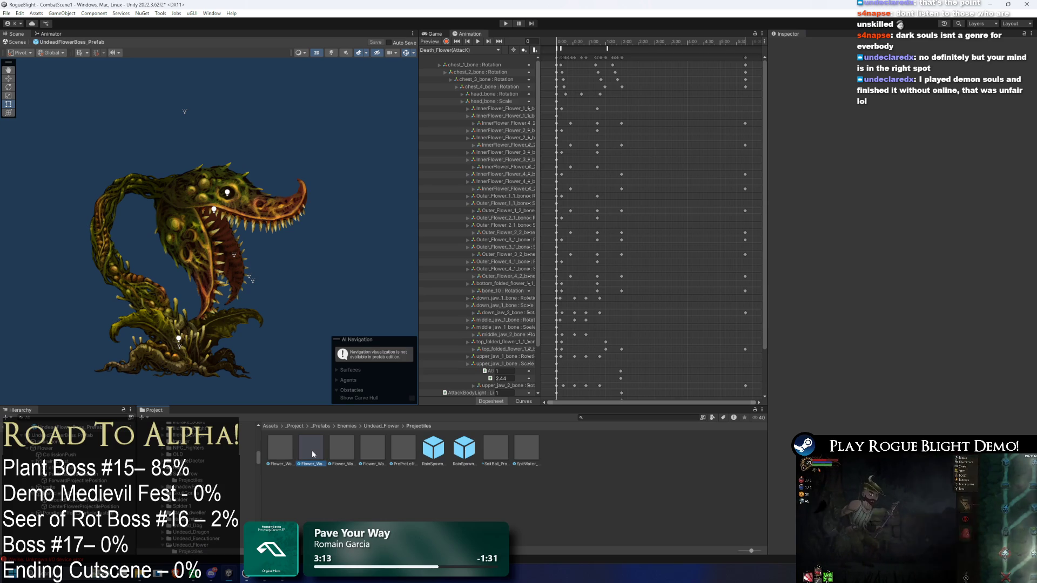
Inspect the thin and regular water ground explosion prefabs
{"action": "right_click", "coordinate": [312, 451]}
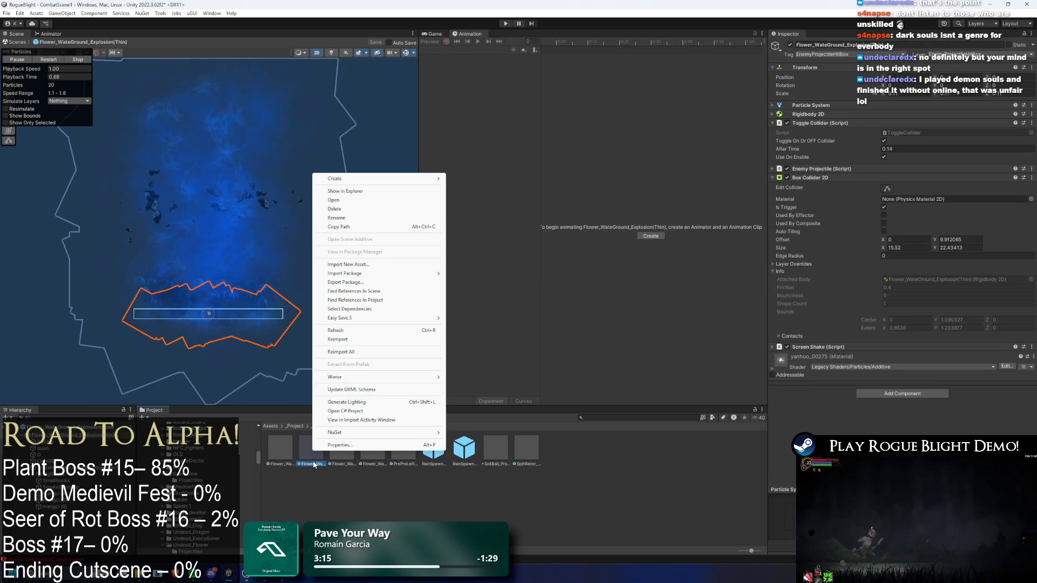
{"action": "left_click", "coordinate": [314, 464]}
{"action": "double_click", "coordinate": [316, 445]}
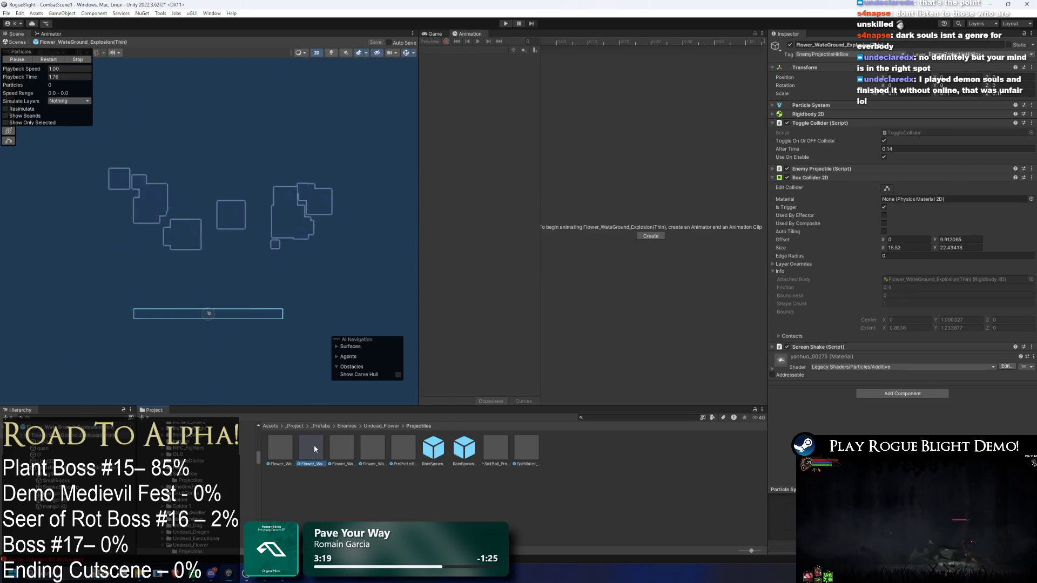
{"action": "left_click", "coordinate": [313, 445]}
{"action": "left_click", "coordinate": [346, 450]}
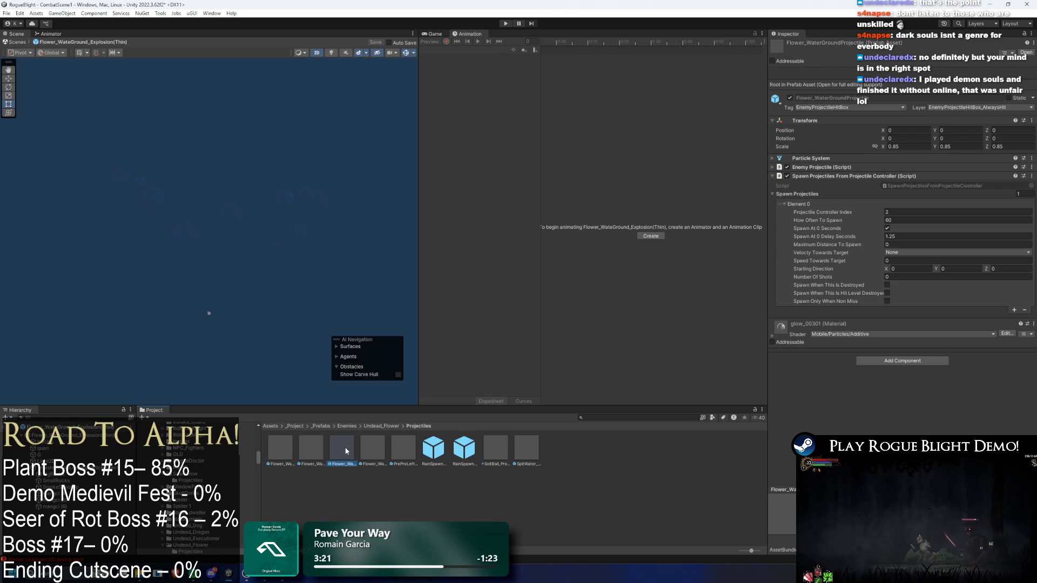
{"action": "double_click", "coordinate": [284, 449]}
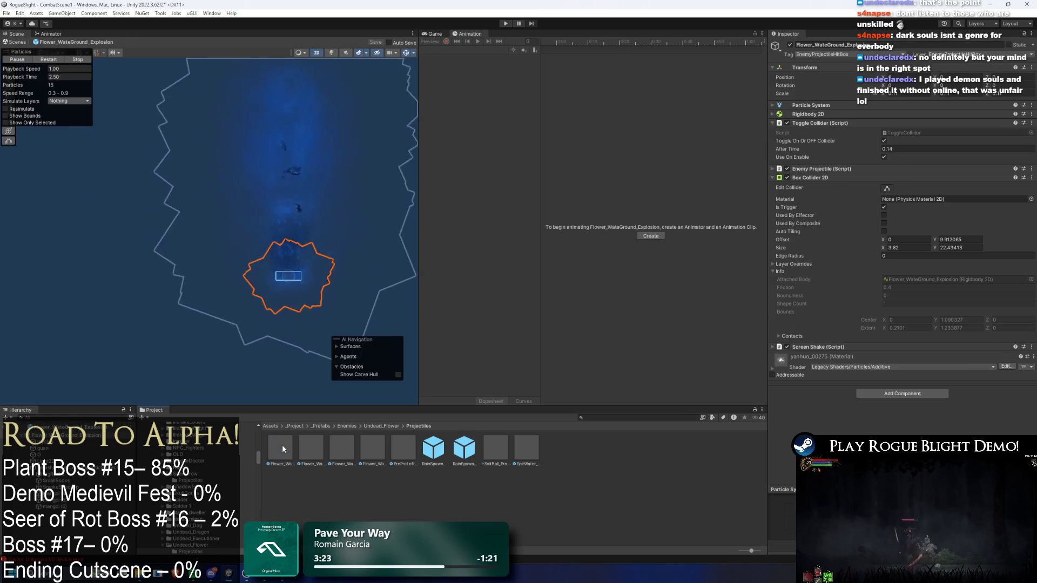
{"action": "left_click", "coordinate": [290, 453]}
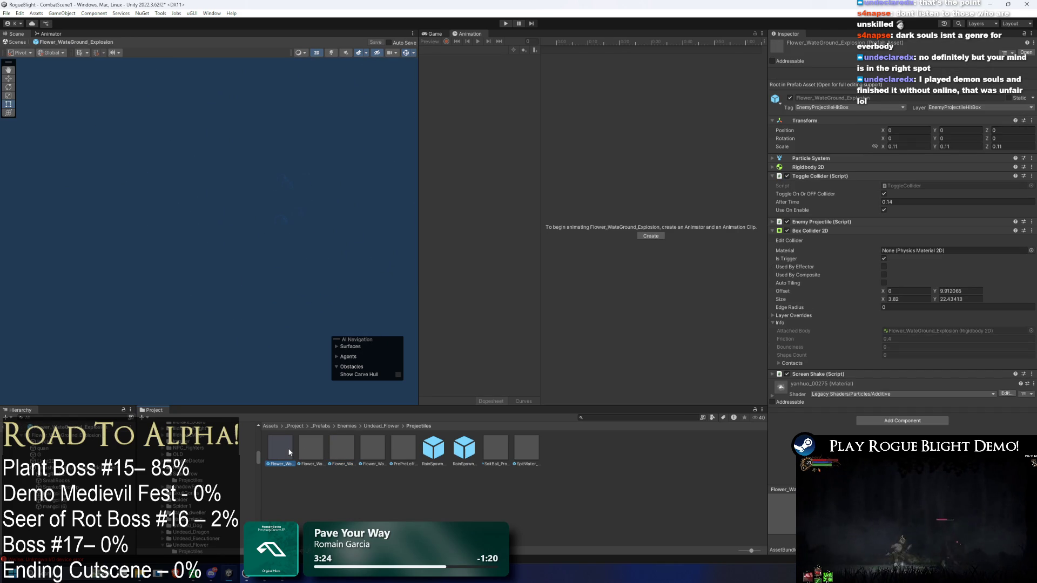
{"action": "double_click", "coordinate": [288, 446]}
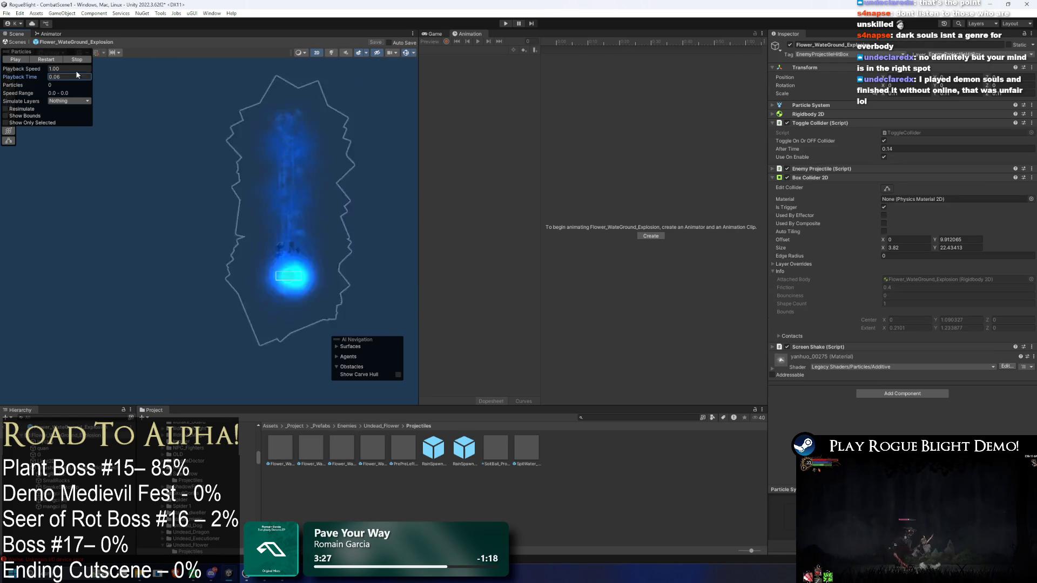
Rename the explosion prefabs to Flower_WateGround_Explosion(Thinn) and Flower_WateGround_Explosion(Thick)
{"action": "right_click", "coordinate": [277, 453]}
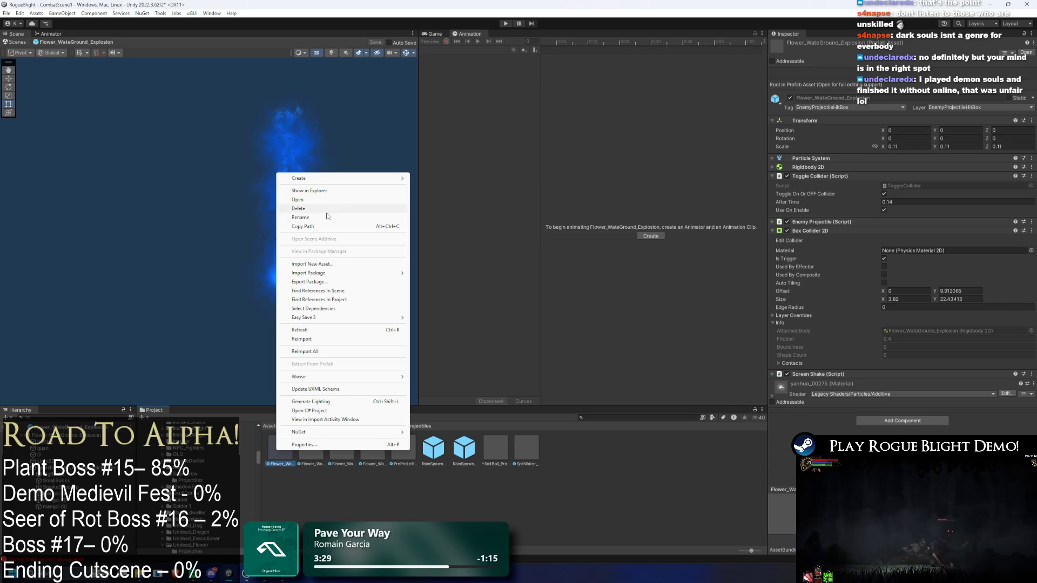
{"action": "left_click", "coordinate": [335, 216]}
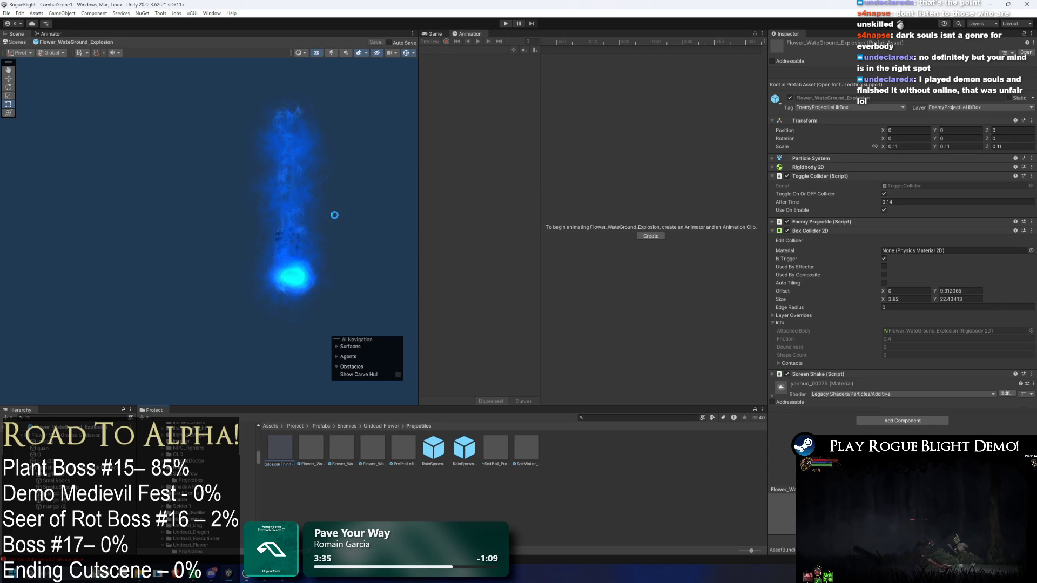
{"action": "left_click", "coordinate": [360, 476]}
{"action": "right_click", "coordinate": [281, 448]}
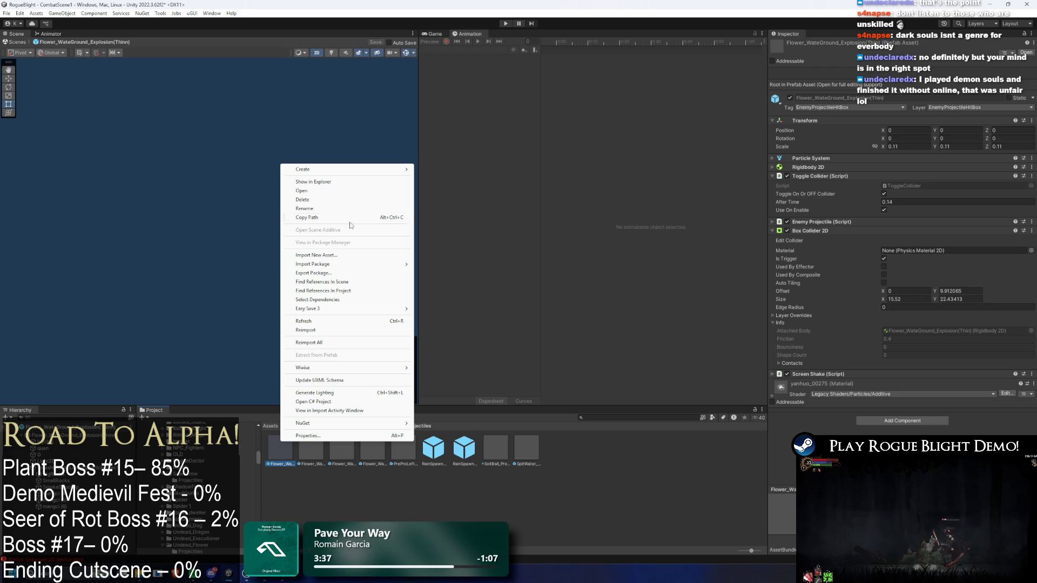
{"action": "left_click", "coordinate": [350, 216]}
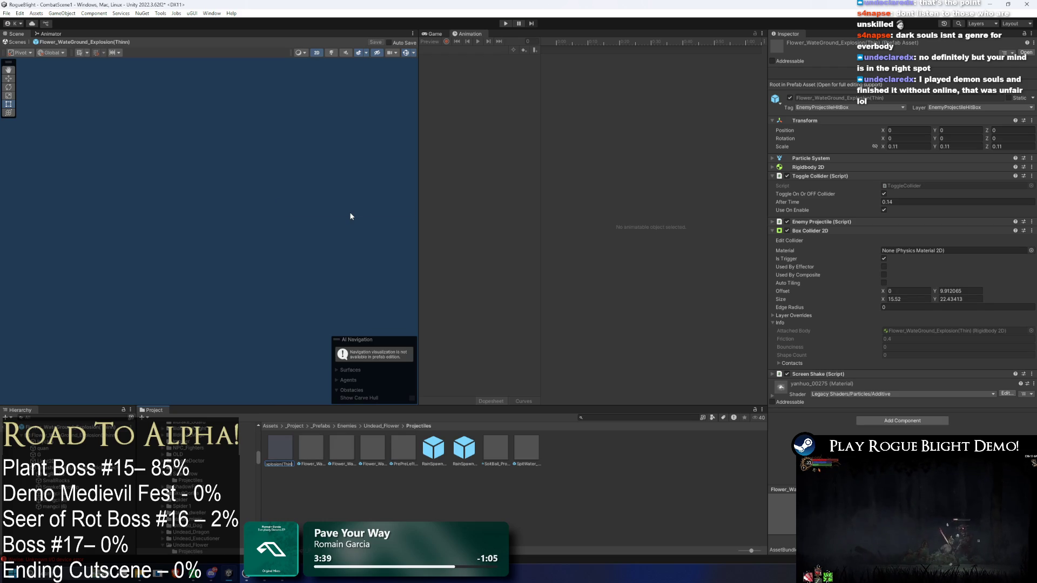
{"action": "type", "text": "ck)"}
{"action": "key", "text": "Return"}
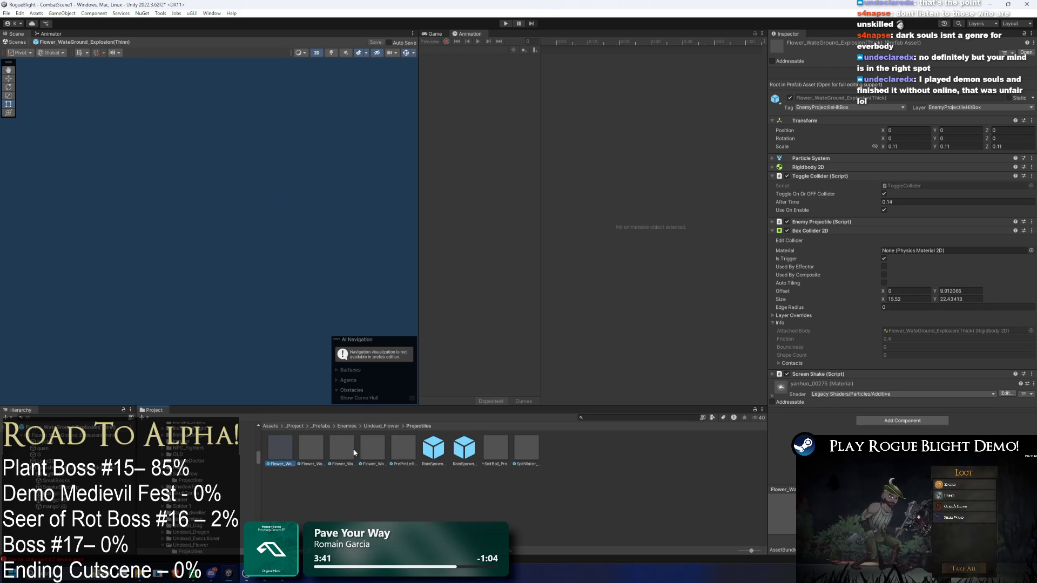
{"action": "left_click", "coordinate": [381, 426]}
{"action": "double_click", "coordinate": [311, 448]}
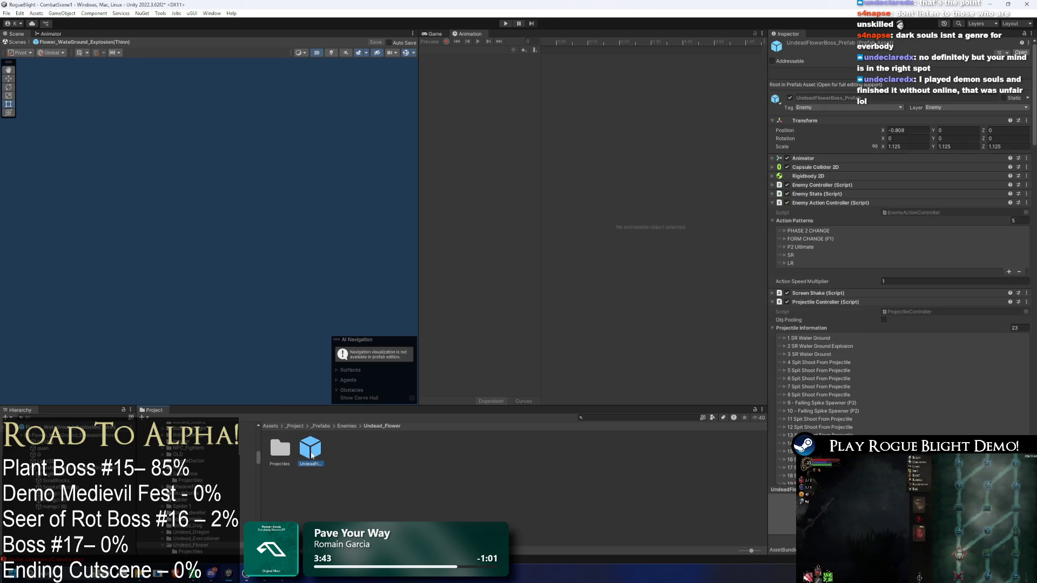
Assign the Flower_WaterGround_Explosion(Thick) prefab to entry 2 SR Water Ground Explosion
{"action": "scroll", "coordinate": [838, 336], "scroll_direction": "down", "scroll_amount": 3}
{"action": "left_click", "coordinate": [905, 281]}
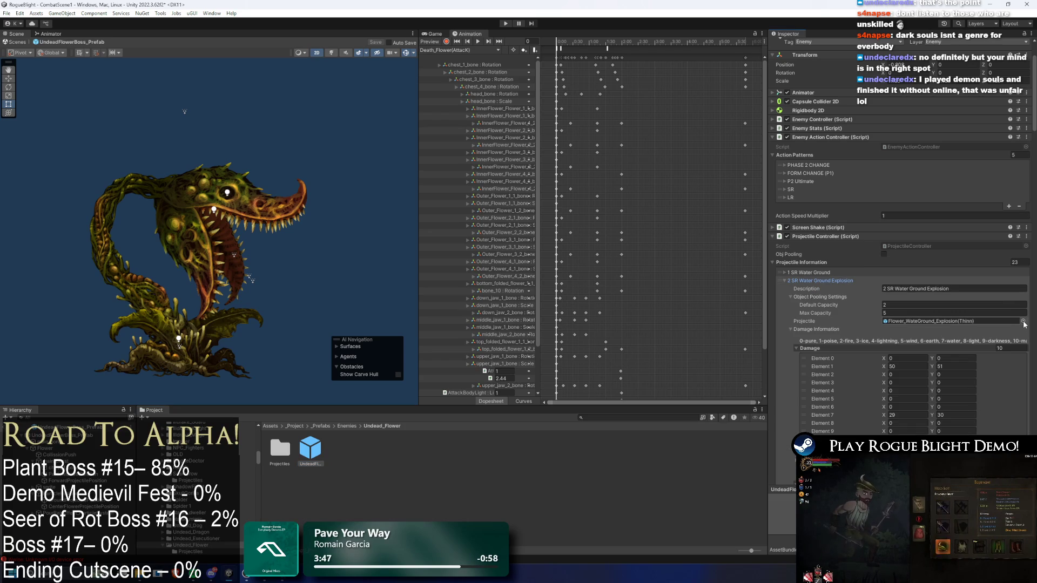
{"action": "left_click", "coordinate": [1023, 321]}
{"action": "type", "text": "thick"}
{"action": "double_click", "coordinate": [694, 290]}
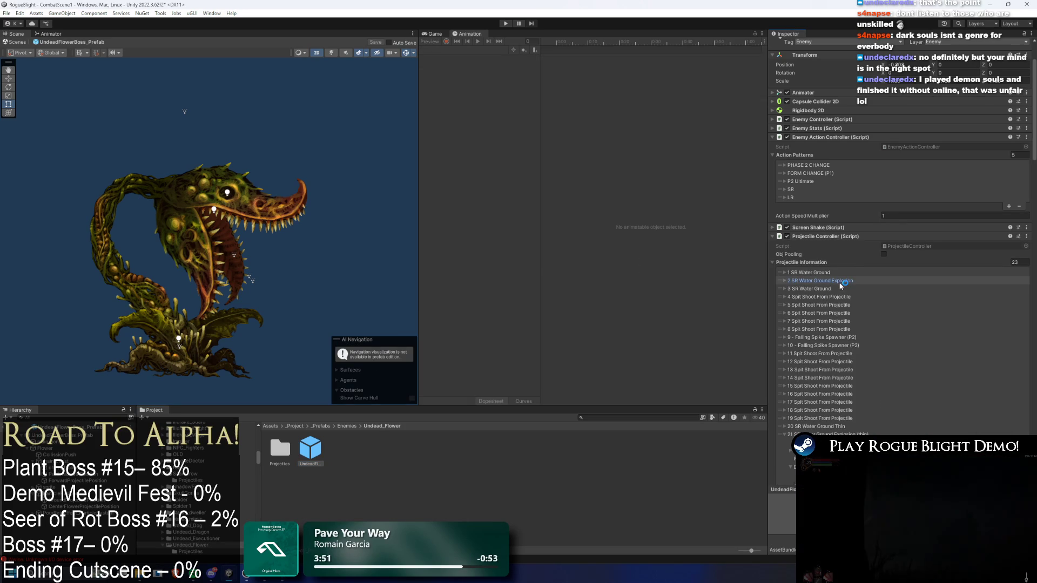
Assign the Flower_WaterGround_Explosion(Thinn) prefab to entry 21 SR Water Ground Explosion (thin)
{"action": "scroll", "coordinate": [843, 292], "scroll_direction": "down", "scroll_amount": 6}
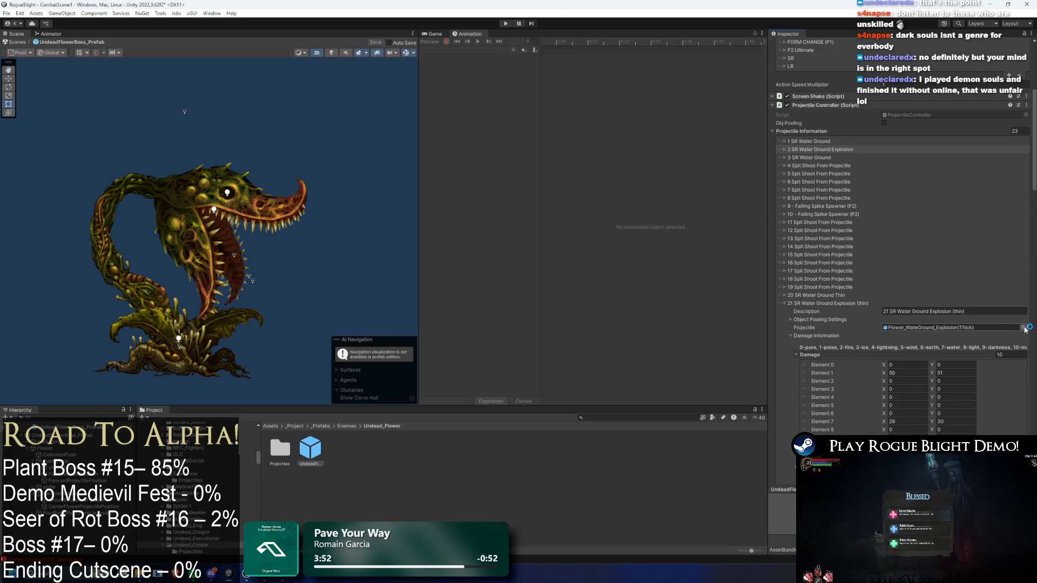
{"action": "left_click", "coordinate": [1024, 328]}
{"action": "type", "text": "thinn"}
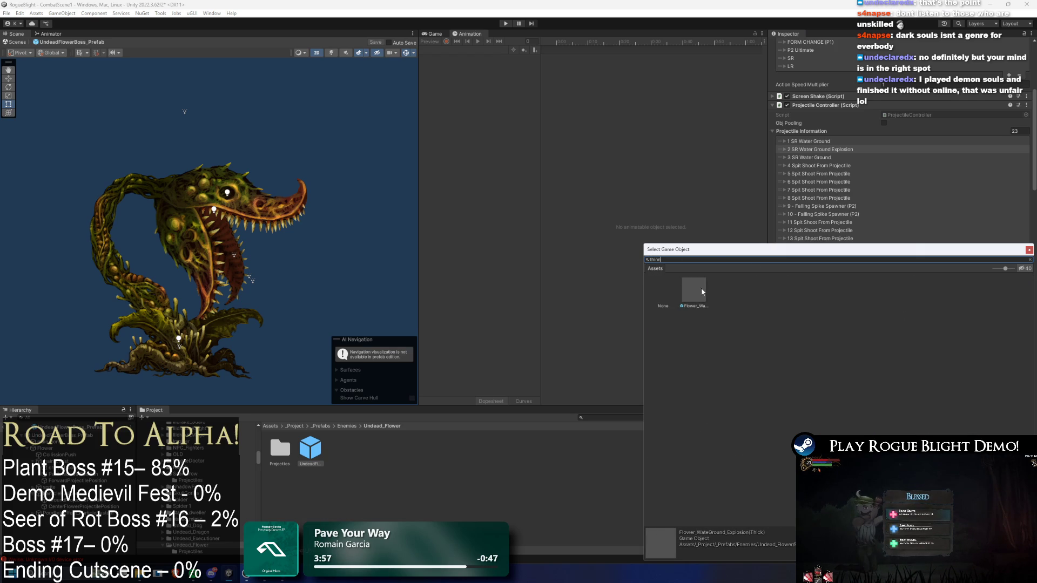
{"action": "left_click", "coordinate": [701, 288]}
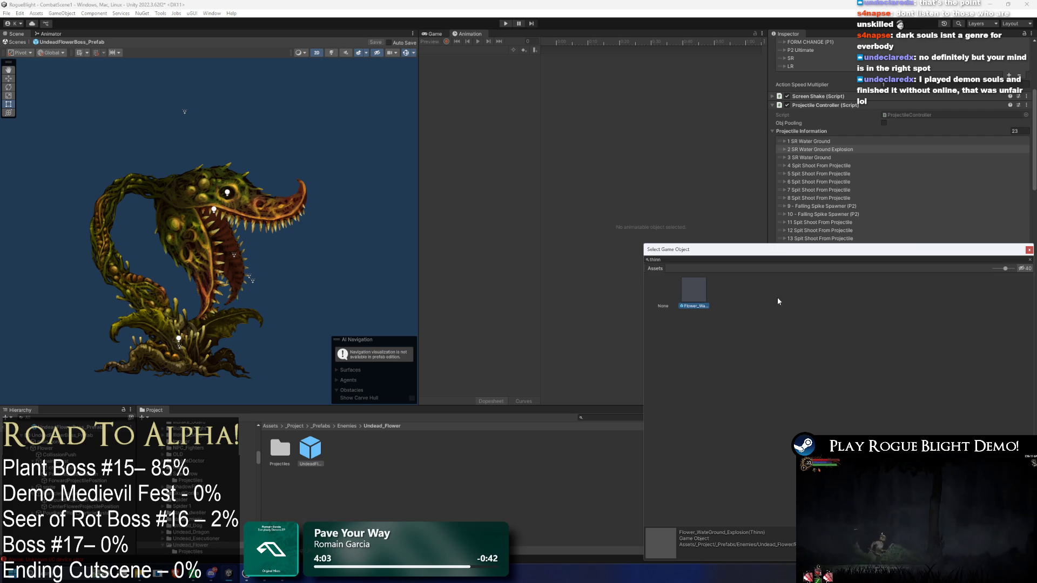
{"action": "double_click", "coordinate": [700, 293]}
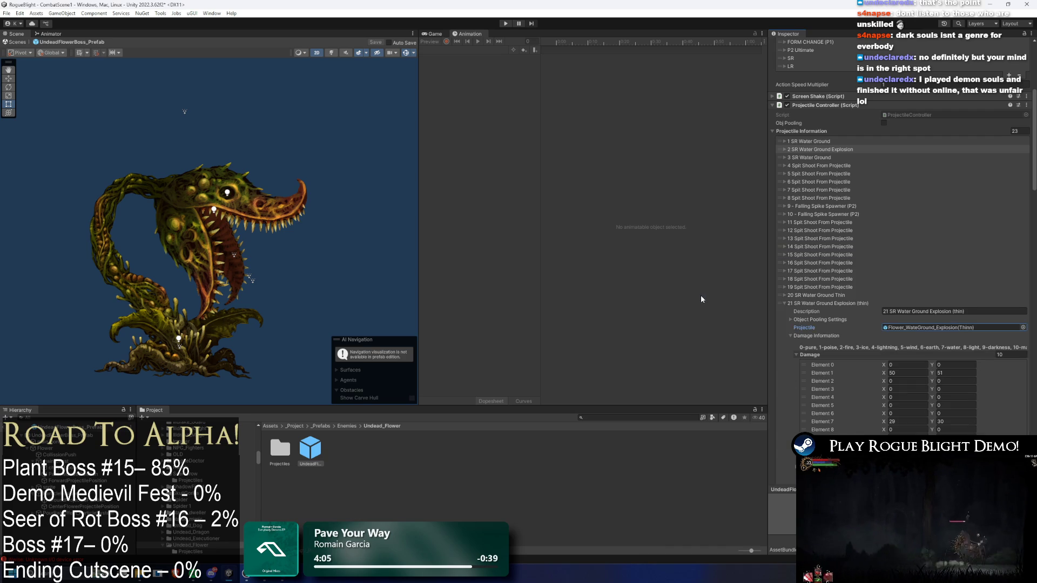
{"action": "left_click", "coordinate": [849, 303]}
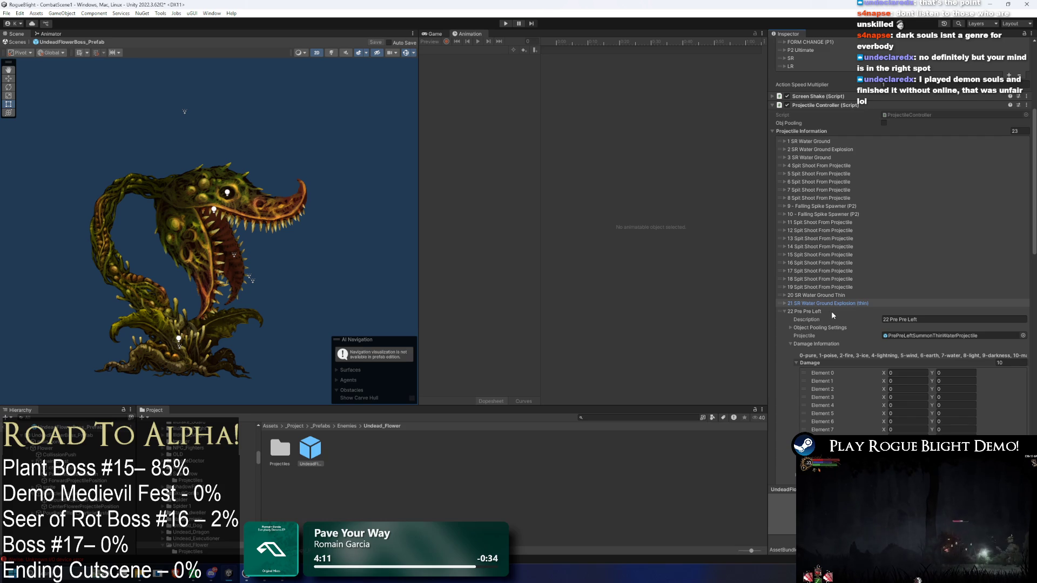
{"action": "left_click", "coordinate": [842, 313]}
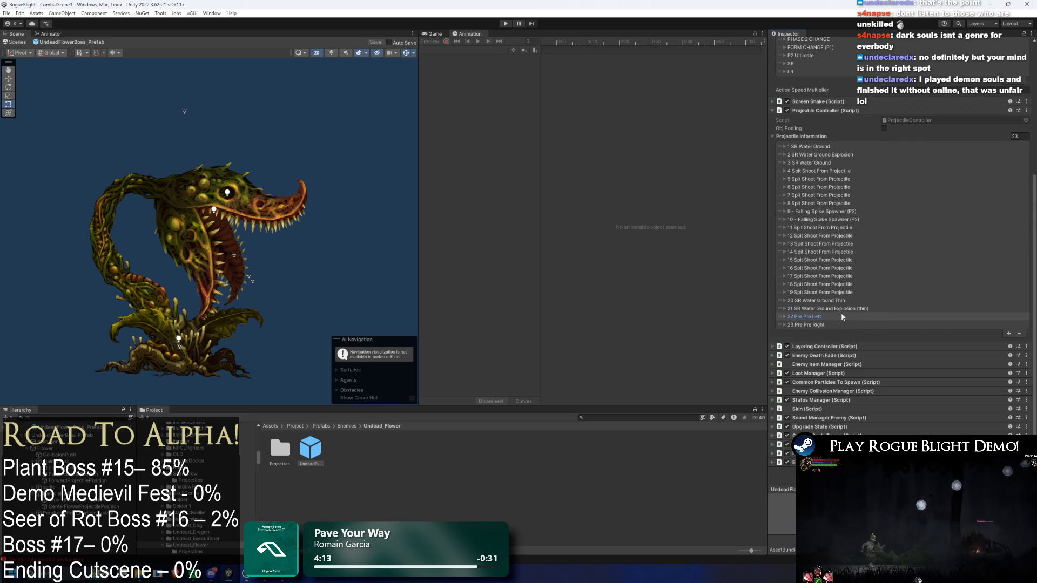
Review entry 22 Pre Pre Left's settings, including velocity X -1.5
{"action": "scroll", "coordinate": [947, 292], "scroll_direction": "down", "scroll_amount": 10}
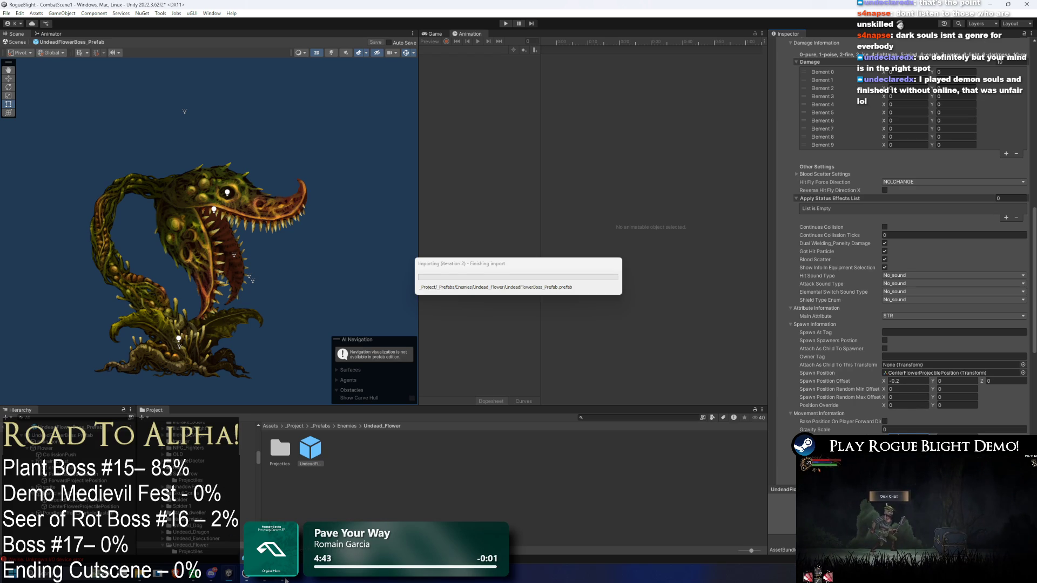
{"action": "mouse_move", "coordinate": [284, 580]}
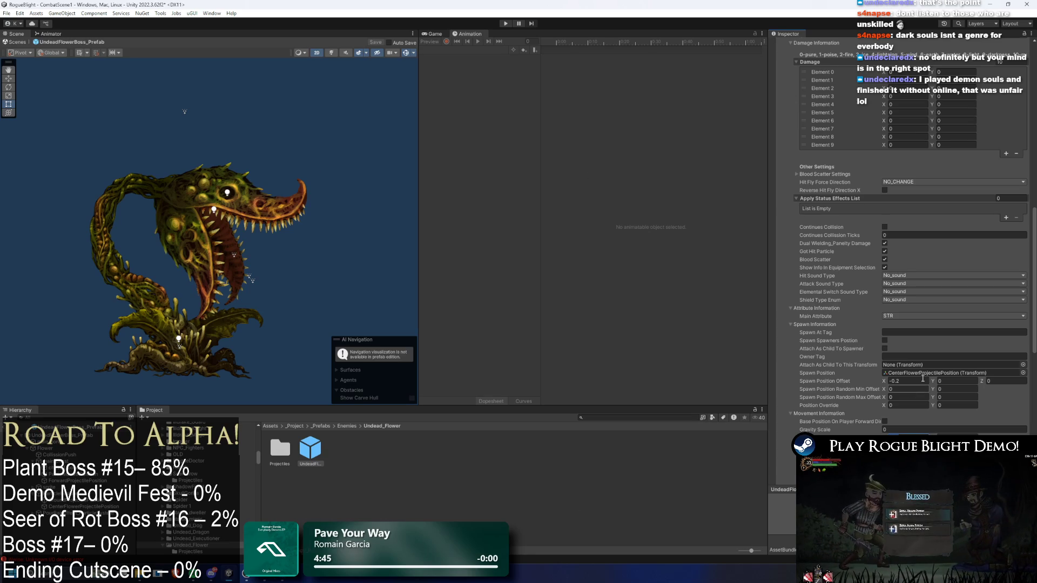
{"action": "scroll", "coordinate": [938, 368], "scroll_direction": "down", "scroll_amount": 3}
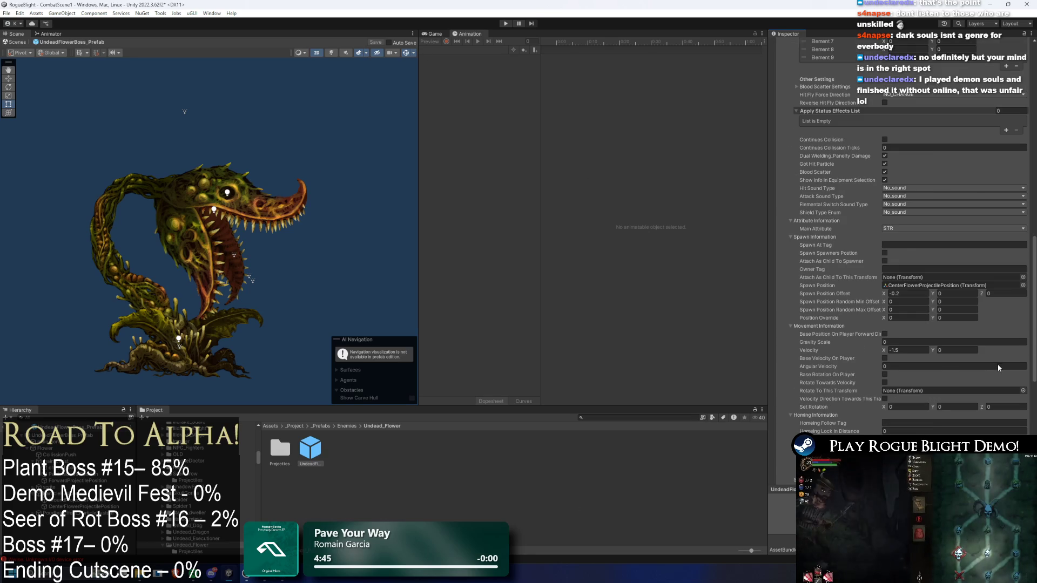
{"action": "scroll", "coordinate": [997, 364], "scroll_direction": "down", "scroll_amount": 5}
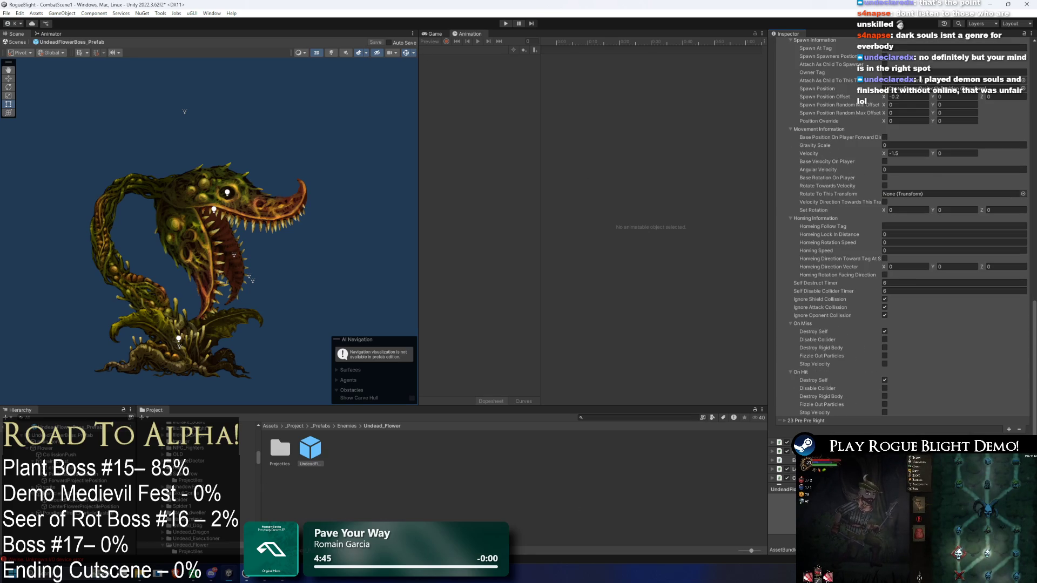
{"action": "mouse_move", "coordinate": [247, 574]}
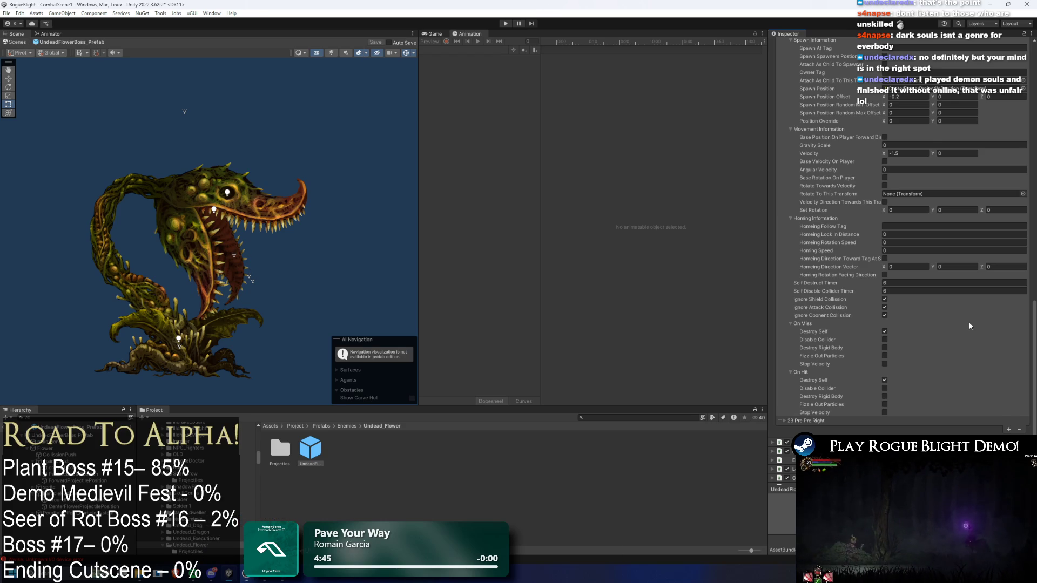
{"action": "scroll", "coordinate": [962, 335], "scroll_direction": "down", "scroll_amount": 3}
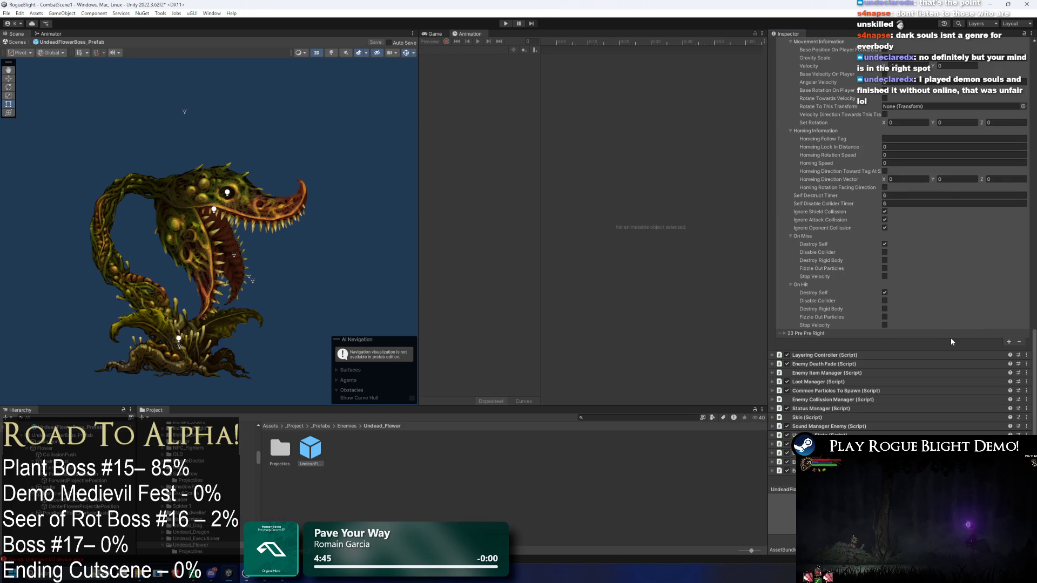
Expand entry 23 Pre Pre Right and confirm it uses PrePreLeftSummonThinWaterProjectile
{"action": "left_click", "coordinate": [876, 337]}
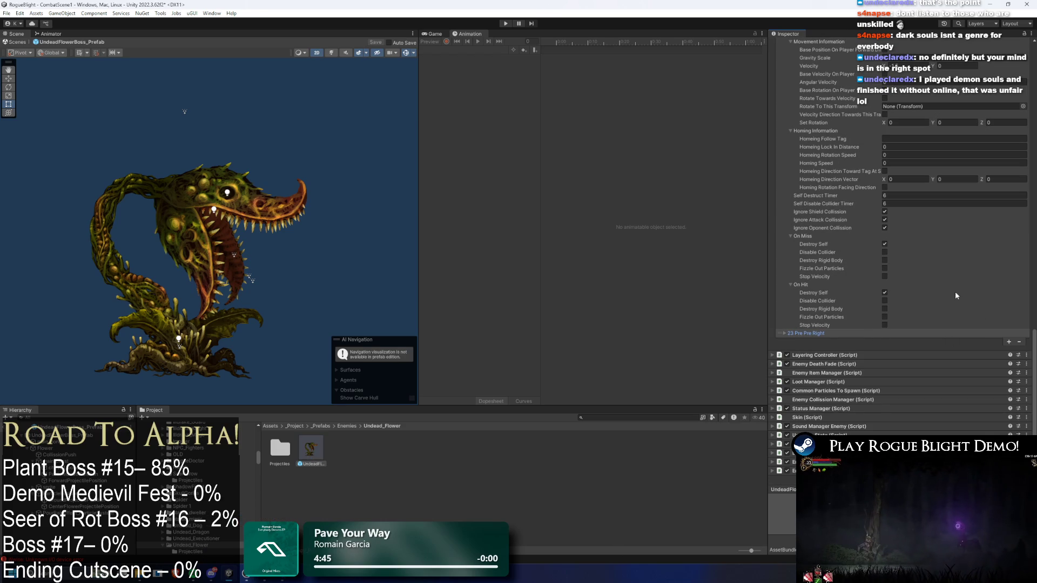
{"action": "left_click", "coordinate": [943, 334]}
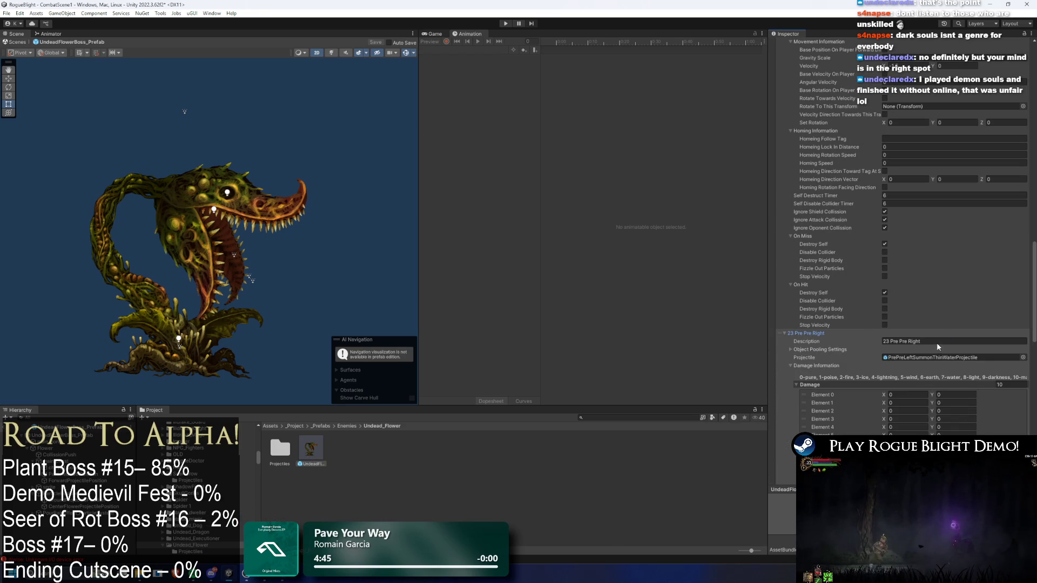
{"action": "scroll", "coordinate": [955, 345], "scroll_direction": "down", "scroll_amount": 2}
{"action": "scroll", "coordinate": [939, 324], "scroll_direction": "down", "scroll_amount": 8}
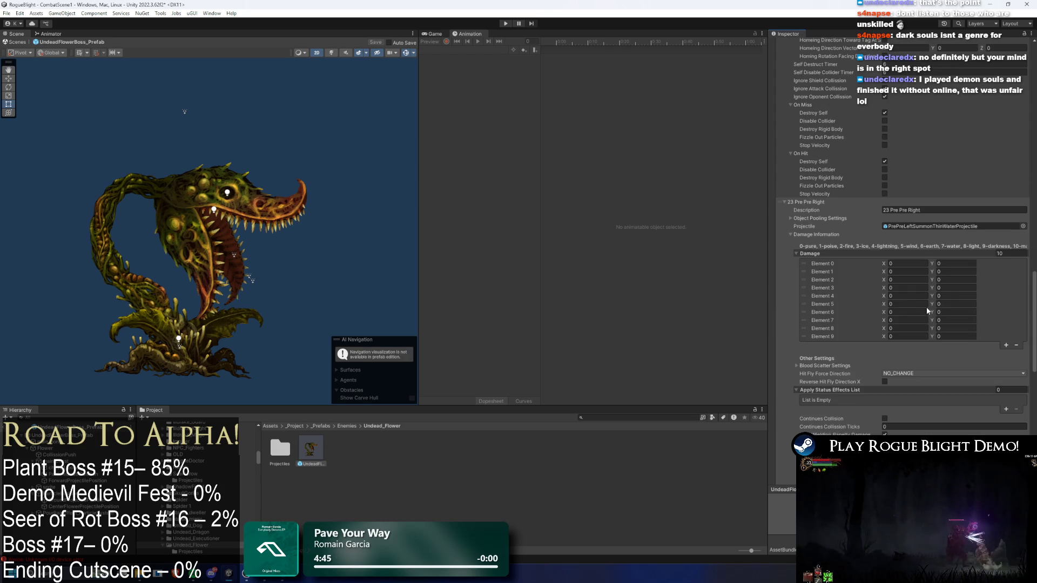
{"action": "scroll", "coordinate": [925, 391], "scroll_direction": "down", "scroll_amount": 2}
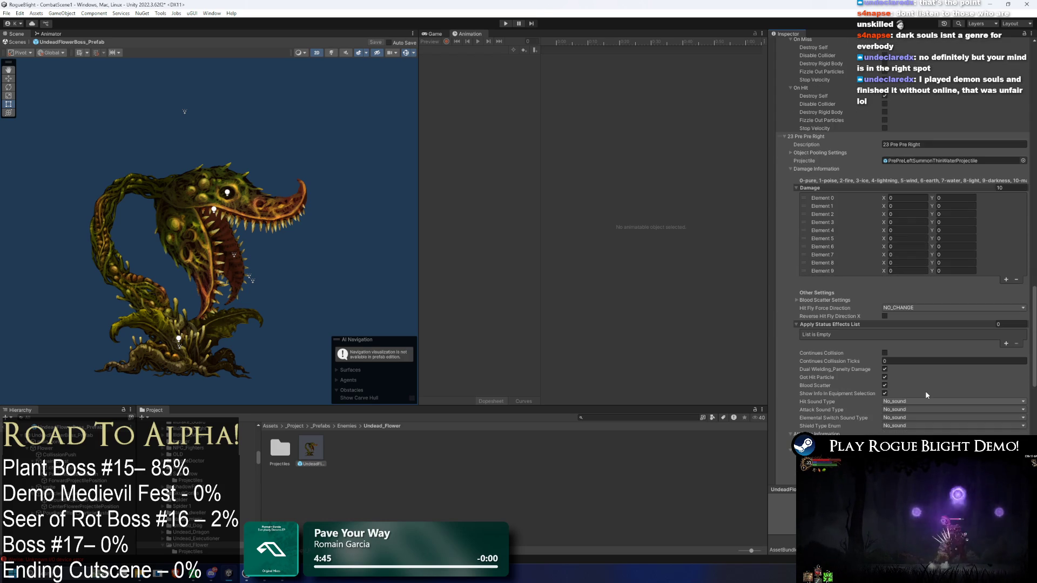
{"action": "scroll", "coordinate": [926, 388], "scroll_direction": "down", "scroll_amount": 2}
{"action": "scroll", "coordinate": [928, 385], "scroll_direction": "down", "scroll_amount": 4}
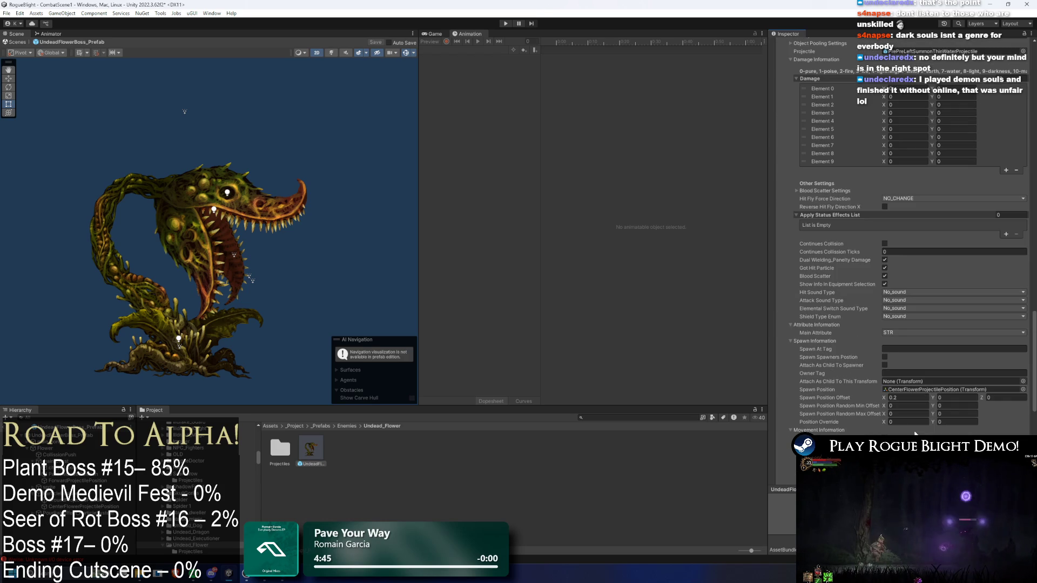